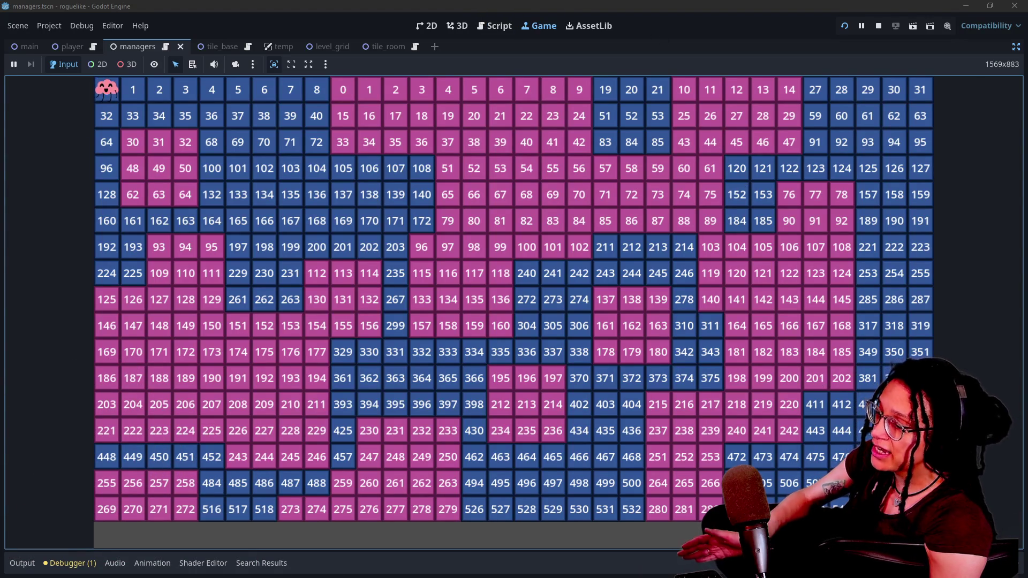
# Step: Regenerate the room grid layout twice in the running game, then stop it
pyautogui.click(494, 26)
pyautogui.click(304, 373)
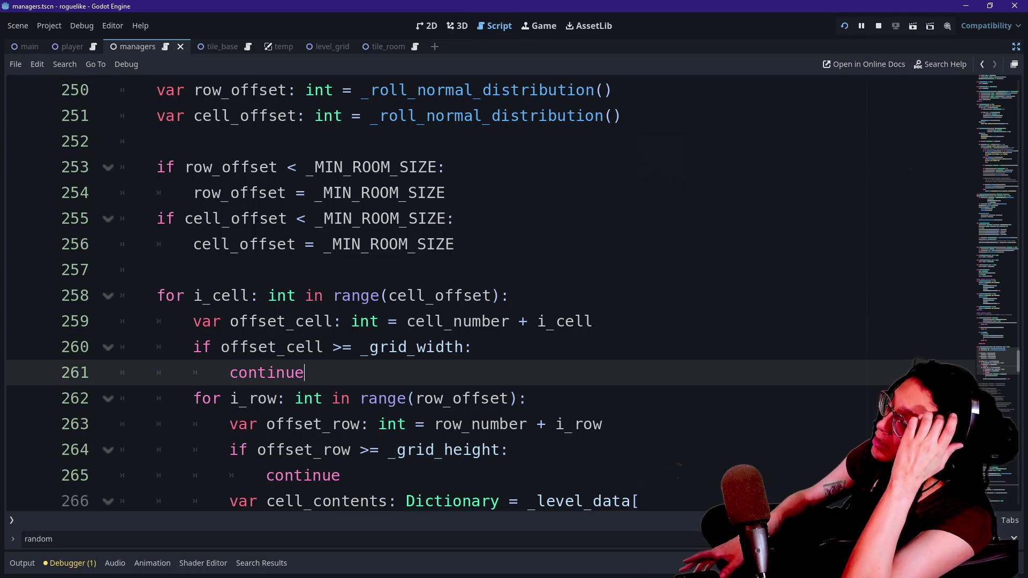
pyautogui.rightClick(469, 380)
pyautogui.click(539, 25)
pyautogui.click(538, 25)
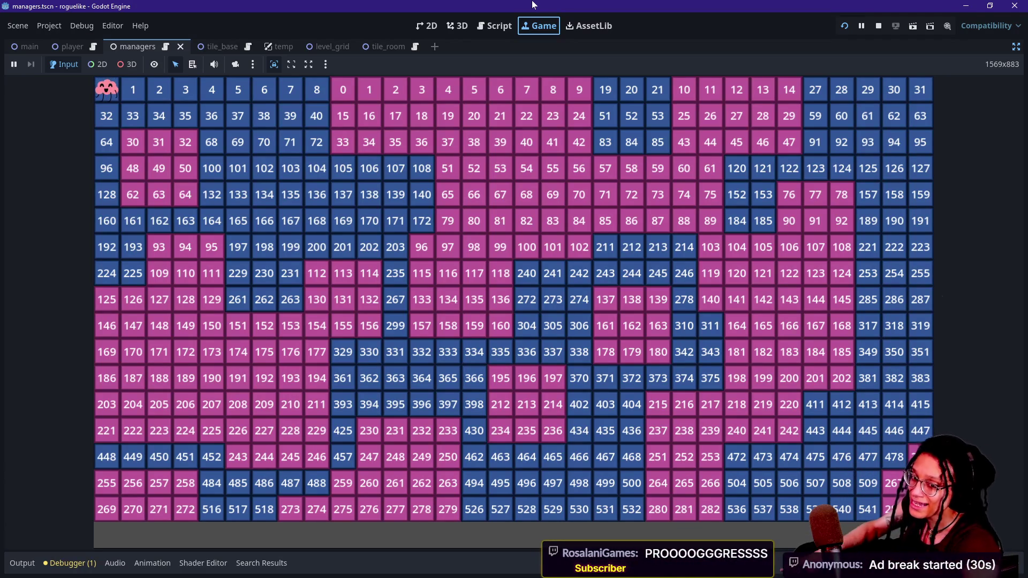
pyautogui.click(845, 273)
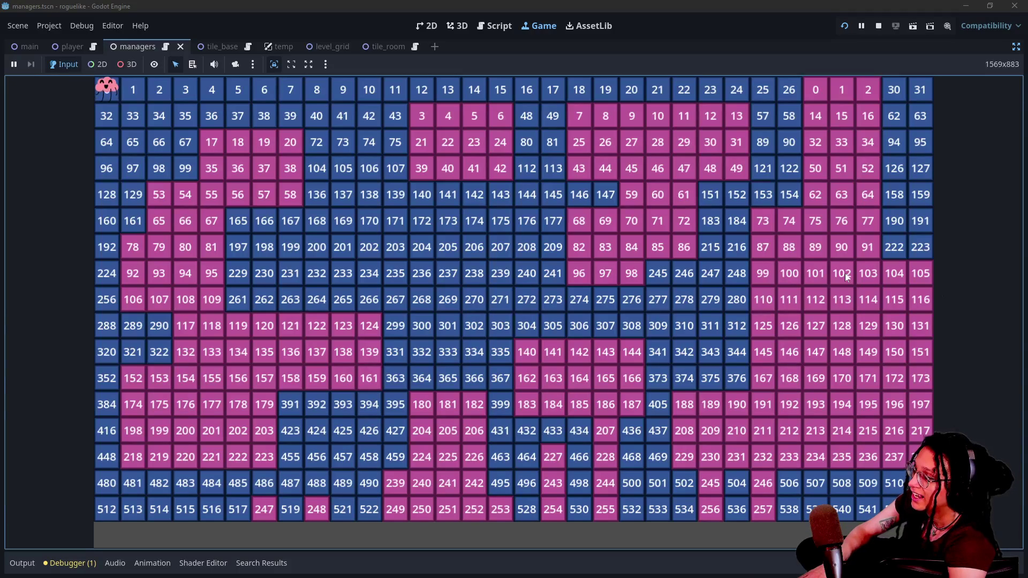
pyautogui.click(845, 274)
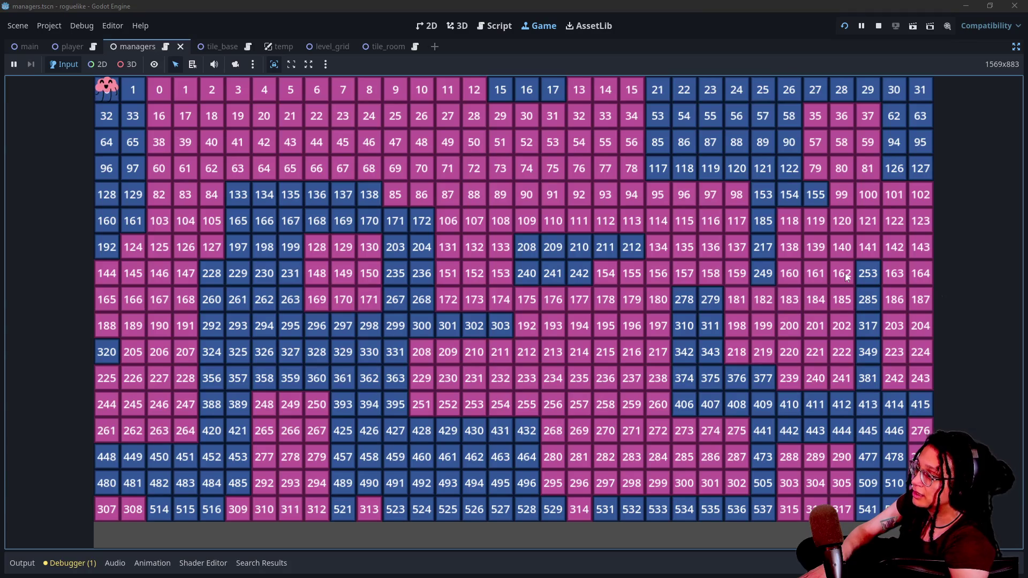
pyautogui.click(878, 28)
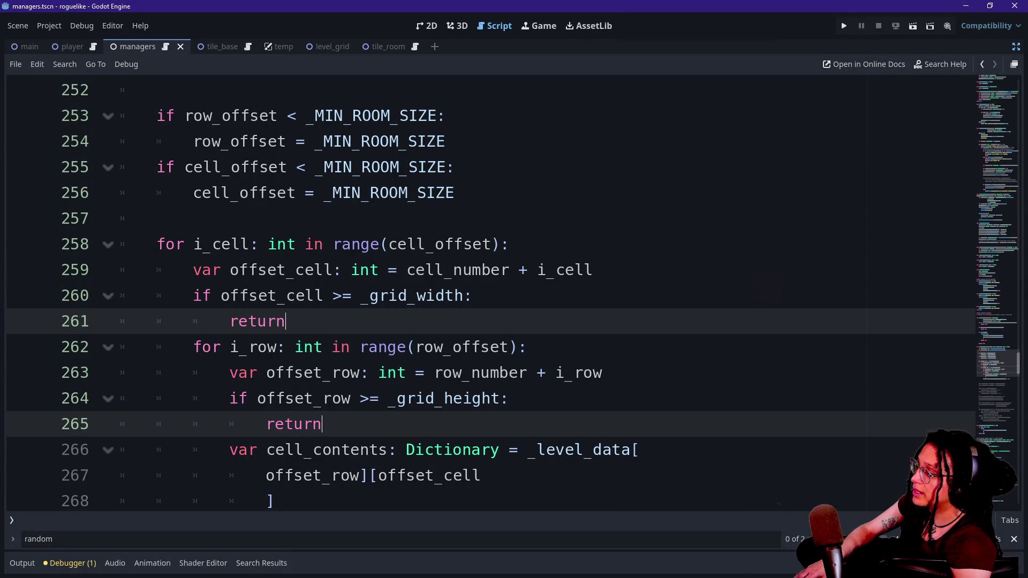
# Step: Replace both out-of-bounds return keywords on lines 261 and 265 with break and test-run
pyautogui.press('Escape')
pyautogui.hotkey('ctrl', 'd')
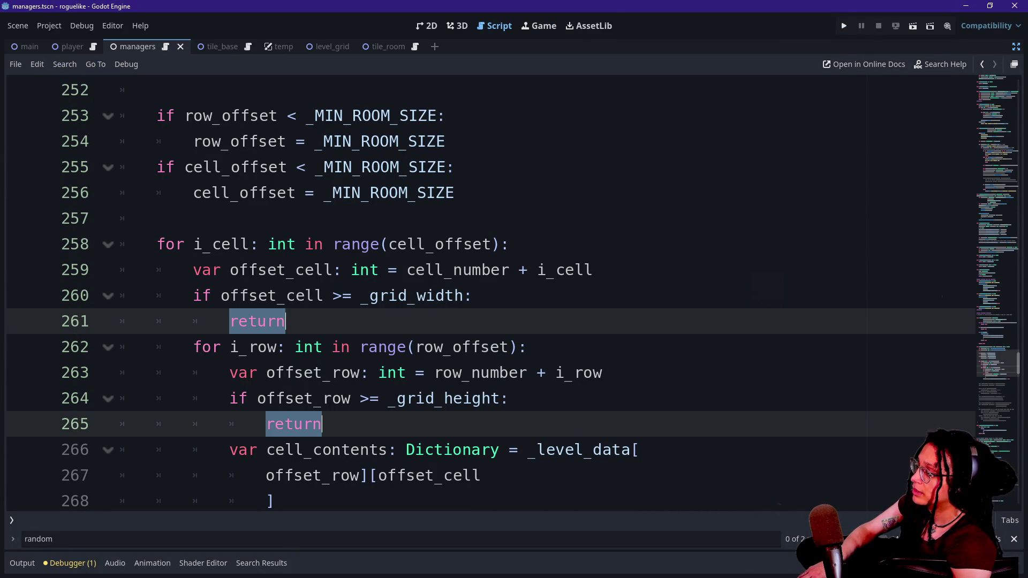
pyautogui.write('break')
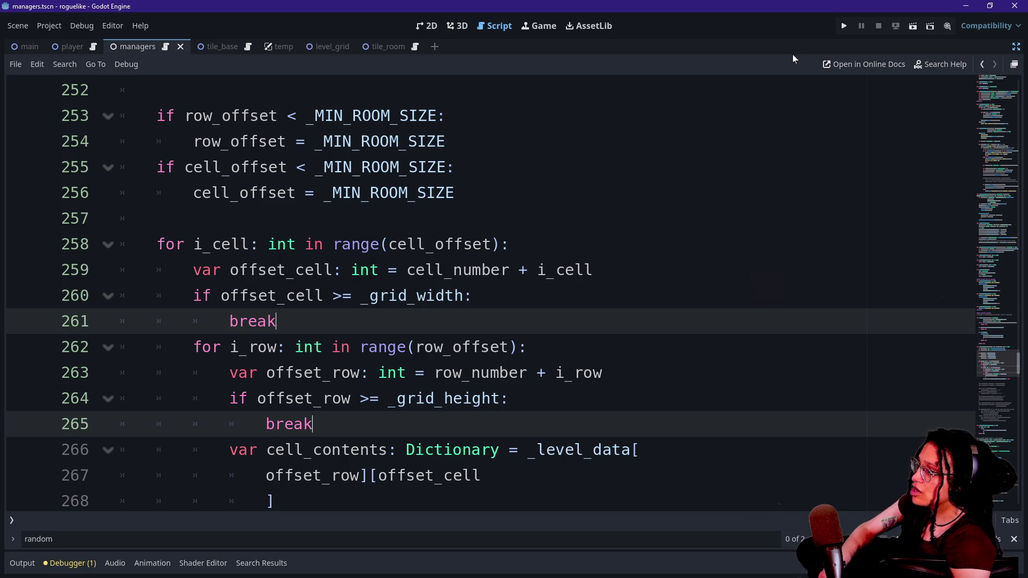
pyautogui.click(839, 31)
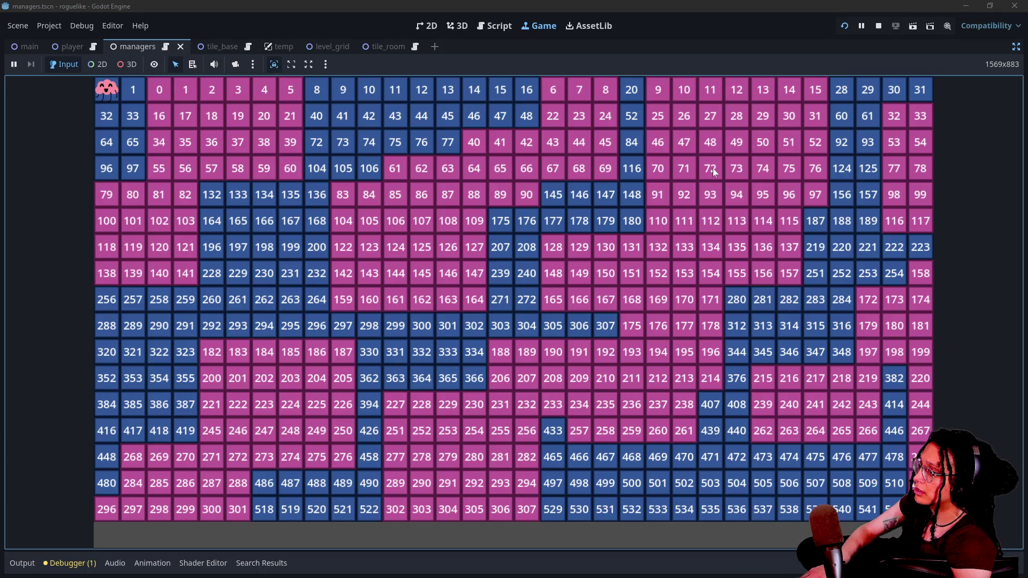
pyautogui.click(883, 22)
# Step: Revert the break edit and step through the grid-bound checks around line 261
pyautogui.hotkey('ctrl', 'z')
pyautogui.hotkey('ctrl', 'z')
pyautogui.hotkey('ctrl', 'z')
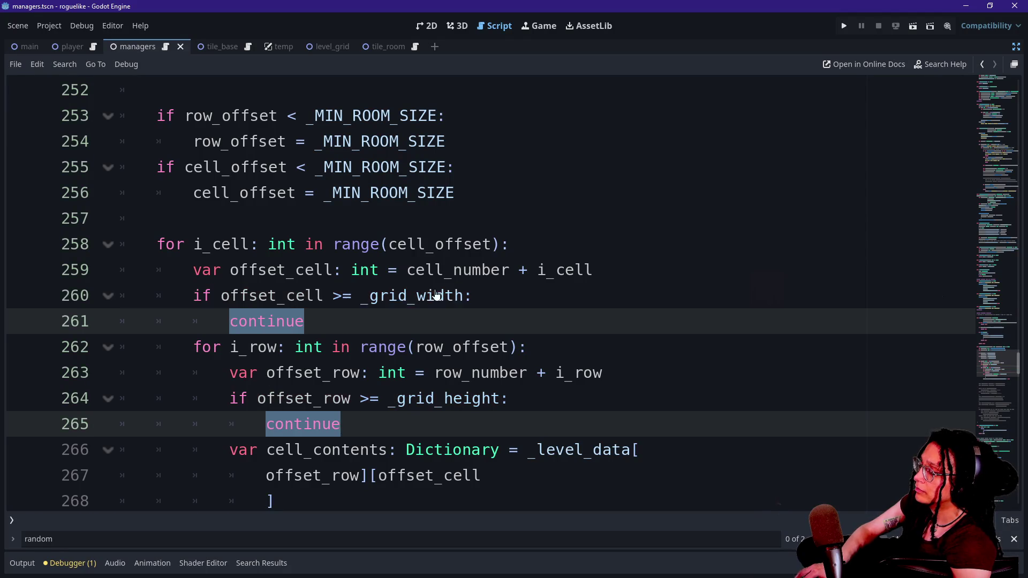
pyautogui.click(436, 295)
pyautogui.press('Down')
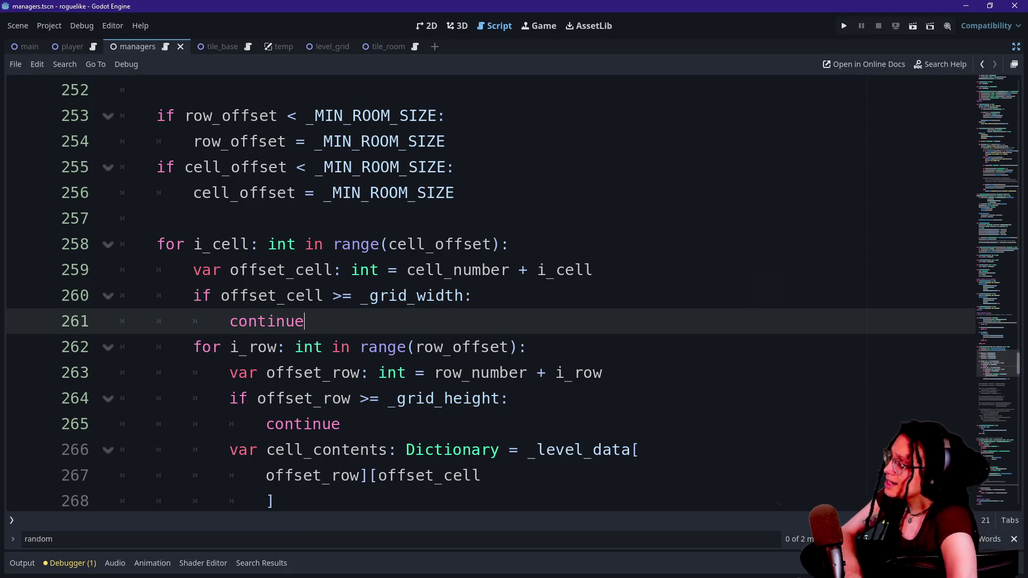
pyautogui.press('Up')
pyautogui.press('Down')
pyautogui.press('Down')
pyautogui.press('Down')
pyautogui.press('Down')
pyautogui.press('Down')
pyautogui.press('Down')
pyautogui.press('Down')
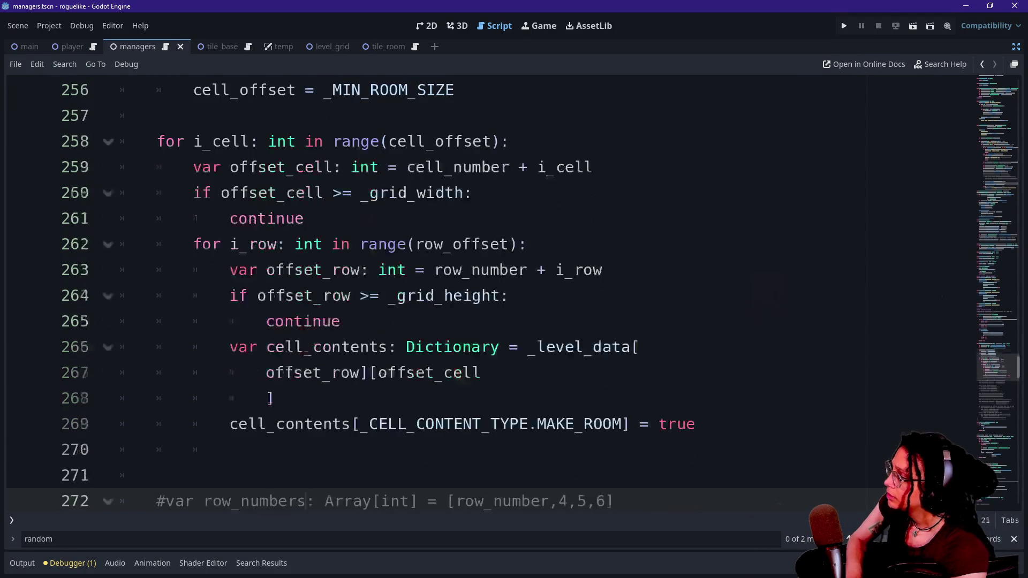
pyautogui.press('Up')
pyautogui.press('Up')
pyautogui.press('Up')
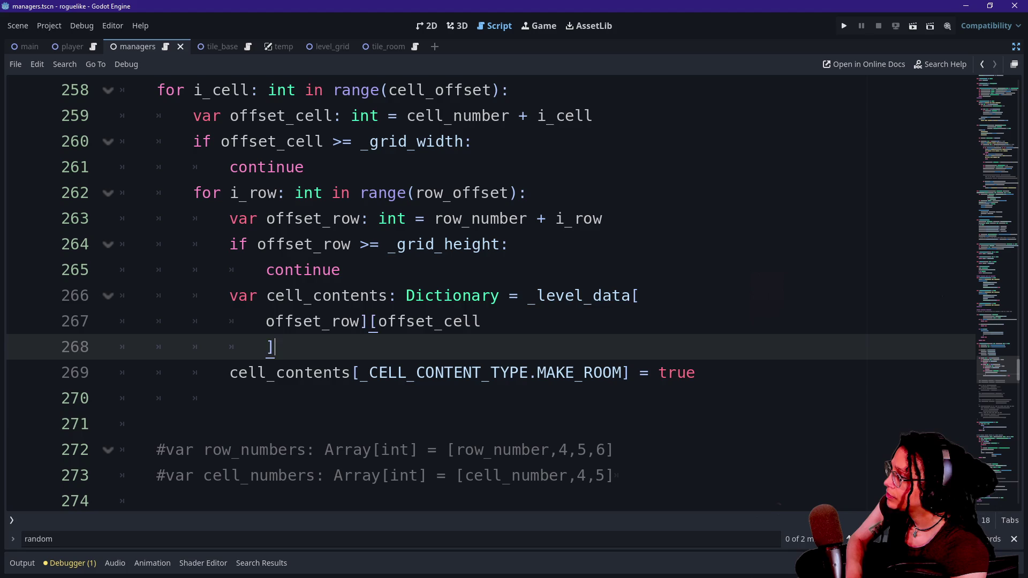
pyautogui.press('Up')
pyautogui.press('Down')
pyautogui.press('Down')
pyautogui.press('Down')
pyautogui.press('Home')
pyautogui.hotkey('shift', 'End')
pyautogui.press('End')
pyautogui.hotkey('shift', 'Down')
pyautogui.hotkey('shift', 'Up')
pyautogui.hotkey('shift', 'Up')
pyautogui.press('Left')
pyautogui.moveTo(248, 373); pyautogui.dragTo(388, 373)
pyautogui.click(388, 373)
pyautogui.scroll(-2, 387, 372)
pyautogui.scroll(2, 387, 373)
pyautogui.press('Home')
pyautogui.hotkey('shift', 'Down')
pyautogui.press('Right')
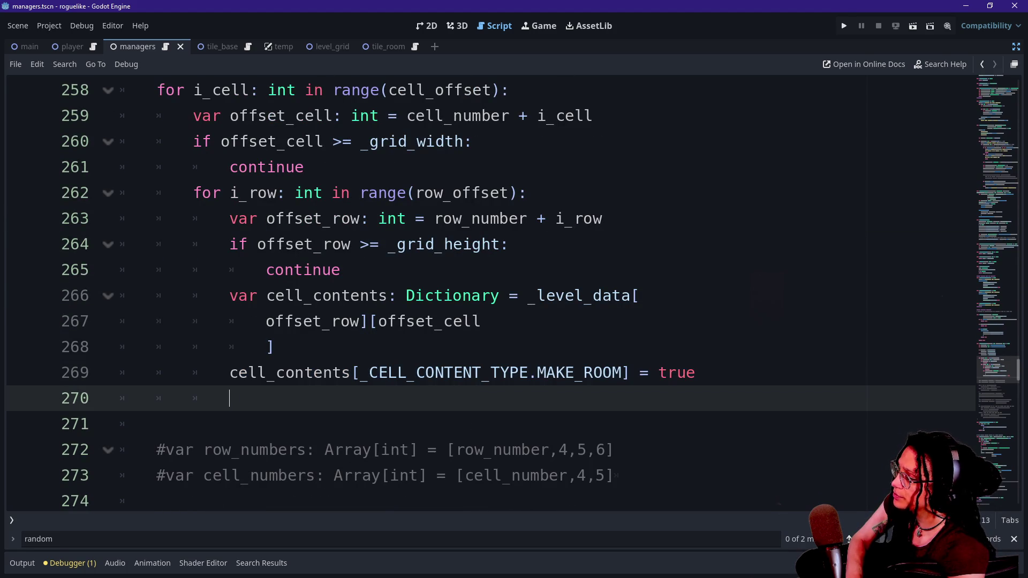
pyautogui.press('Up')
pyautogui.press('Up')
pyautogui.press('End')
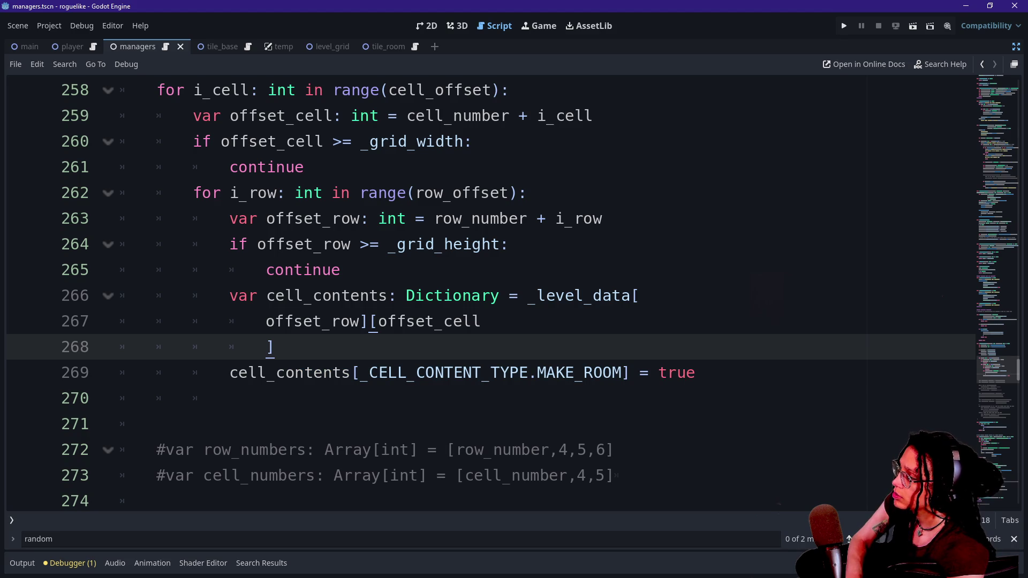
pyautogui.press('Up')
pyautogui.press('Up')
pyautogui.press('Up')
pyautogui.press('Down')
pyautogui.press('Down')
pyautogui.press('Down')
pyautogui.press('Up')
pyautogui.press('Up')
pyautogui.press('Up')
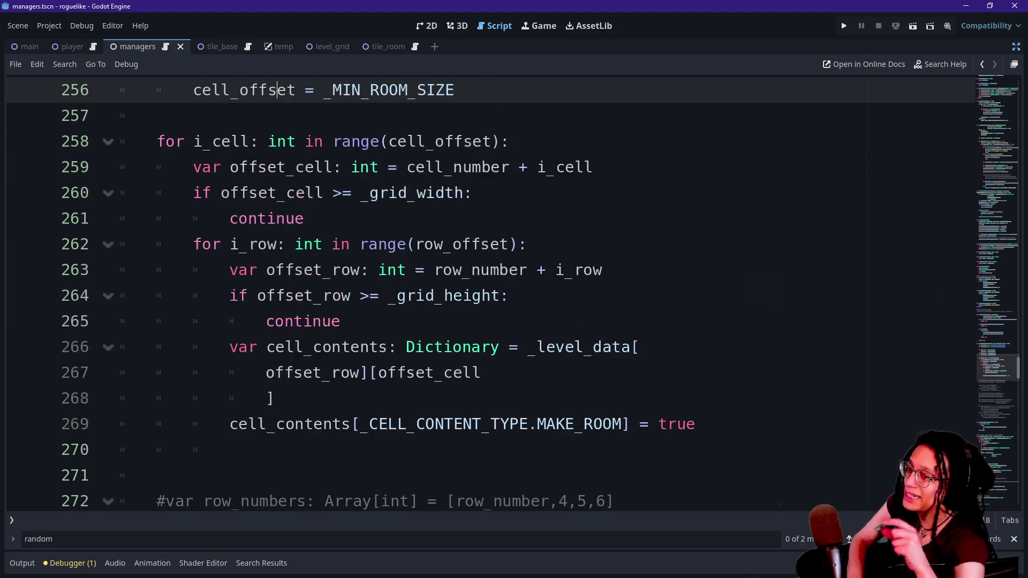
pyautogui.press('Up')
pyautogui.press('Down')
pyautogui.press('Down')
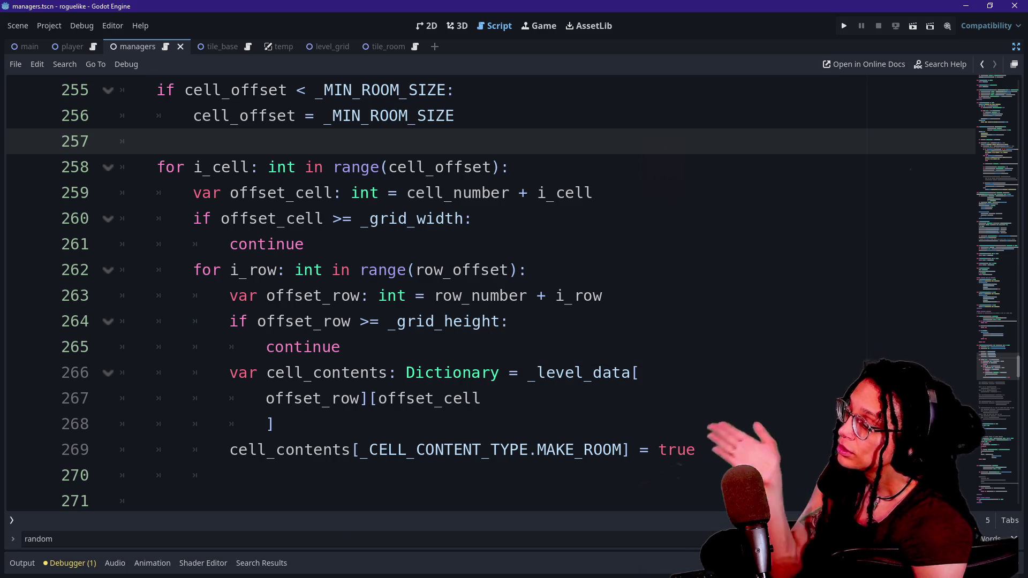
pyautogui.moveTo(695, 450); pyautogui.dragTo(230, 450)
pyautogui.moveTo(695, 450)
pyautogui.mouseDown()
pyautogui.moveTo(237, 450)
pyautogui.moveTo(594, 450)
pyautogui.mouseUp()
pyautogui.click(230, 449)
pyautogui.click(608, 449)
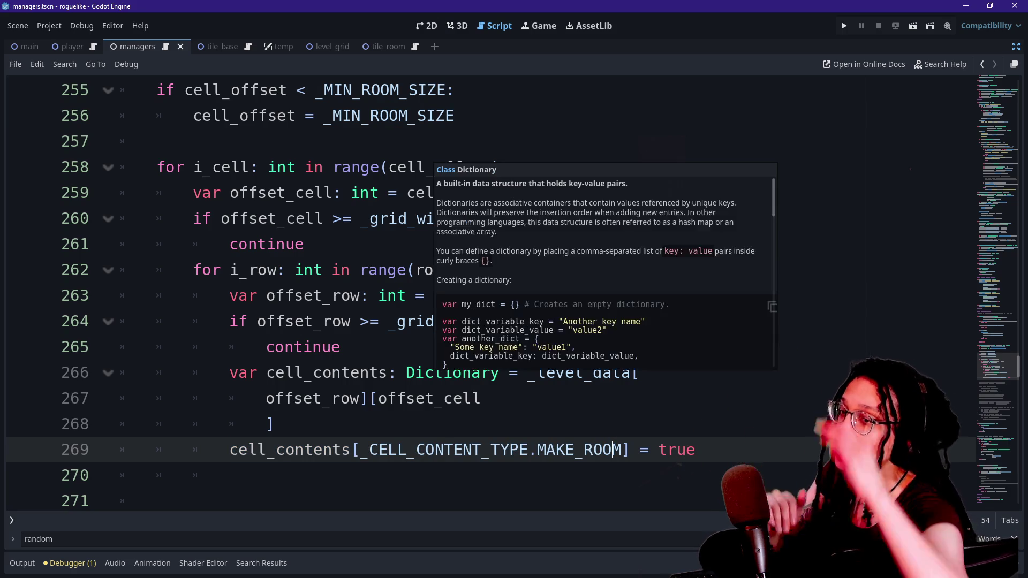
pyautogui.moveTo(452, 373)
pyautogui.press('Down')
pyautogui.press('Up')
pyautogui.press('End')
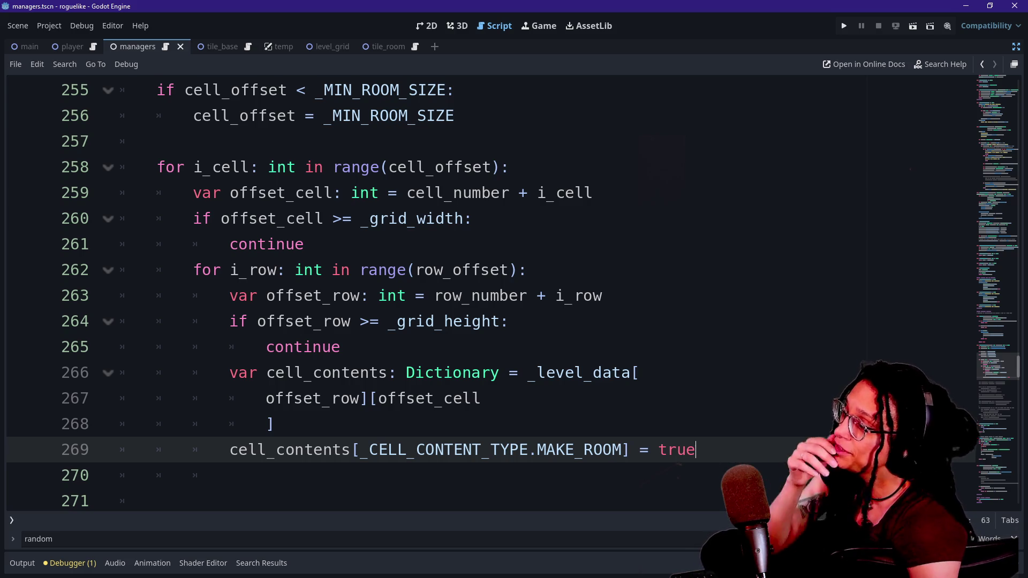
pyautogui.scroll(1, 621, 374)
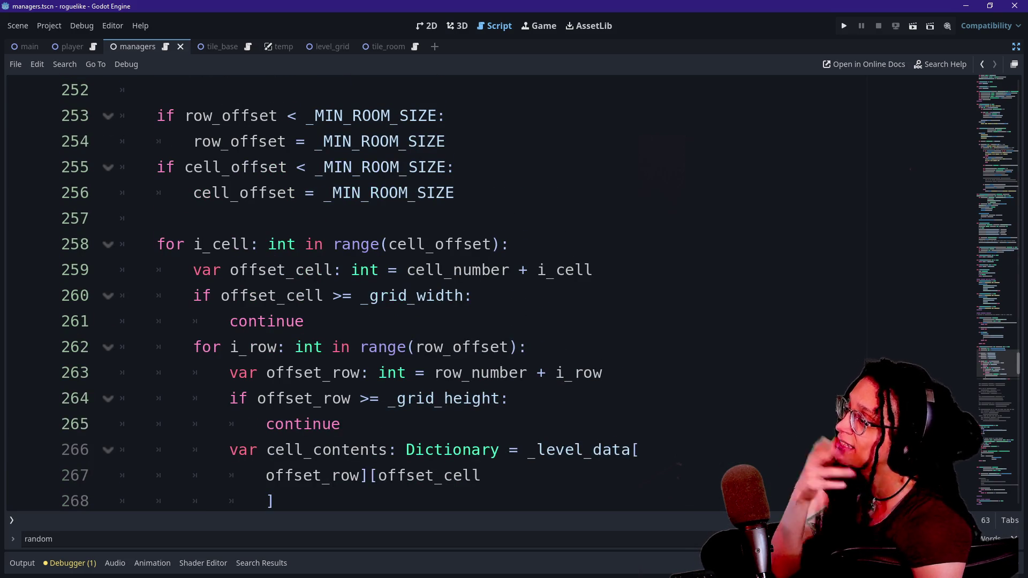
pyautogui.scroll(1, 514, 295)
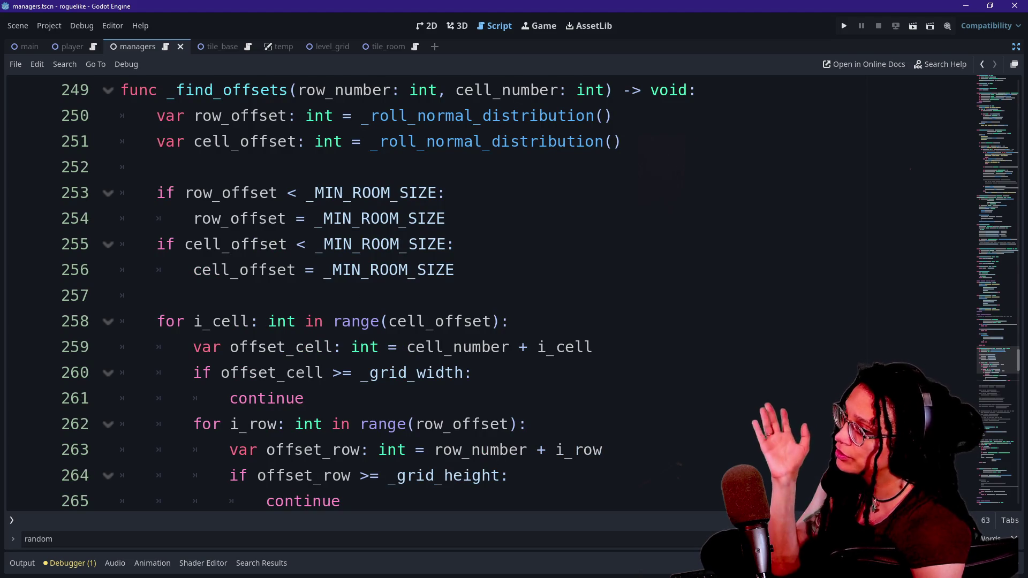
pyautogui.scroll(-1, 514, 295)
pyautogui.scroll(-2, 514, 294)
pyautogui.moveTo(353, 372); pyautogui.dragTo(584, 373)
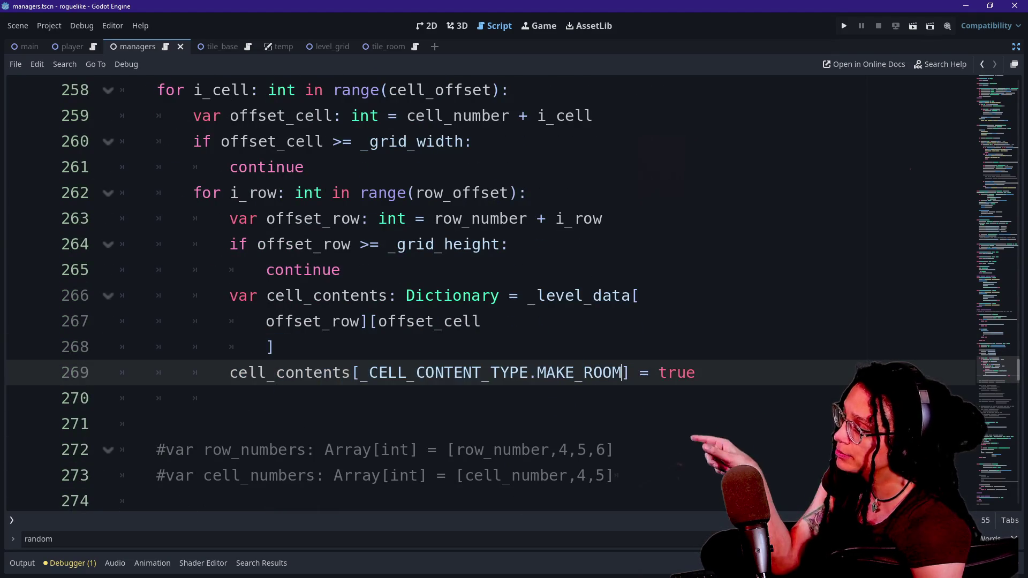
pyautogui.click(622, 373)
pyautogui.scroll(2, 514, 294)
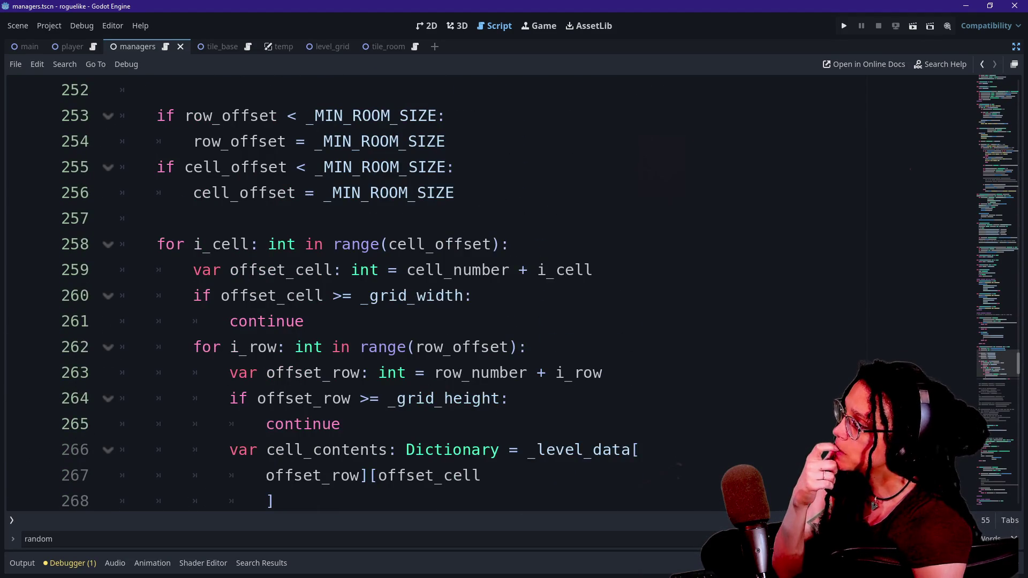
pyautogui.scroll(1, 514, 294)
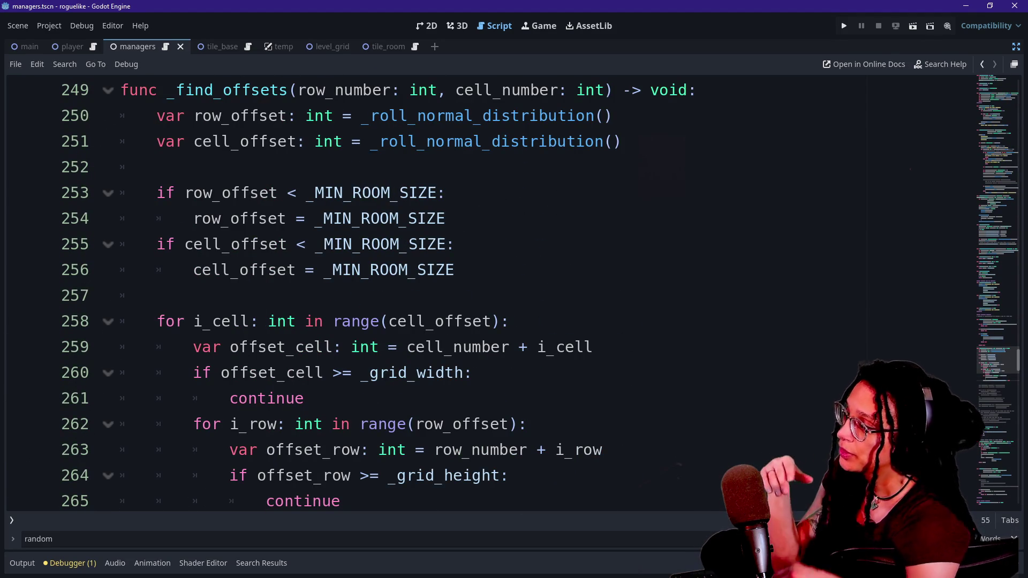
pyautogui.moveTo(407, 116); pyautogui.dragTo(454, 270)
pyautogui.click(455, 270)
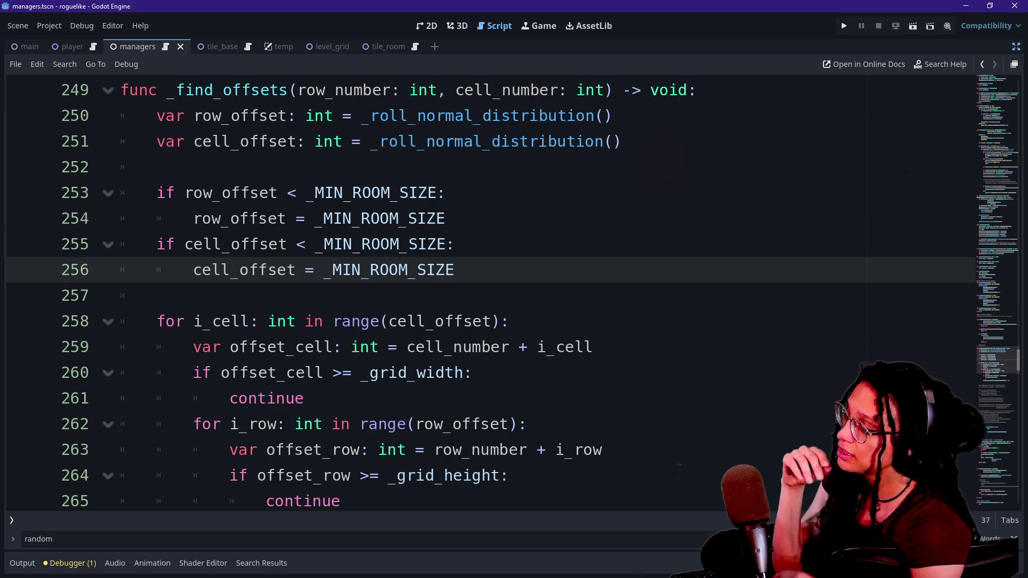
pyautogui.moveTo(225, 321); pyautogui.dragTo(298, 373)
pyautogui.click(303, 398)
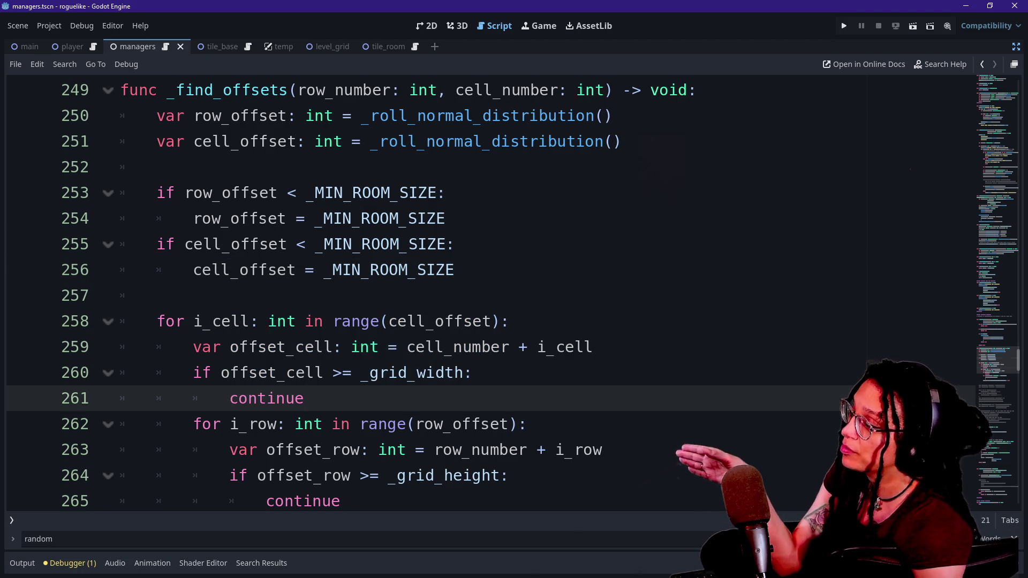
pyautogui.click(455, 244)
pyautogui.click(455, 270)
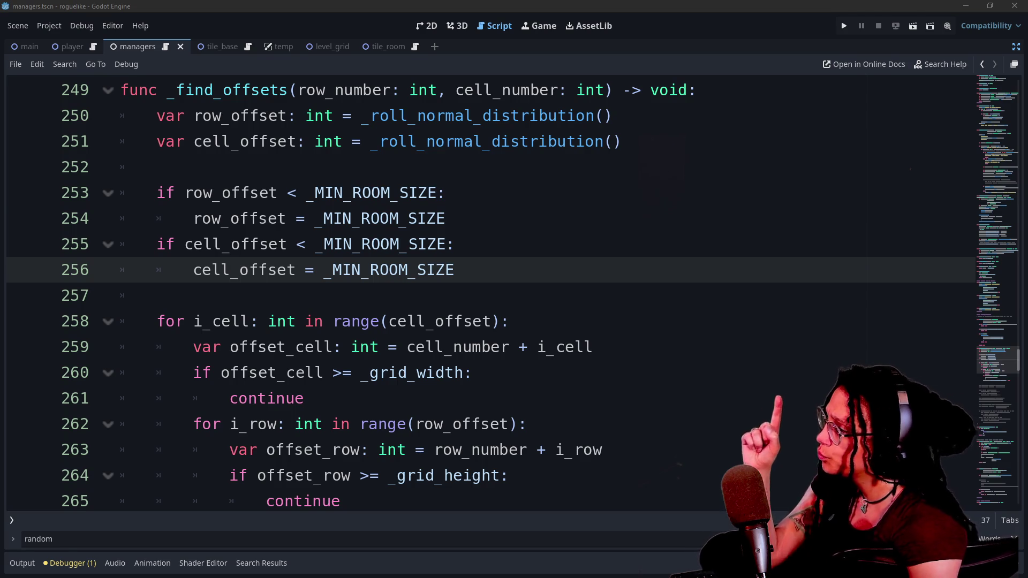
pyautogui.scroll(-2, 482, 294)
pyautogui.keyDown('shift'); pyautogui.click(193, 116); pyautogui.keyUp('shift')
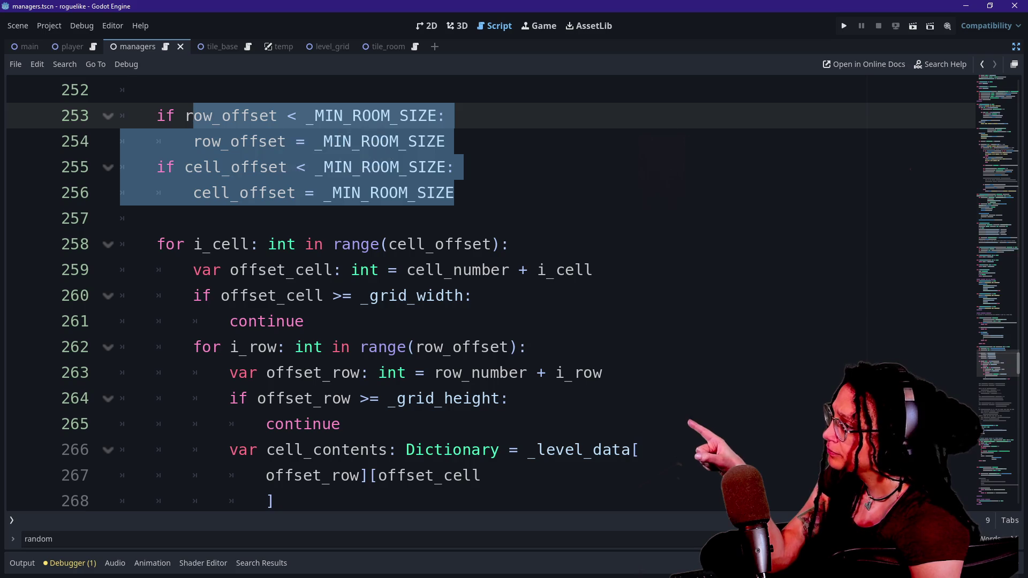
pyautogui.click(221, 167)
pyautogui.moveTo(155, 218); pyautogui.dragTo(221, 192)
pyautogui.scroll(2, 220, 210)
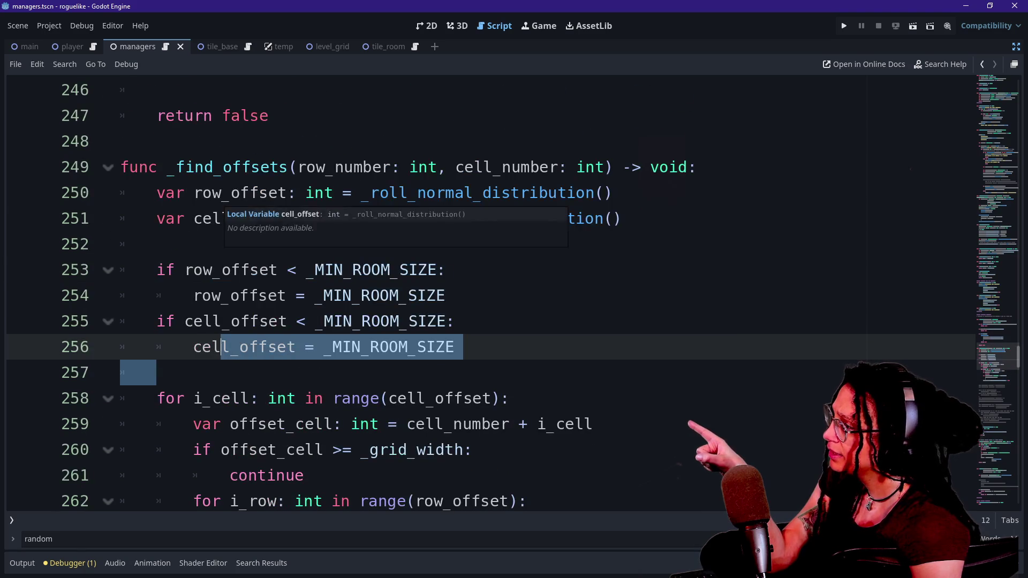
pyautogui.click(288, 321)
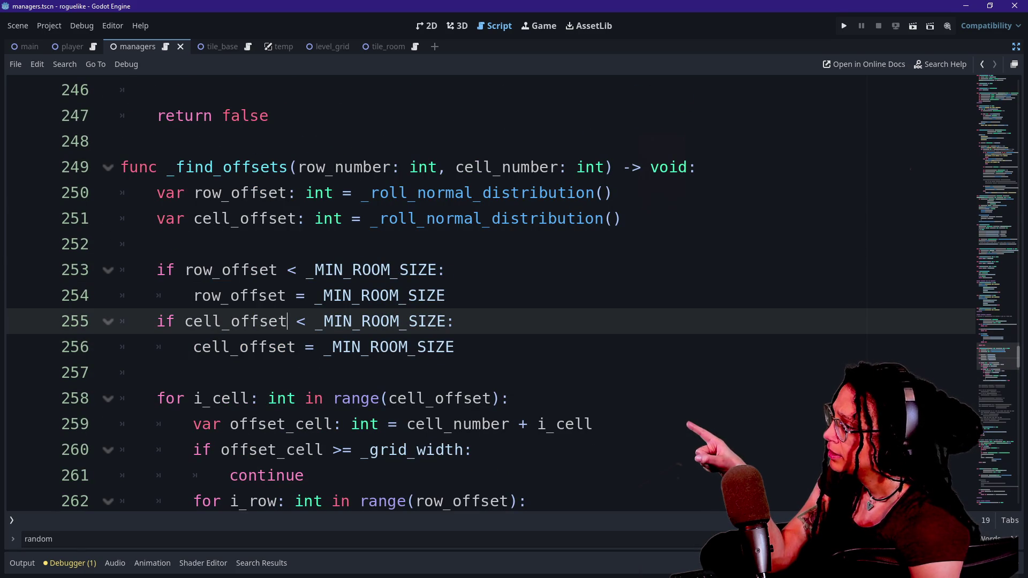
pyautogui.press('Down')
pyautogui.press('Down')
pyautogui.press('Down')
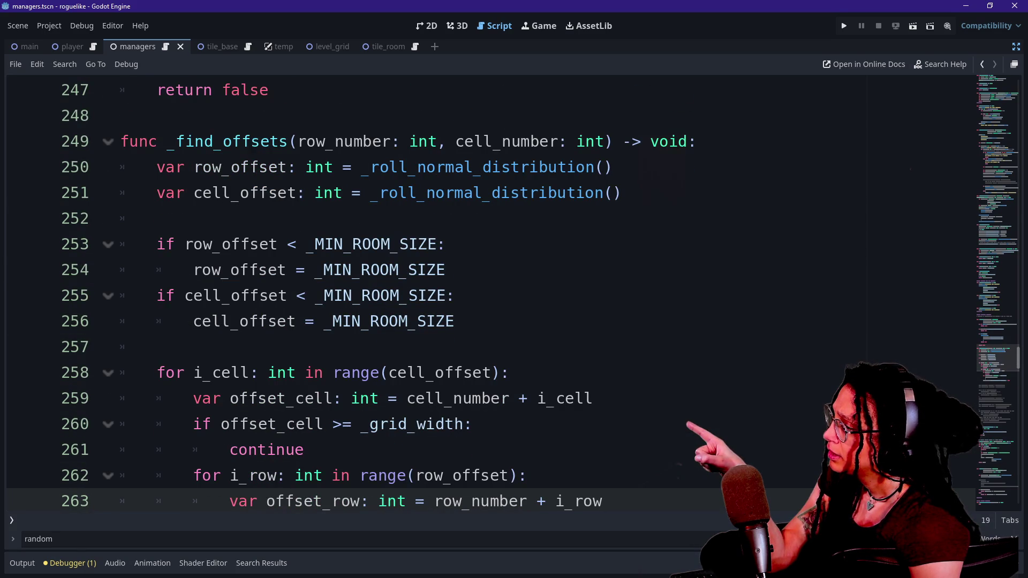
pyautogui.press('Down')
pyautogui.press('Down')
pyautogui.press('Down')
pyautogui.press('Down')
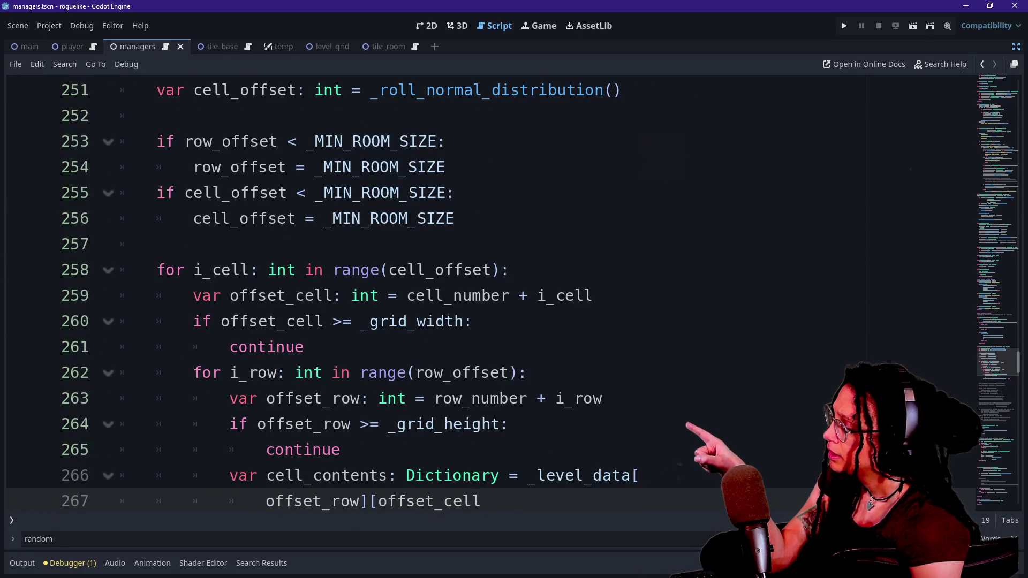
pyautogui.click(252, 321)
pyautogui.click(304, 346)
pyautogui.click(454, 218)
pyautogui.scroll(1, 481, 294)
pyautogui.moveTo(157, 193); pyautogui.dragTo(375, 167)
pyautogui.click(621, 167)
# Step: Below the offset rolls, add 'if row_offset >= _grid_height:' with a 'return' body
pyautogui.press('Return')
pyautogui.press('Return')
pyautogui.write('if ')
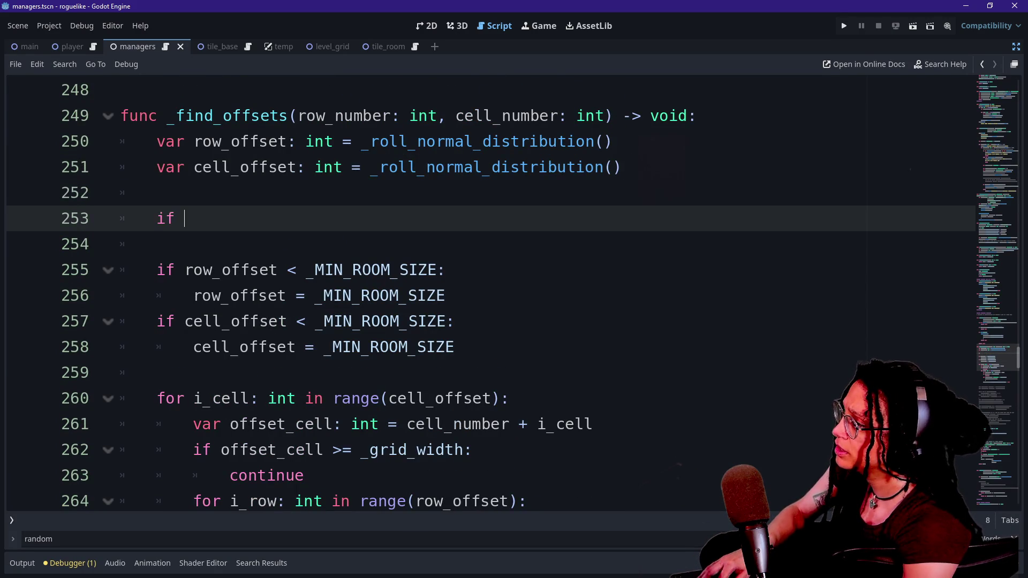
pyautogui.write('row_offset')
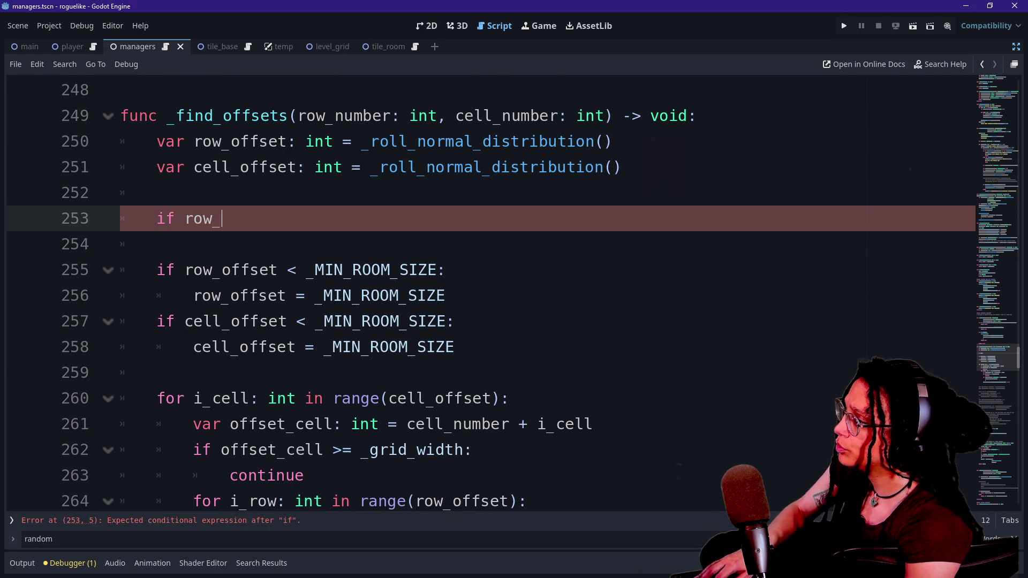
pyautogui.write(' > _M')
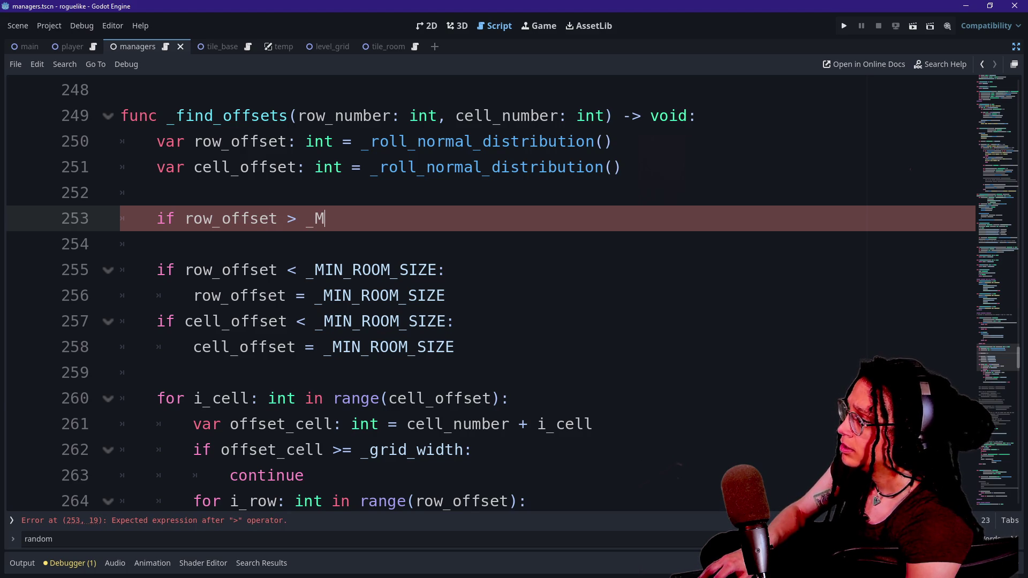
pyautogui.press('BackSpace')
pyautogui.press('BackSpace')
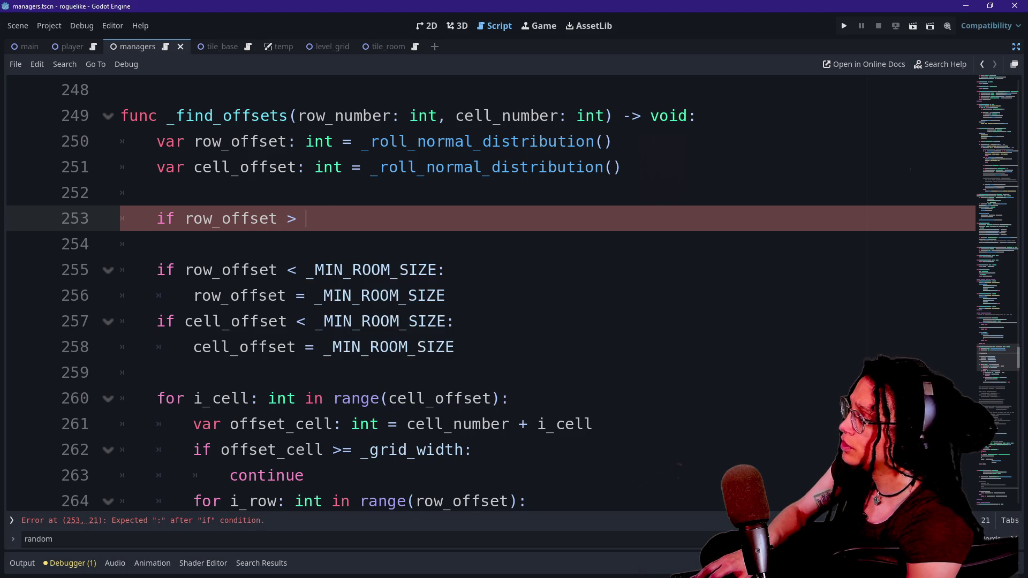
pyautogui.write('_grid')
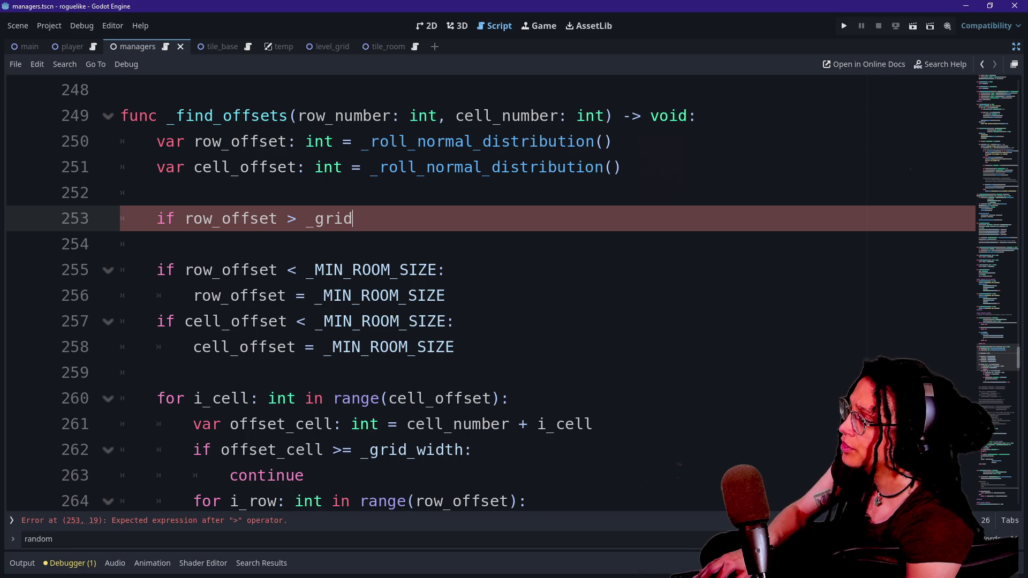
pyautogui.write('_width')
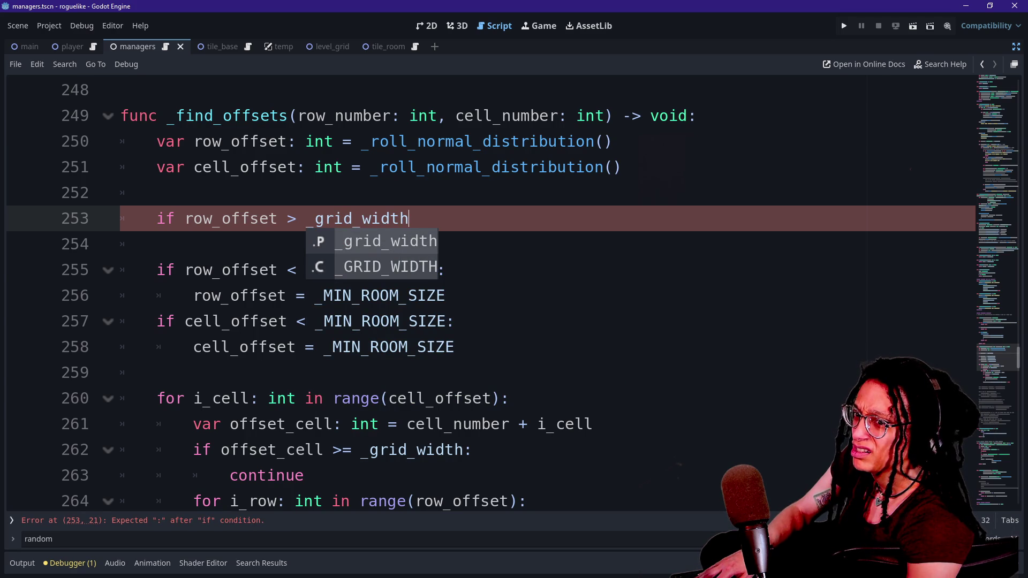
pyautogui.press('BackSpace')
pyautogui.press('BackSpace')
pyautogui.press('BackSpace')
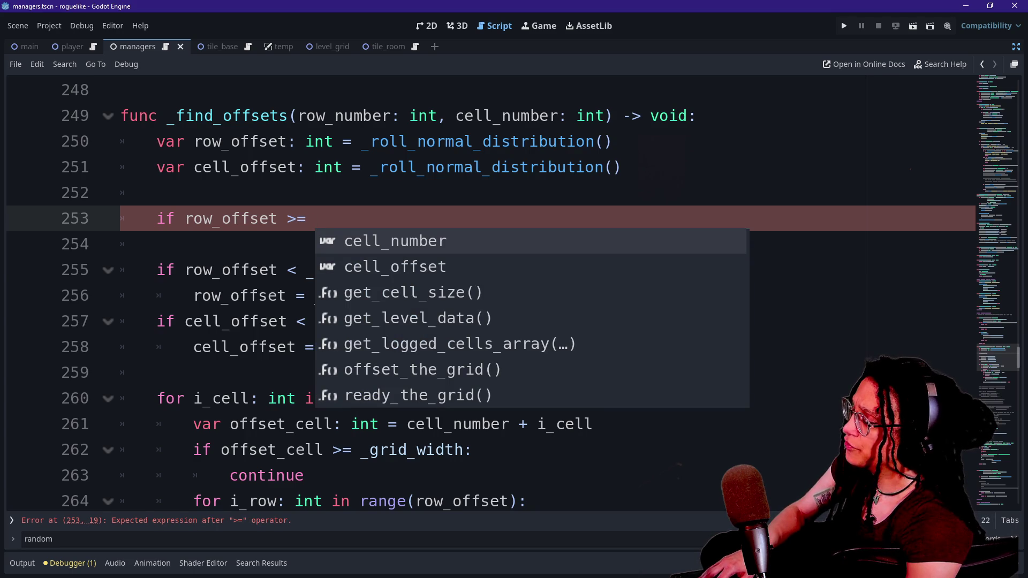
pyautogui.write('_')
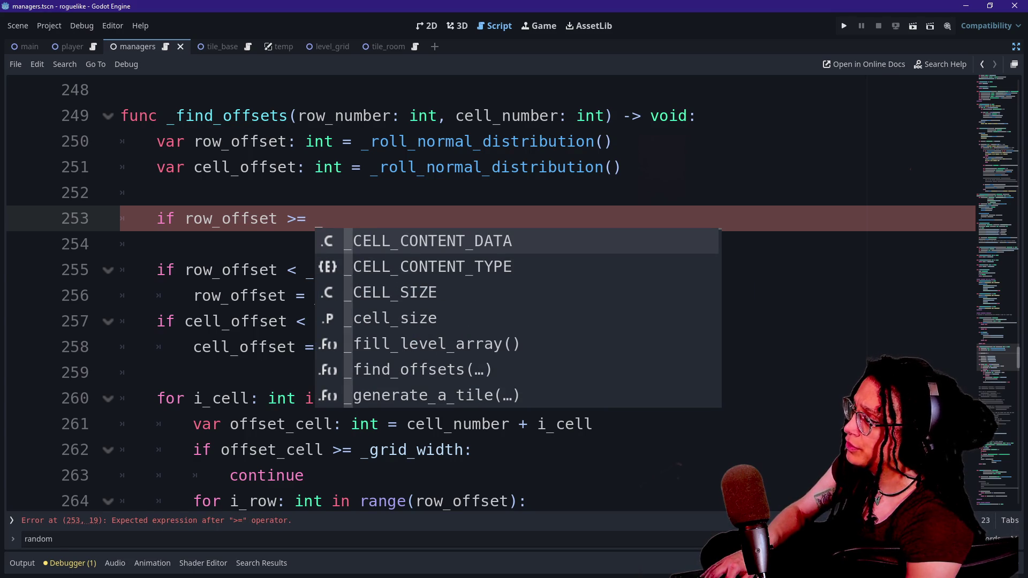
pyautogui.write('grid_height')
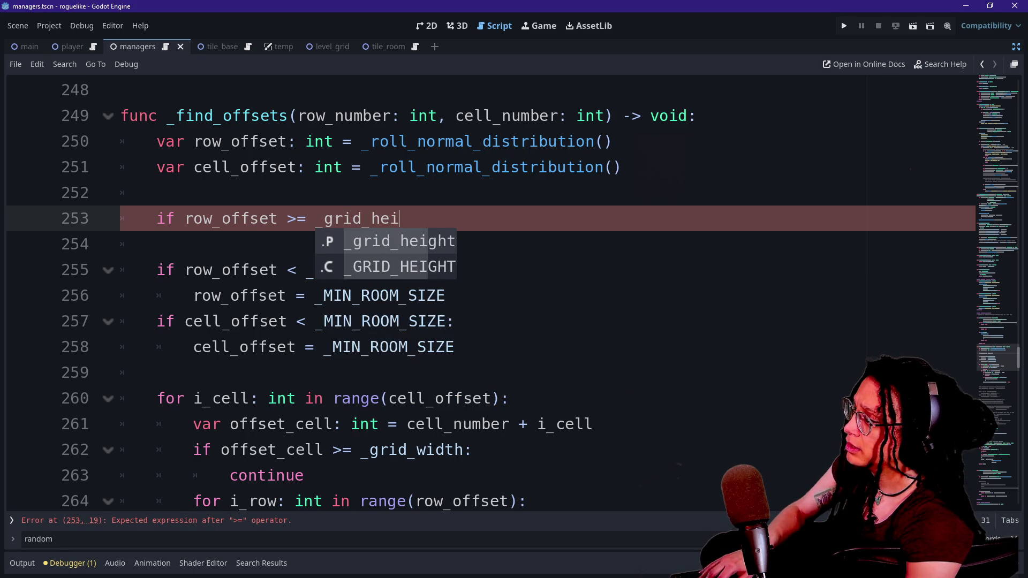
pyautogui.write(':')
pyautogui.press('Return')
pyautogui.write('return')
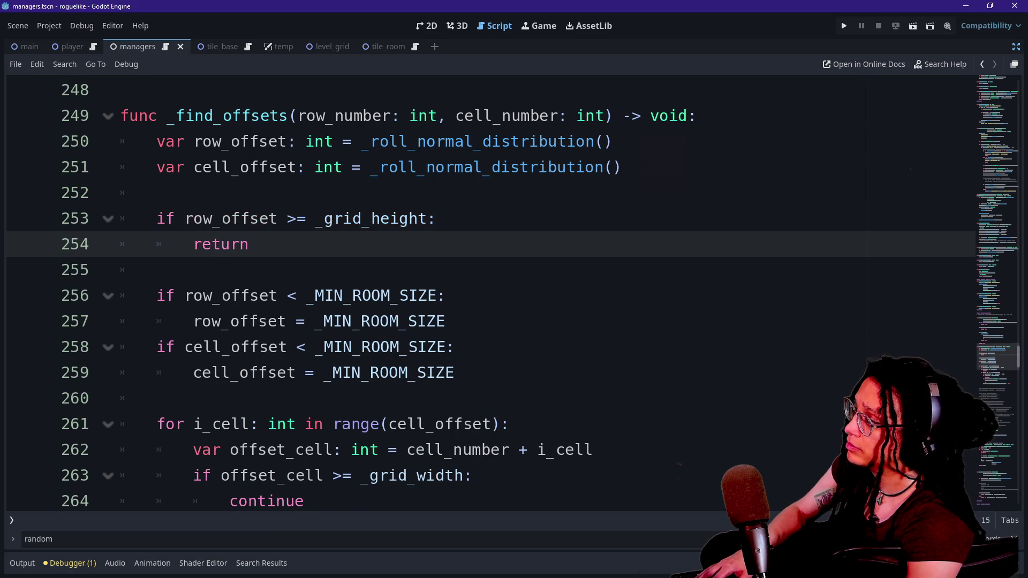
pyautogui.press('Return')
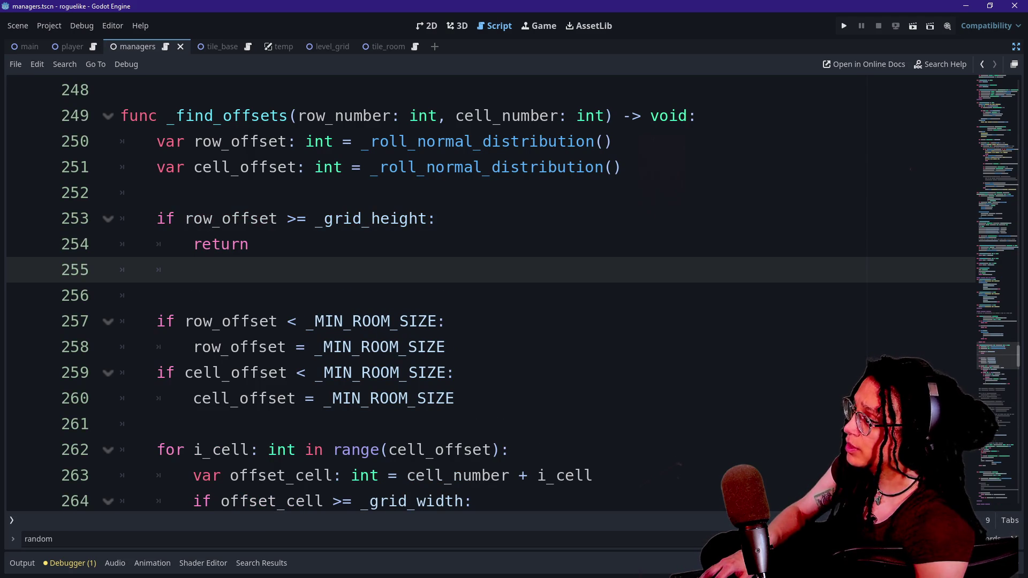
# Step: Append 'or \' to the condition and split it onto a continuation line
pyautogui.click(434, 218)
pyautogui.write('or')
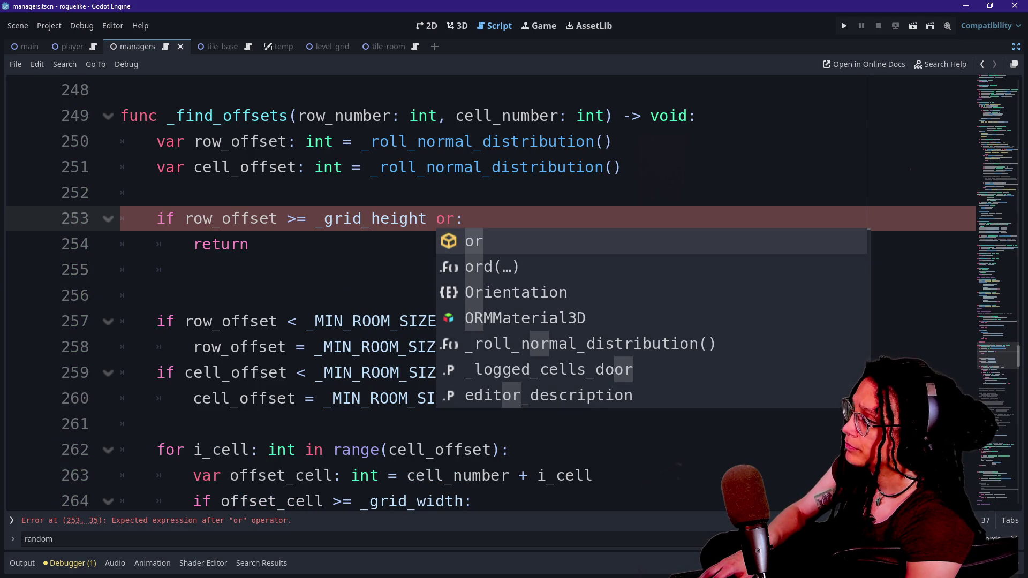
pyautogui.write(' \\')
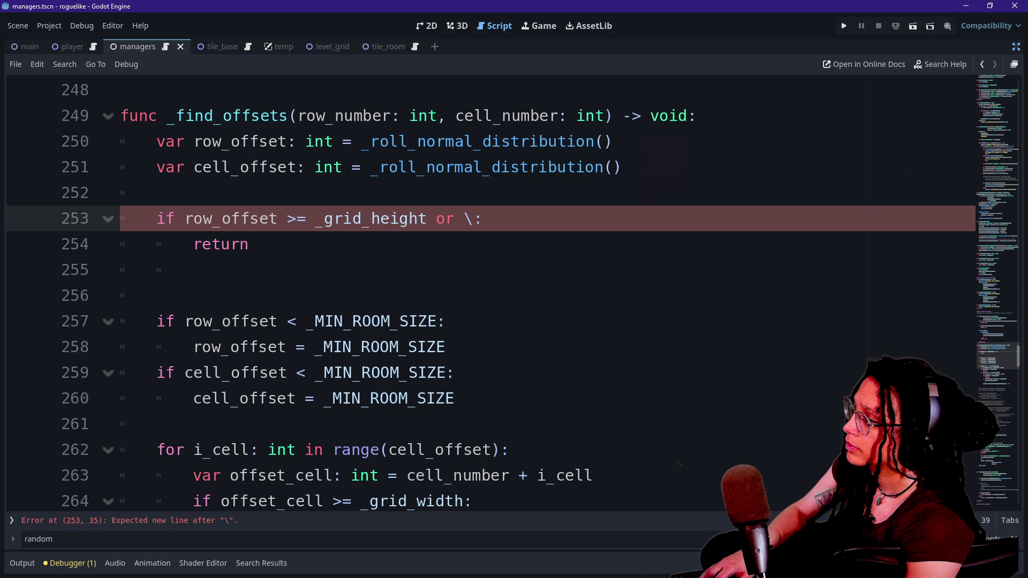
pyautogui.press('Return')
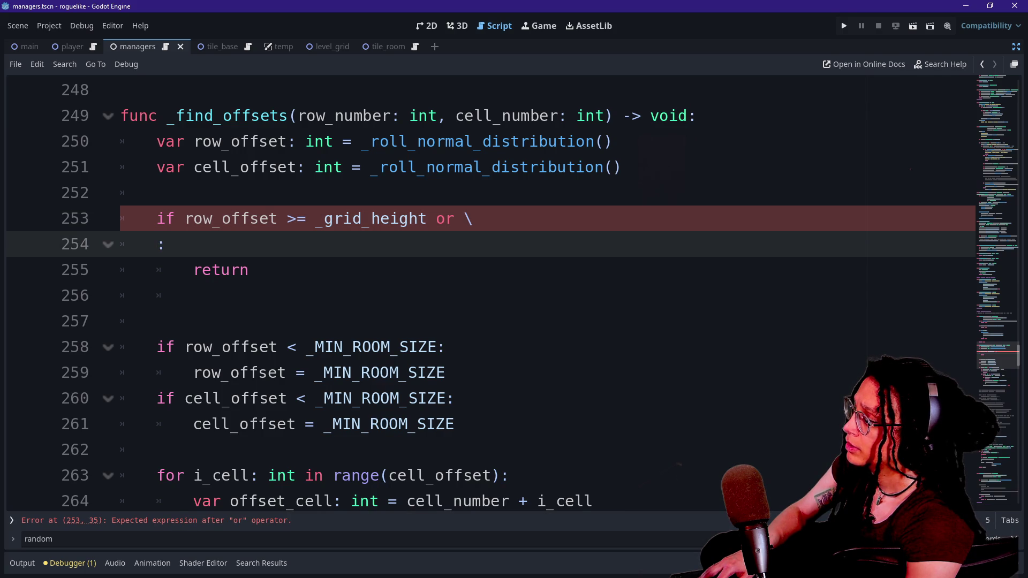
pyautogui.press('BackSpace')
pyautogui.press('BackSpace')
pyautogui.write('/')
pyautogui.press('Return')
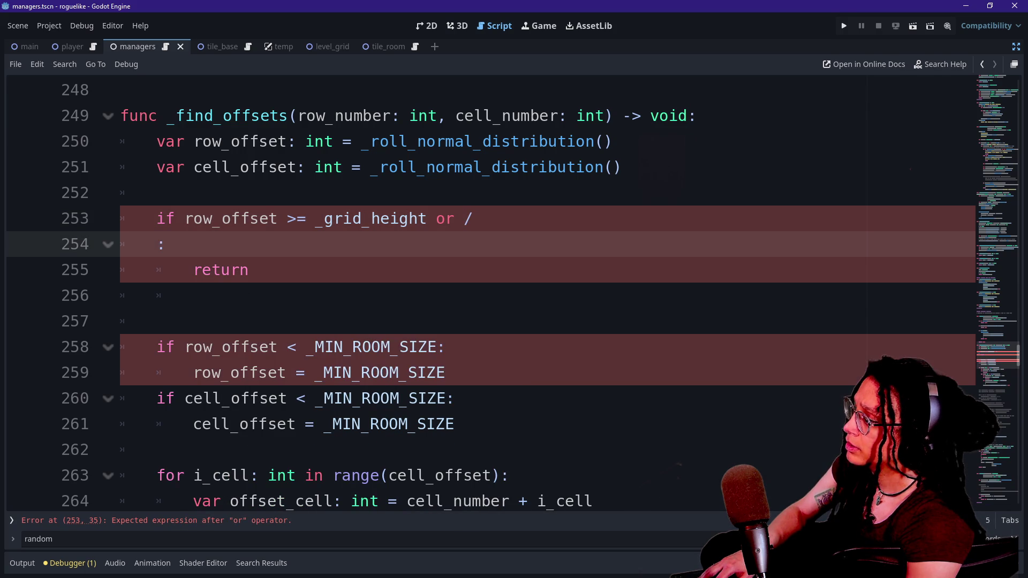
pyautogui.write('row')
pyautogui.press('BackSpace')
pyautogui.press('BackSpace')
pyautogui.press('BackSpace')
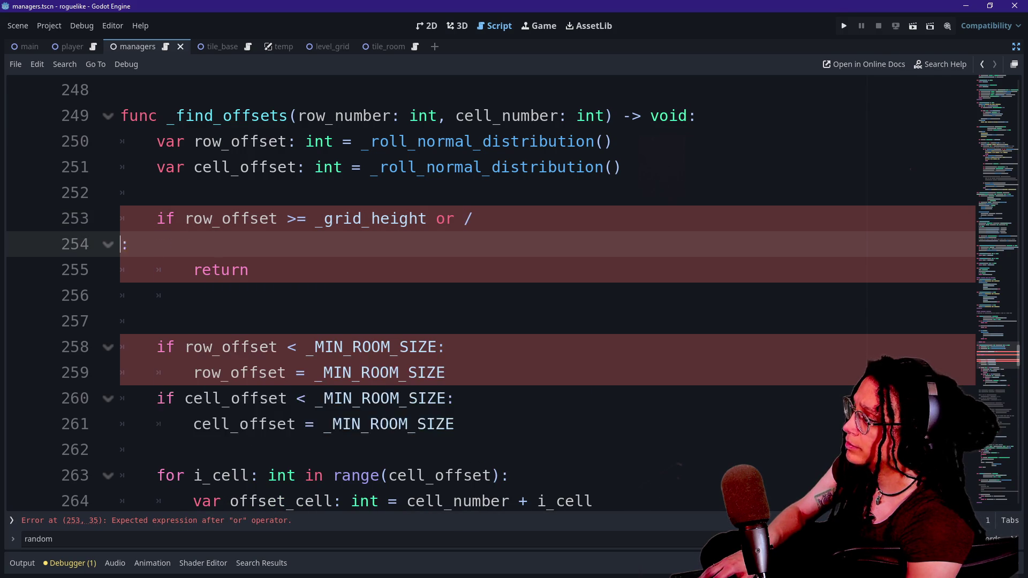
pyautogui.write('\\')
pyautogui.press('Return')
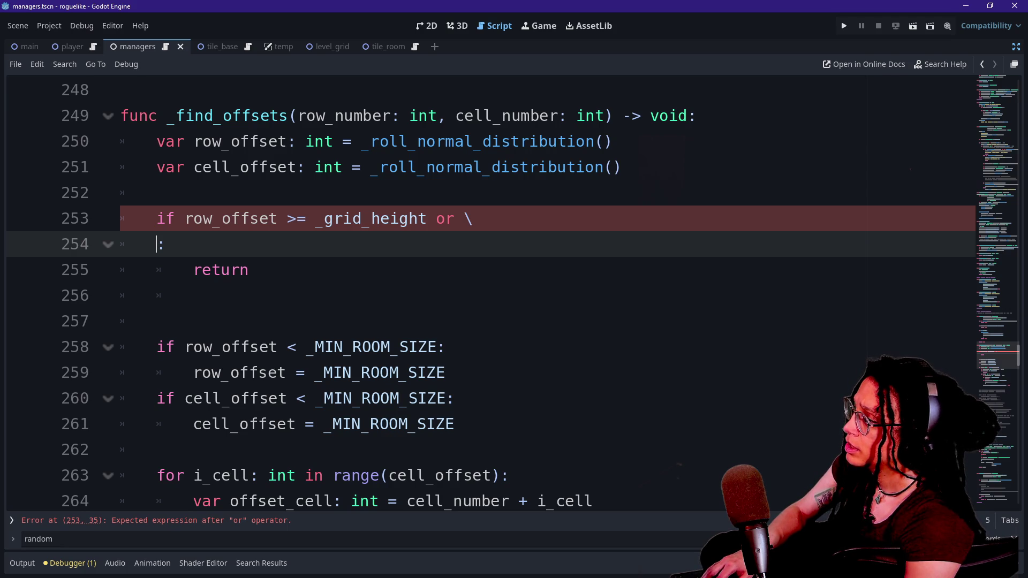
# Step: Fill the continuation line with 'cell_offset >= _grid_width:' and fix its indentation
pyautogui.press('Tab')
pyautogui.write('cell_offs')
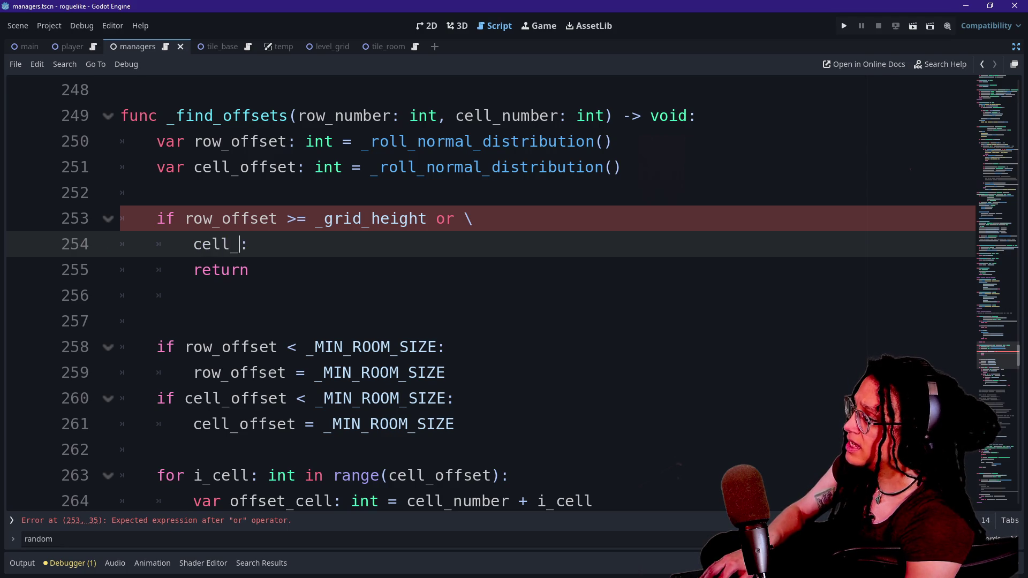
pyautogui.write('et >= ')
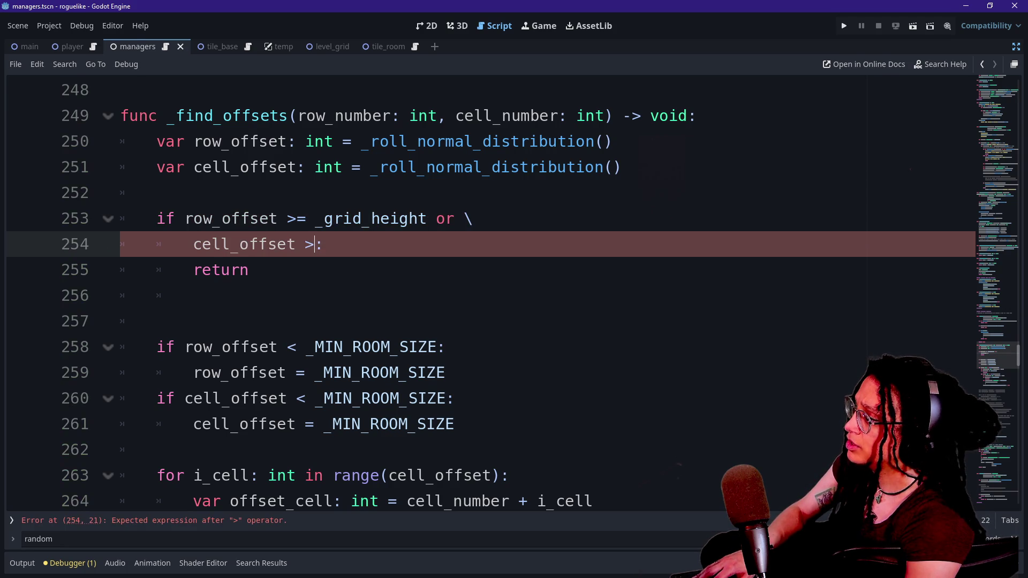
pyautogui.write('_grid_wi')
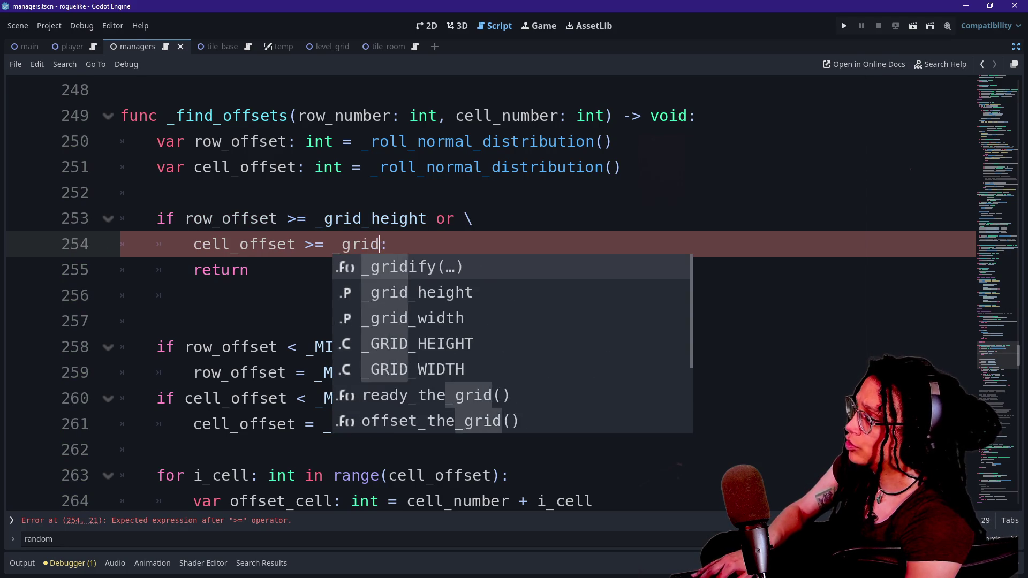
pyautogui.write('dth')
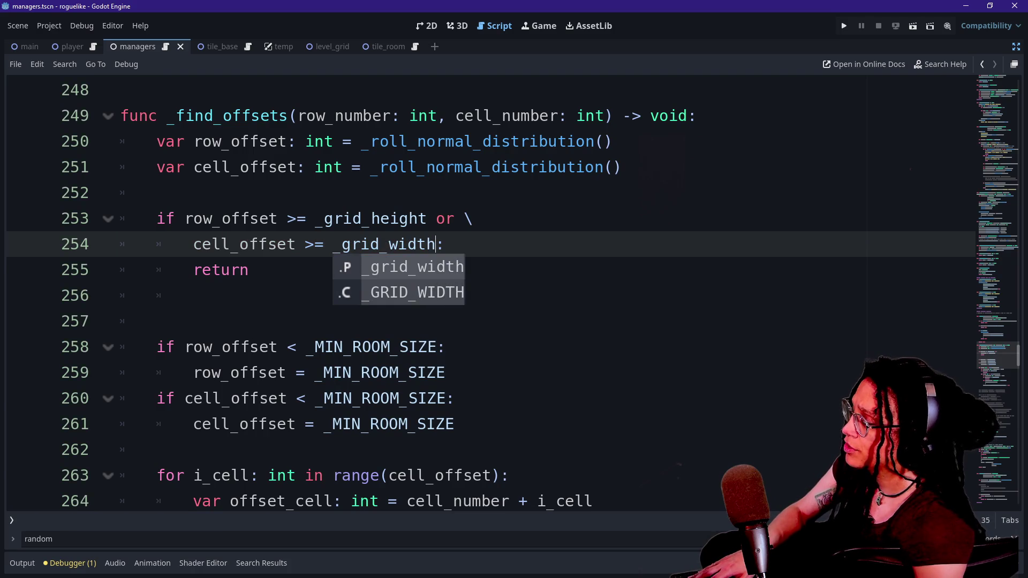
pyautogui.click(201, 244)
pyautogui.click(249, 270)
pyautogui.click(193, 244)
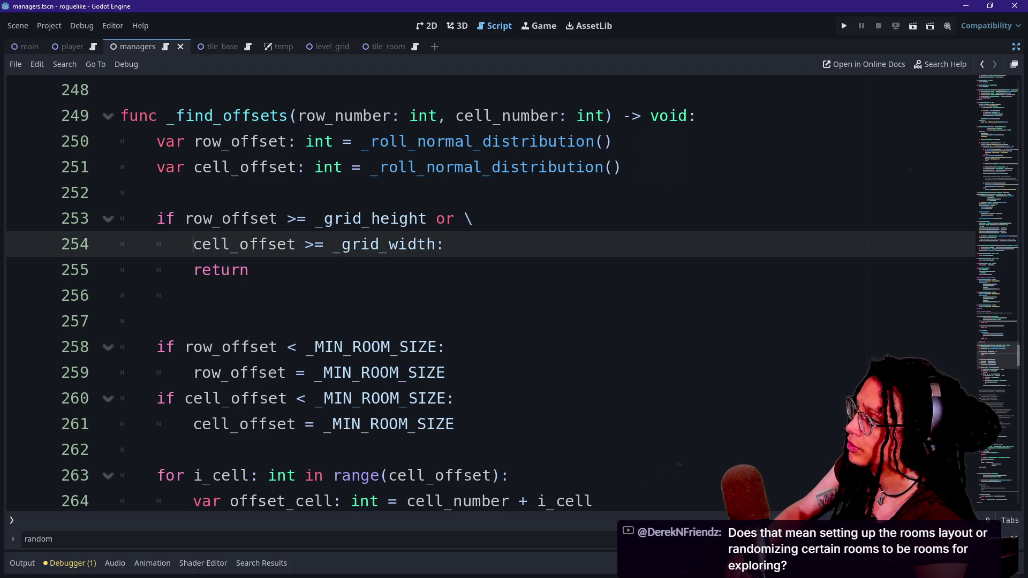
pyautogui.press('BackSpace')
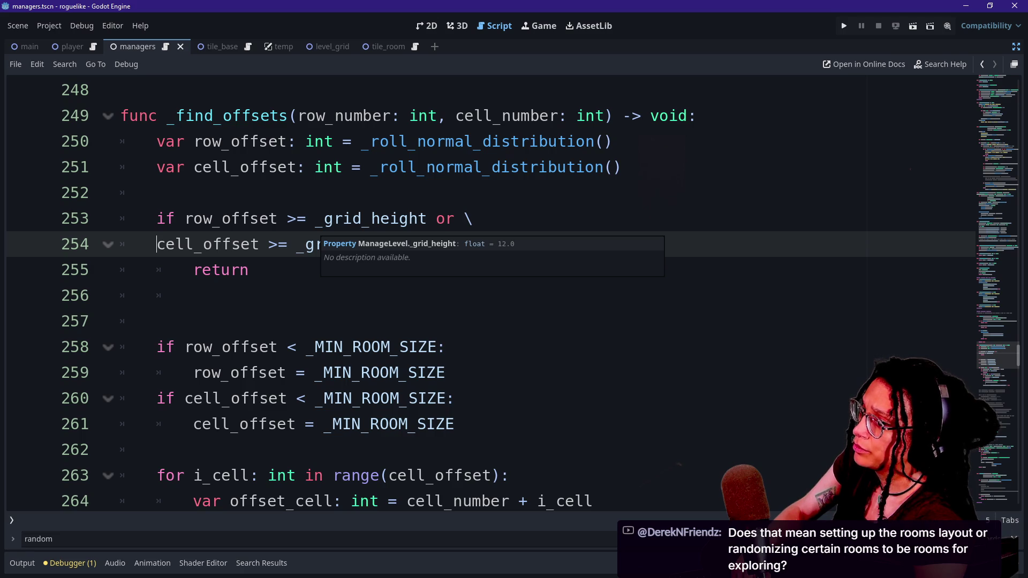
# Step: Save the script with the finished early-return bounds check
pyautogui.click(368, 167)
pyautogui.click(370, 372)
pyautogui.hotkey('ctrl', 's')
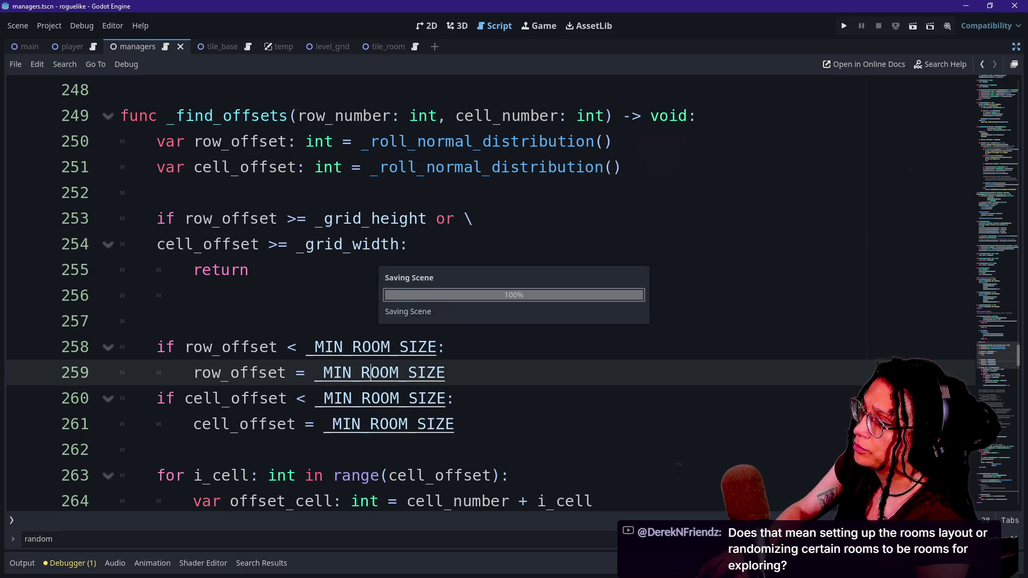
pyautogui.click(473, 219)
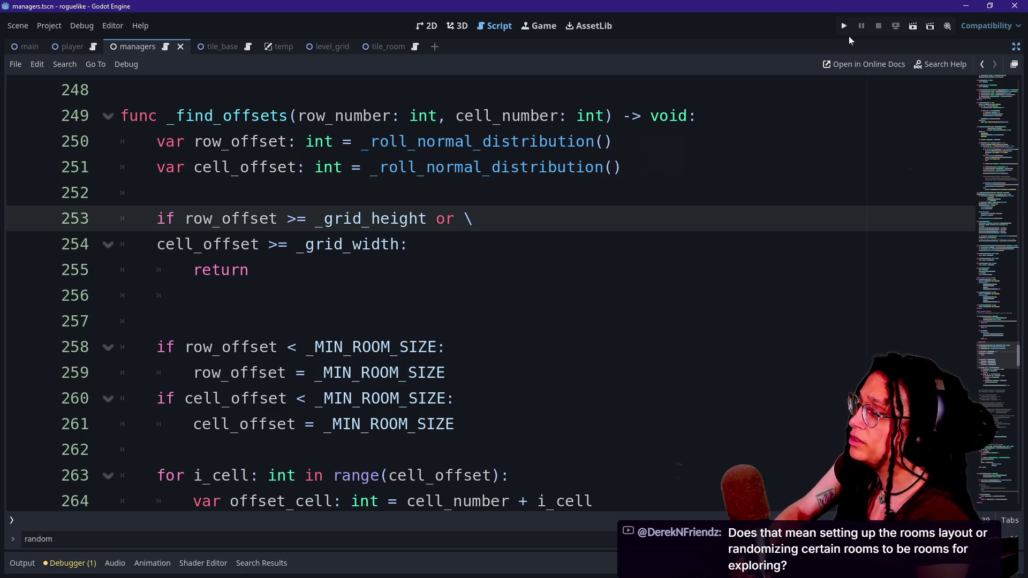
# Step: Test-run the project, then delete both in-loop bounds checks and save the script
pyautogui.click(847, 35)
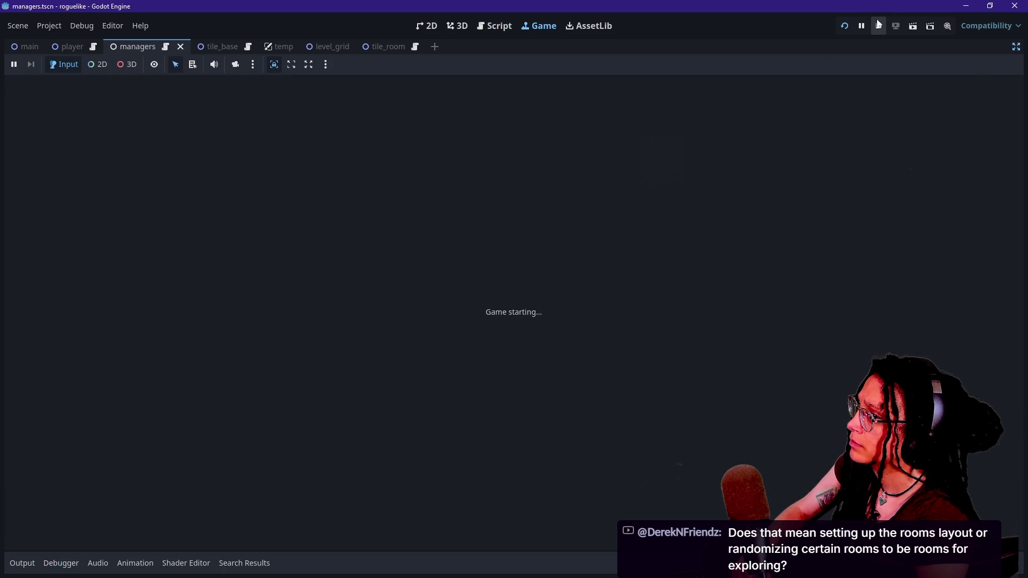
pyautogui.click(879, 25)
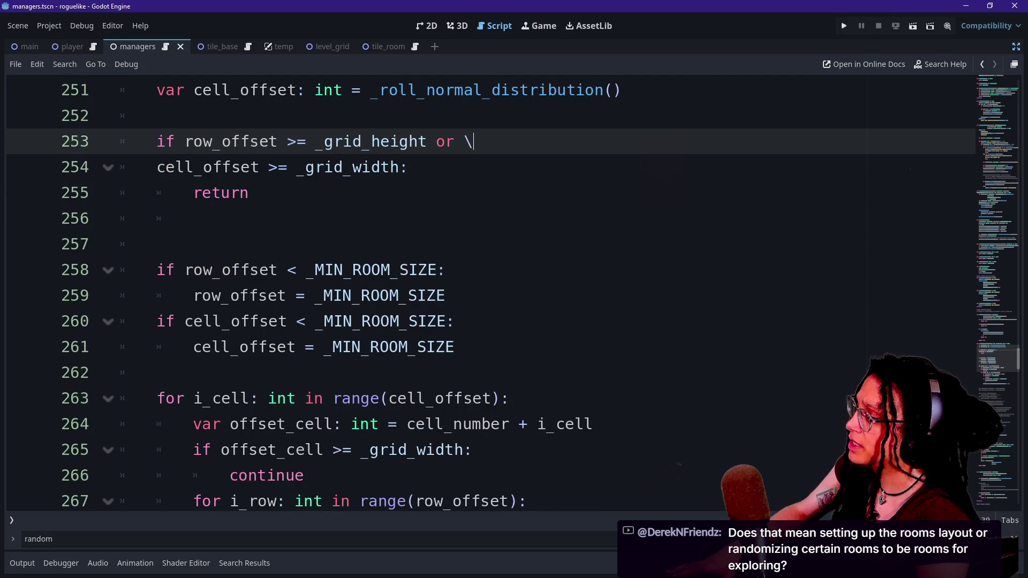
pyautogui.scroll(-1, 385, 422)
pyautogui.moveTo(304, 396); pyautogui.dragTo(598, 345)
pyautogui.scroll(-1, 598, 318)
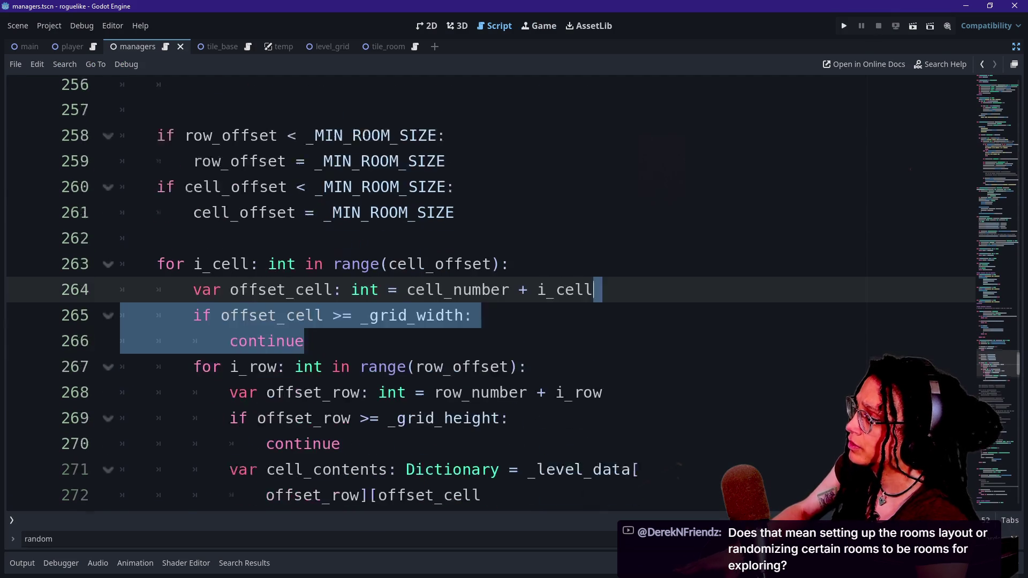
pyautogui.moveTo(340, 424); pyautogui.dragTo(603, 372)
pyautogui.press('BackSpace')
pyautogui.hotkey('ctrl', 's')
# Step: Rerun the project and enlarge the debugger to show locals like offset_cell 32
pyautogui.click(855, 31)
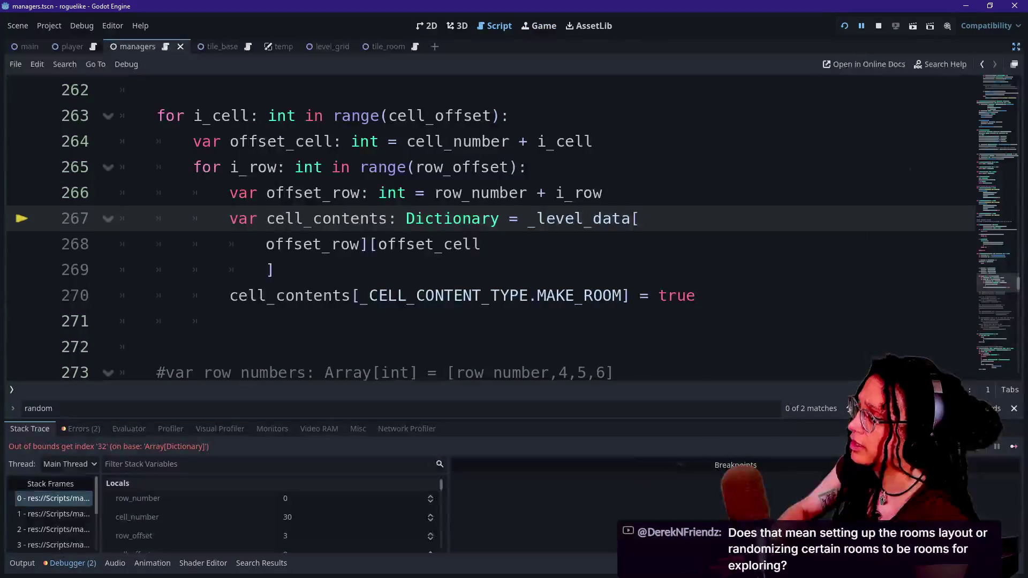
pyautogui.scroll(3, 466, 297)
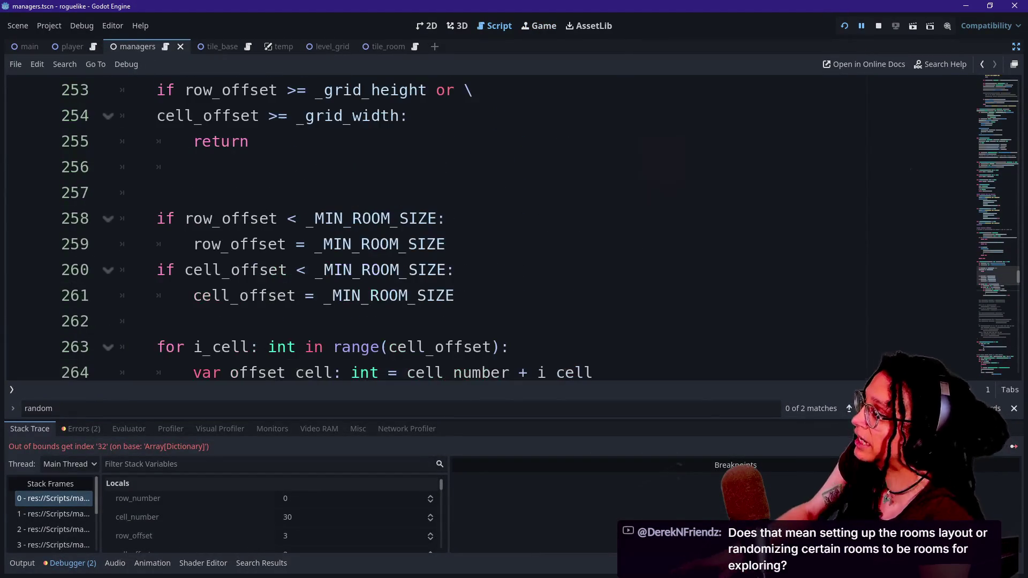
pyautogui.scroll(1, 466, 297)
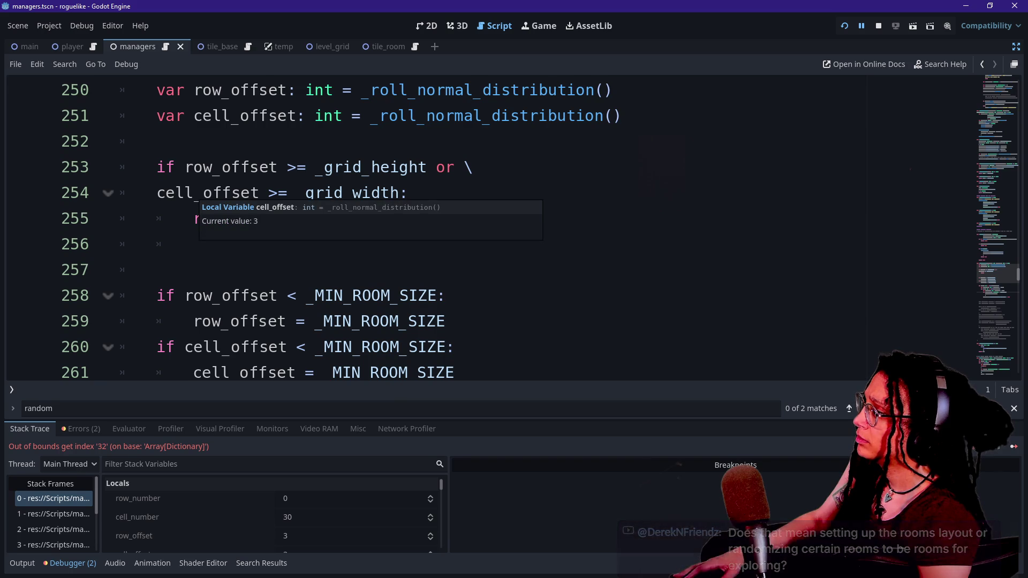
pyautogui.click(259, 167)
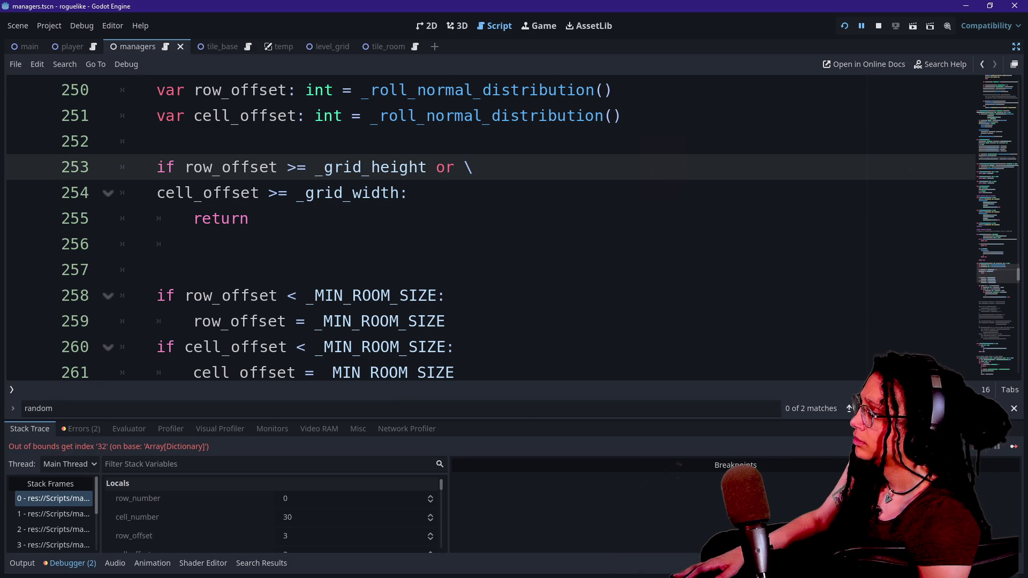
pyautogui.moveTo(195, 380); pyautogui.dragTo(210, 129)
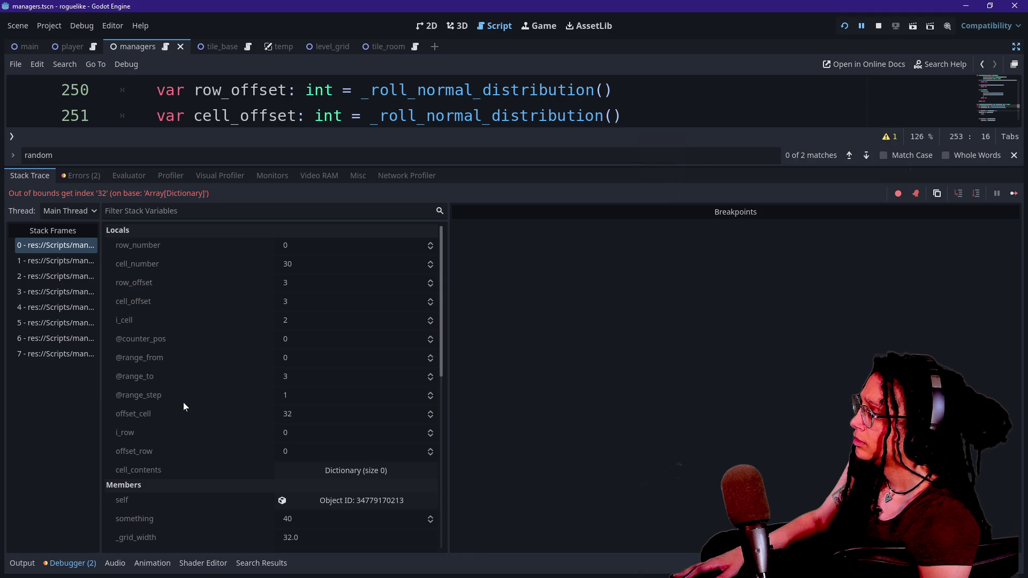
# Step: Inspect the row_offset and cell_offset locals, then give the code editor its space back
pyautogui.click(298, 284)
pyautogui.click(297, 299)
pyautogui.click(285, 282)
pyautogui.click(290, 296)
pyautogui.moveTo(309, 169); pyautogui.dragTo(309, 368)
# Step: Delete the grid-bounds if/return block and the leftover blank lines below the offsets
pyautogui.moveTo(249, 219)
pyautogui.mouseDown()
pyautogui.moveTo(353, 167)
pyautogui.moveTo(156, 142)
pyautogui.mouseUp()
pyautogui.press('BackSpace')
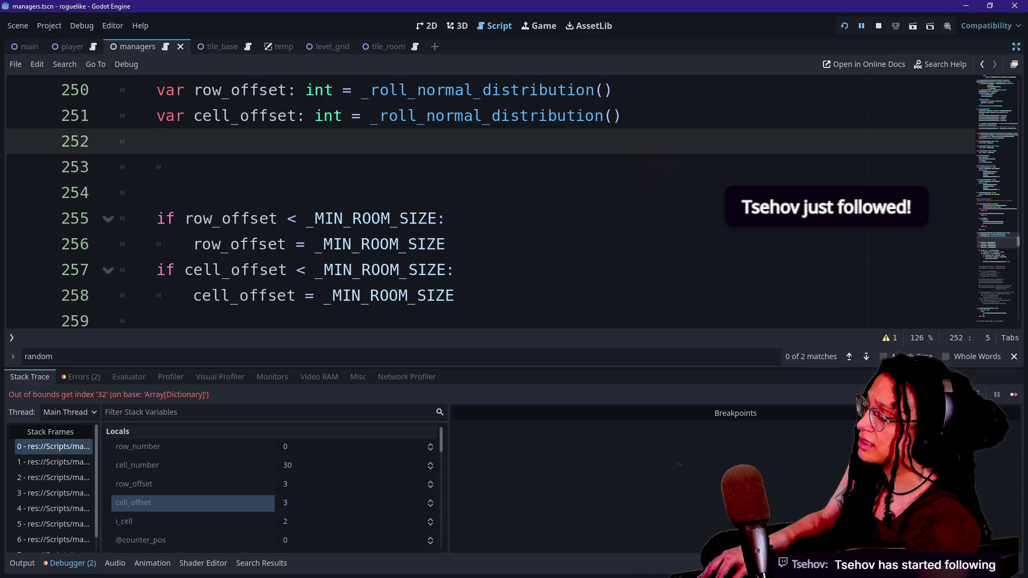
pyautogui.press('BackSpace')
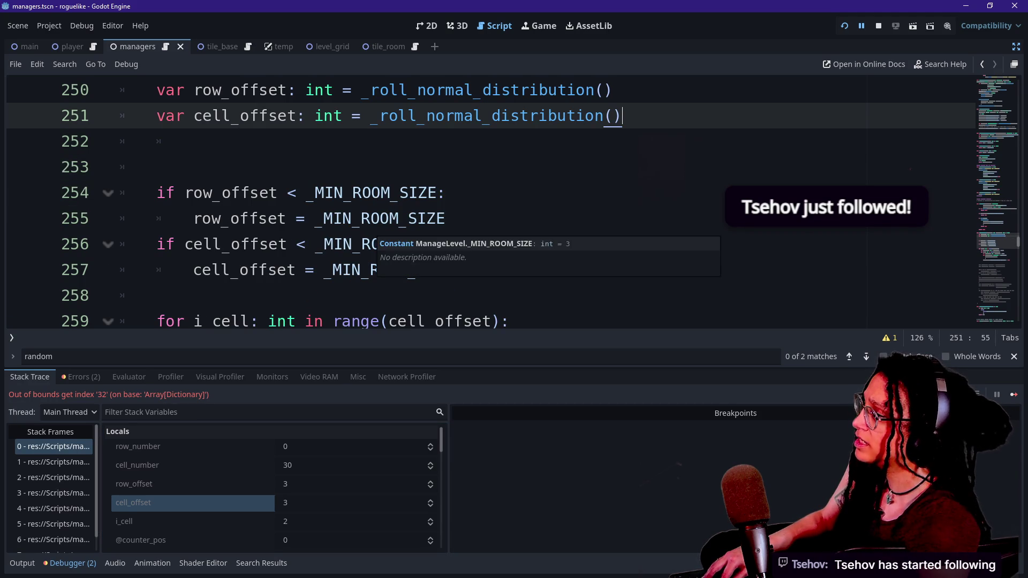
pyautogui.press('Down')
pyautogui.press('Down')
pyautogui.press('BackSpace')
pyautogui.press('BackSpace')
# Step: Step through the nested room loop lines below the level data lookup
pyautogui.scroll(-1, 482, 204)
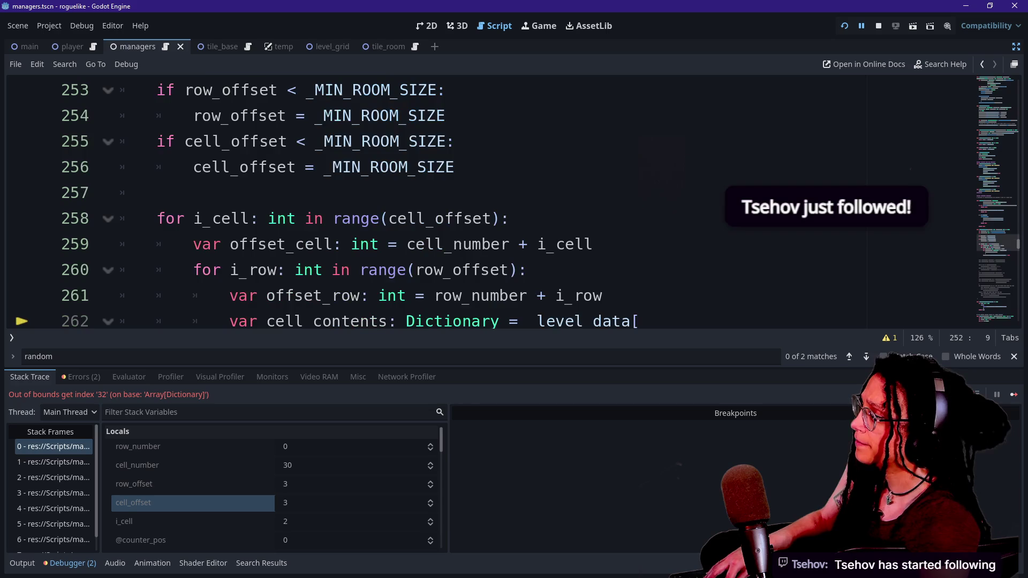
pyautogui.scroll(-1, 481, 203)
pyautogui.click(491, 244)
pyautogui.press('Down')
pyautogui.press('Down')
pyautogui.press('Down')
pyautogui.scroll(-1, 481, 203)
pyautogui.press('Up')
pyautogui.press('Up')
pyautogui.press('Up')
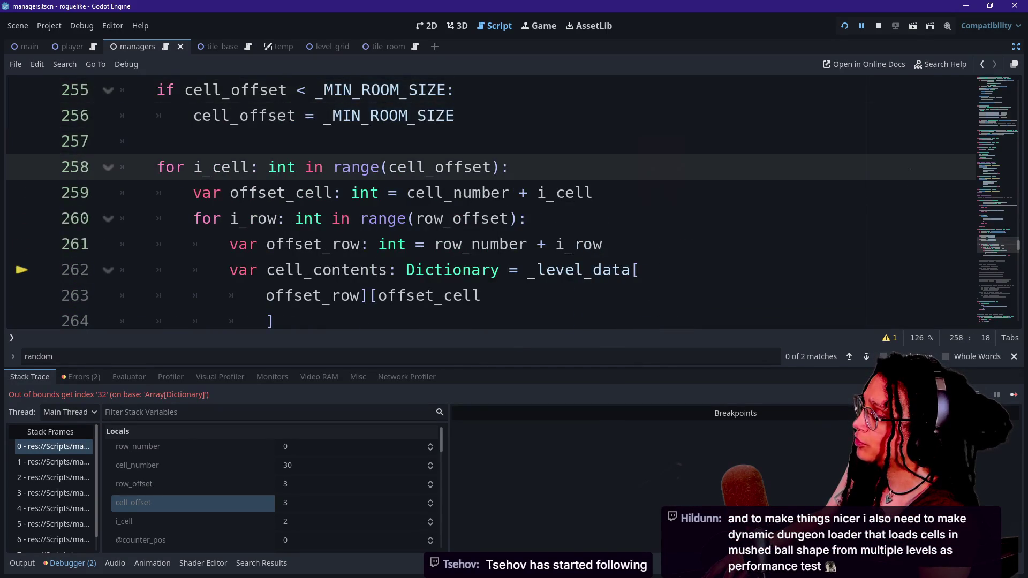
pyautogui.press('Down')
pyautogui.press('Down')
# Step: Check the offset_cell declaration and i_cell variable, then show the Output log
pyautogui.hotkey('ctrl', 'shift', 'Right')
pyautogui.hotkey('ctrl', 'shift', 'Right')
pyautogui.hotkey('ctrl', 'shift', 'Right')
pyautogui.press('Right')
pyautogui.hotkey('ctrl', 'Left')
pyautogui.hotkey('ctrl', 'Left')
pyautogui.hotkey('ctrl', 'Left')
pyautogui.hotkey('ctrl', 'Left')
pyautogui.hotkey('shift', 'Up')
pyautogui.press('Left')
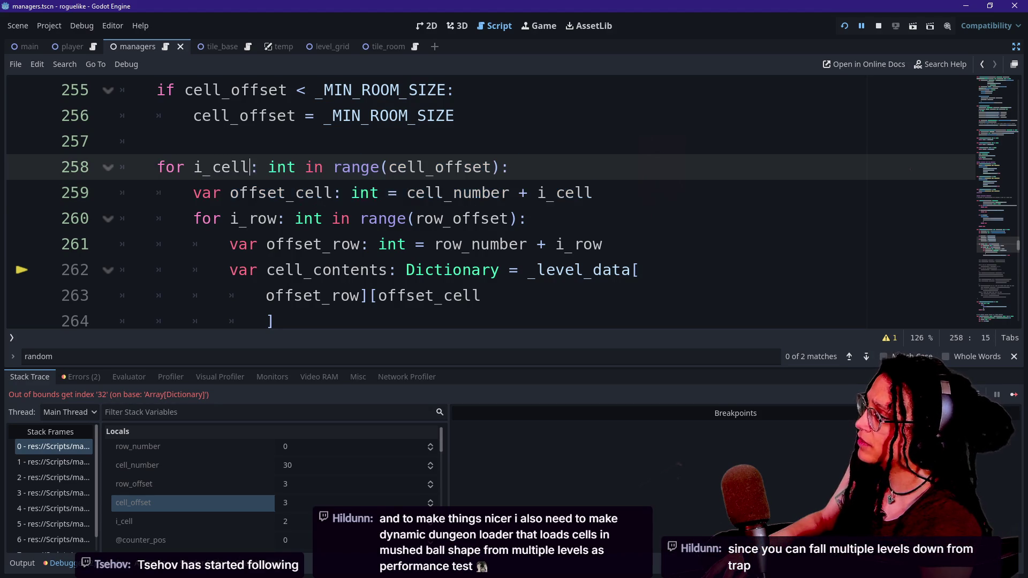
pyautogui.press('Left')
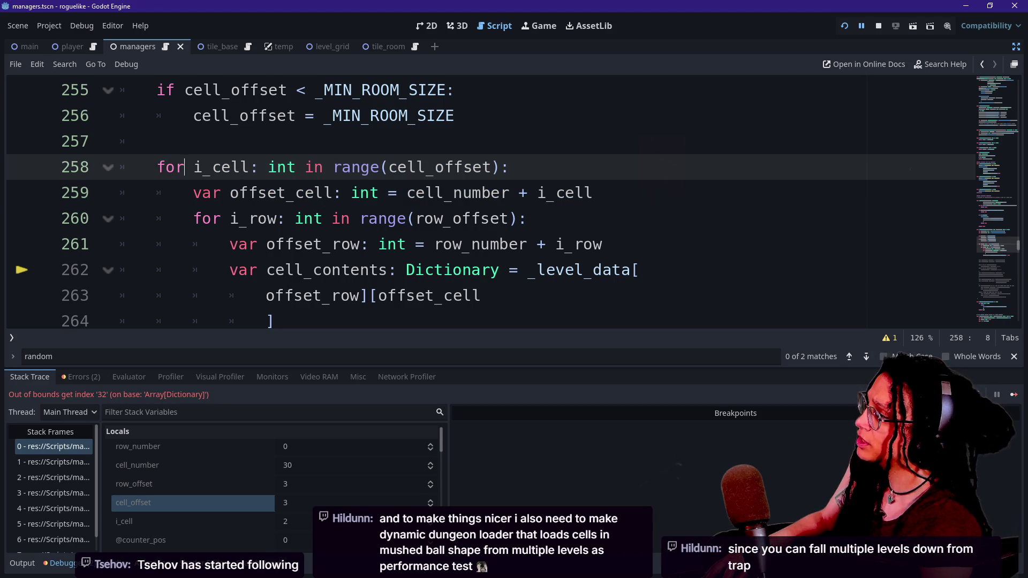
pyautogui.scroll(1, 513, 201)
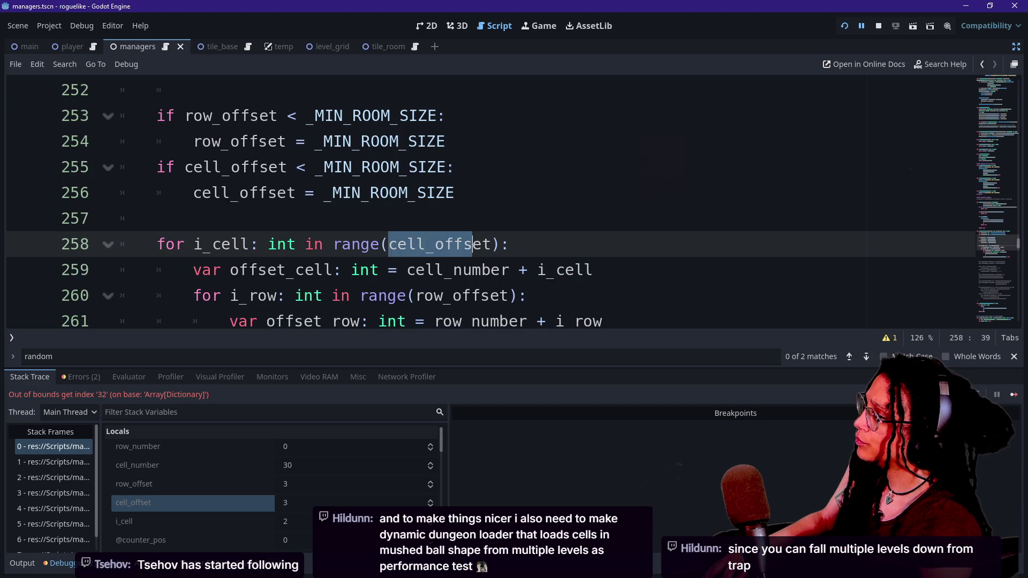
pyautogui.click(454, 192)
pyautogui.hotkey('alt', 'o')
pyautogui.hotkey('alt', 'o')
pyautogui.hotkey('alt', 'o')
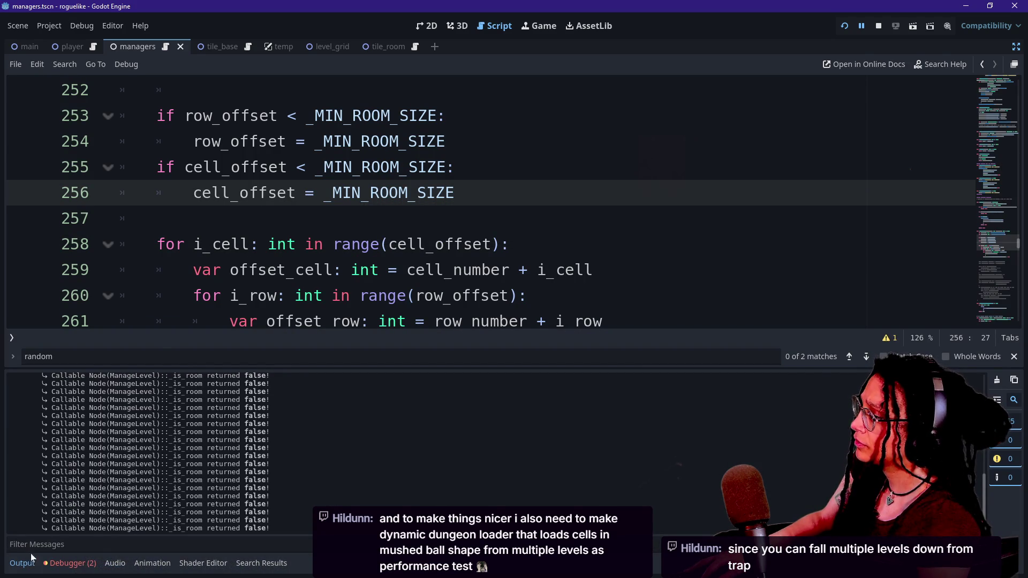
# Step: Reopen the Debugger, check offset_cell 32 and cell_number 30 in Locals, then shrink it back
pyautogui.click(70, 563)
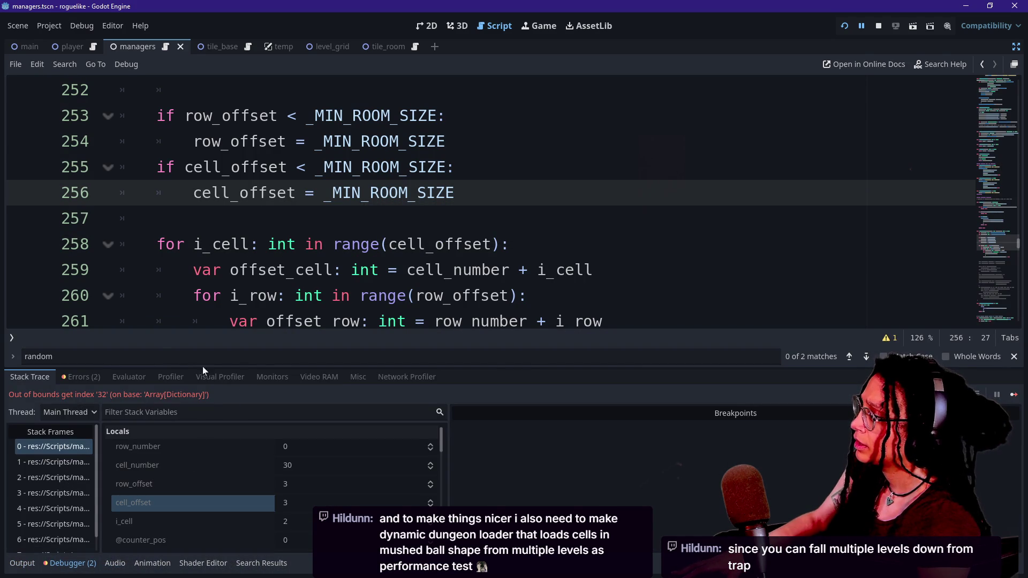
pyautogui.moveTo(202, 367); pyautogui.dragTo(226, 223)
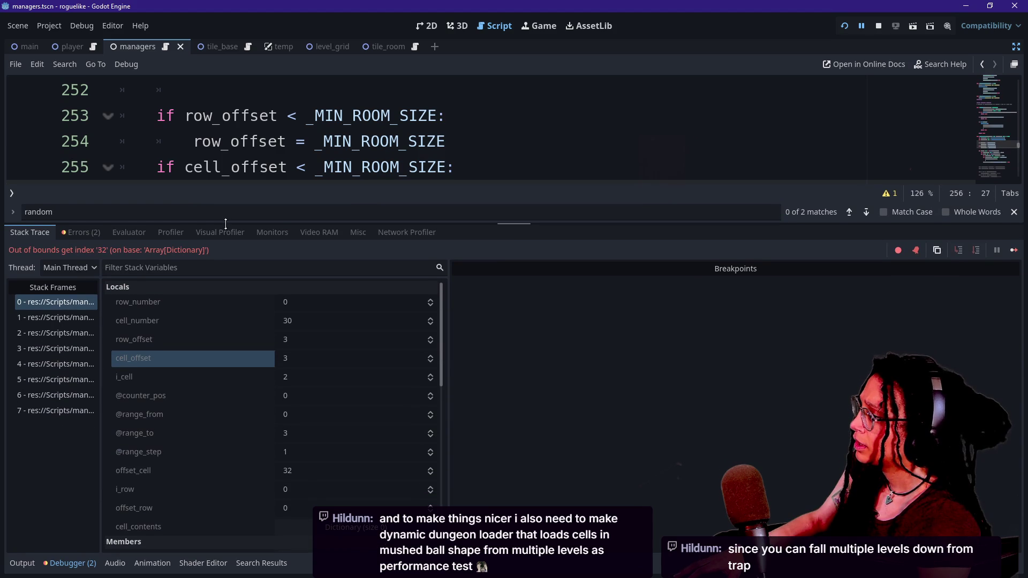
pyautogui.click(300, 477)
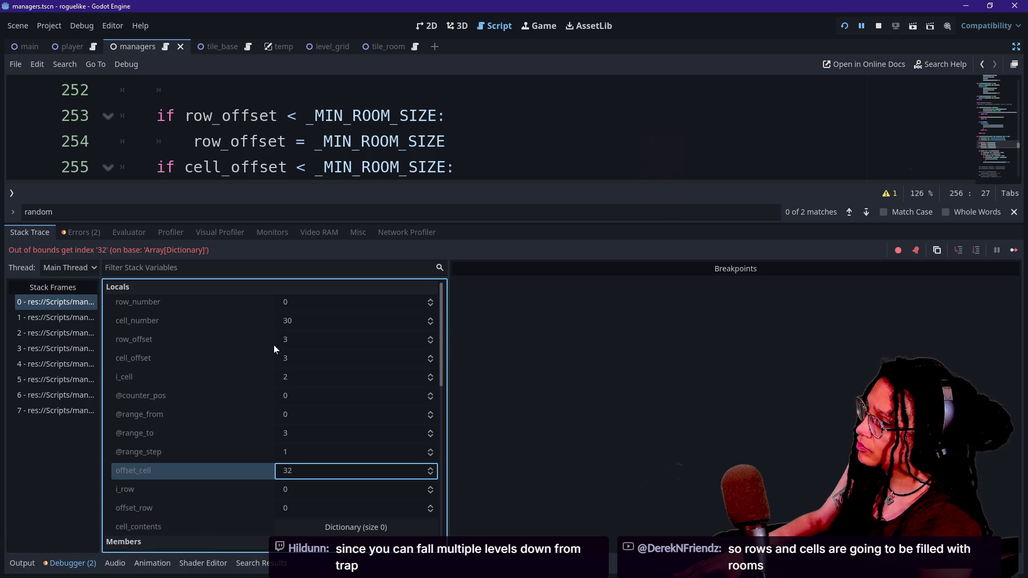
pyautogui.click(217, 324)
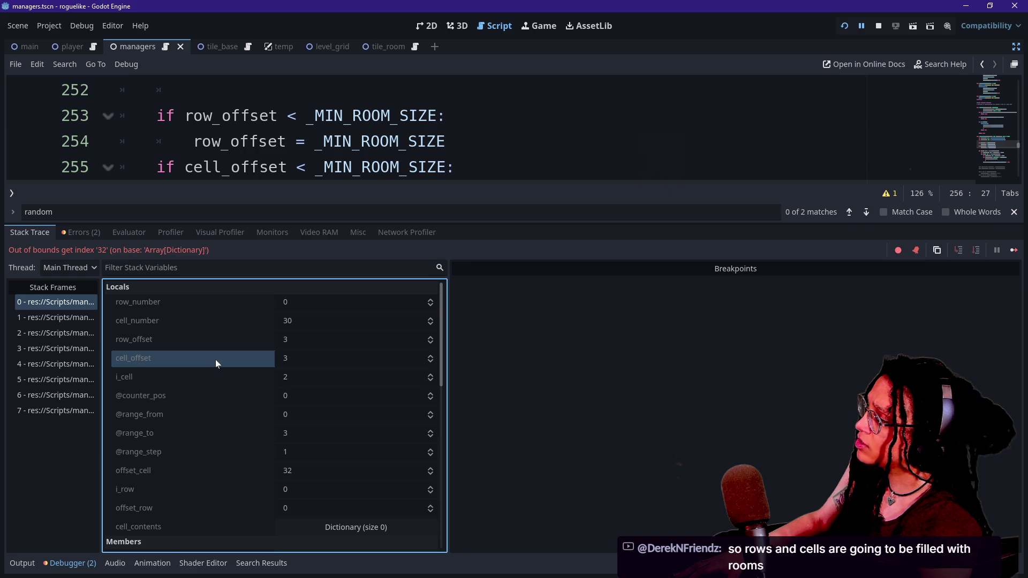
pyautogui.moveTo(304, 225); pyautogui.dragTo(305, 422)
pyautogui.scroll(2, 490, 227)
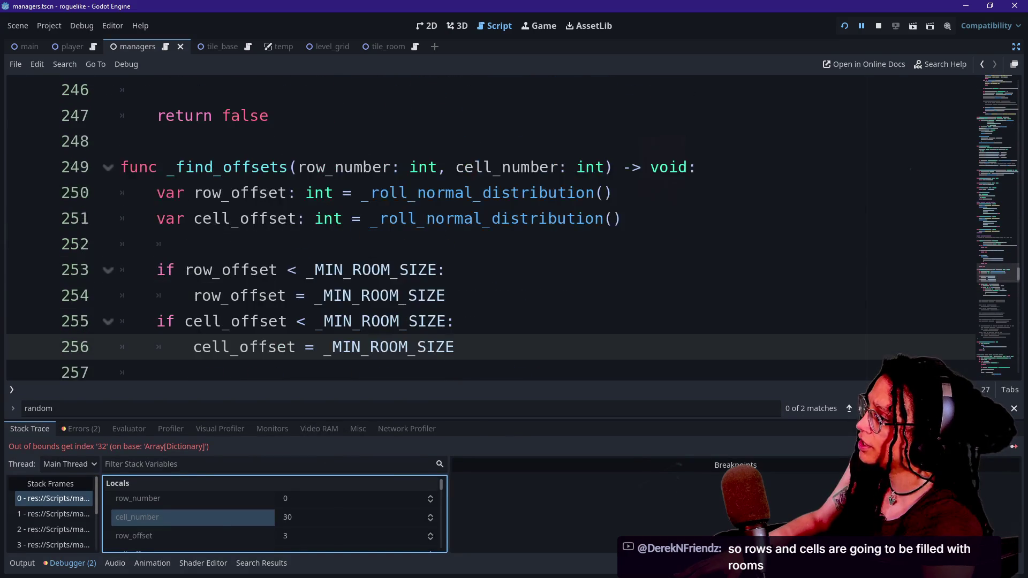
# Step: Restore the bounds check and add 'var row_max_offset: int = row_offset + row_number'
pyautogui.scroll(-2, 490, 227)
pyautogui.hotkey('ctrl', 'z')
pyautogui.hotkey('ctrl', 'z')
pyautogui.hotkey('ctrl', 'z')
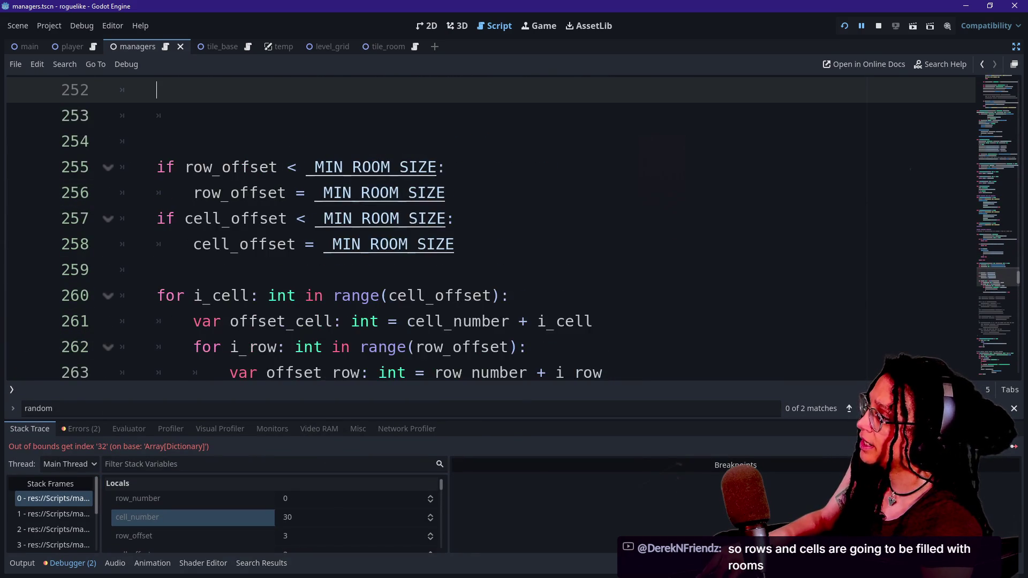
pyautogui.scroll(1, 490, 227)
pyautogui.click(156, 167)
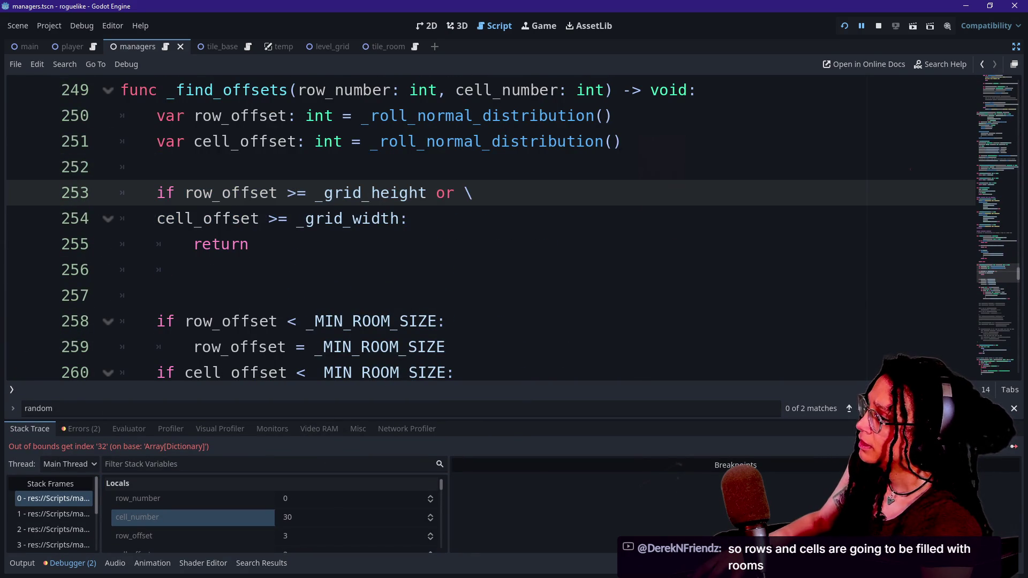
pyautogui.click(622, 142)
pyautogui.press('Return')
pyautogui.press('Return')
pyautogui.write('var row')
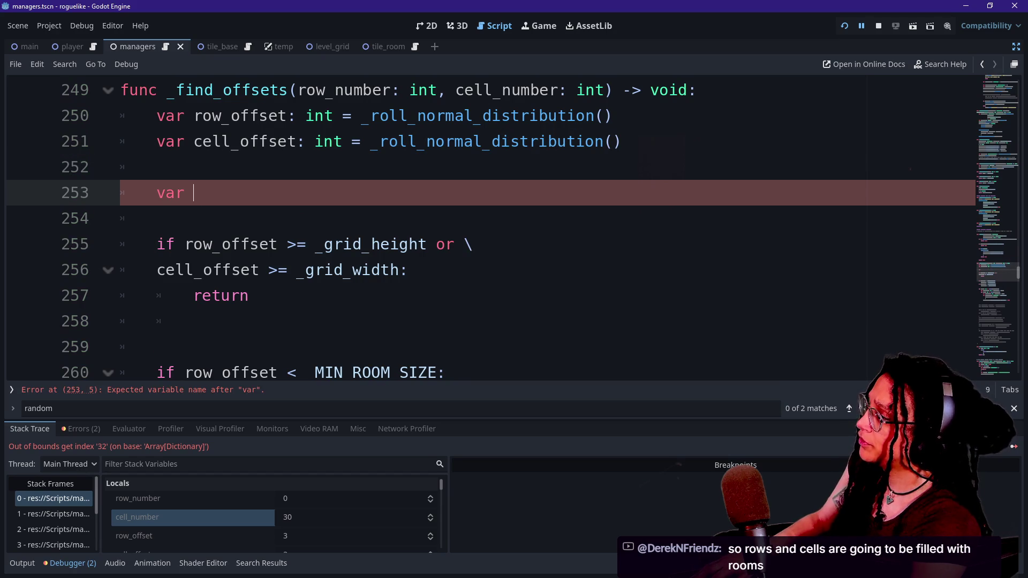
pyautogui.write('_max:')
pyautogui.press('BackSpace')
pyautogui.press('BackSpace')
pyautogui.write('_offset: ')
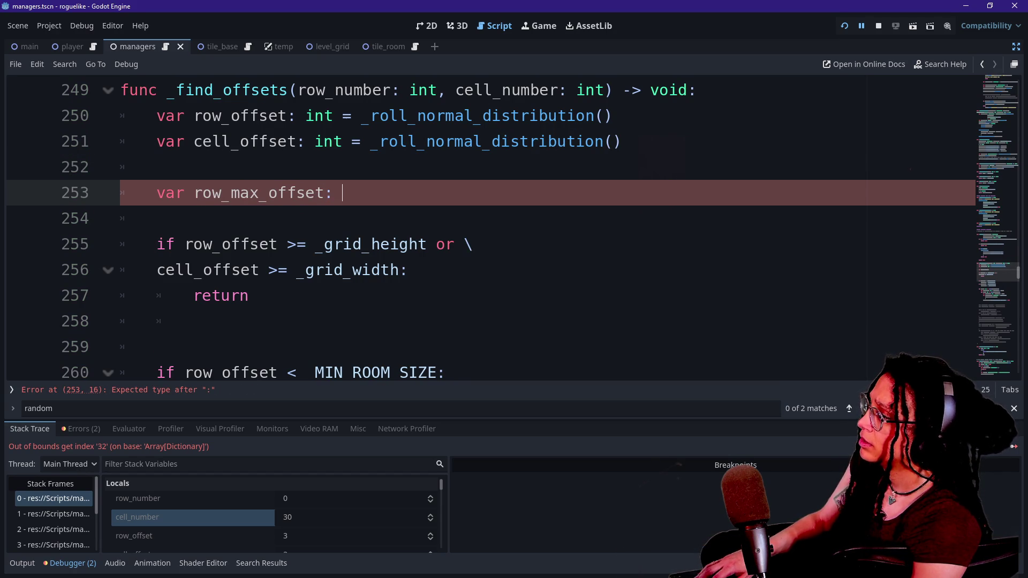
pyautogui.write('int = ')
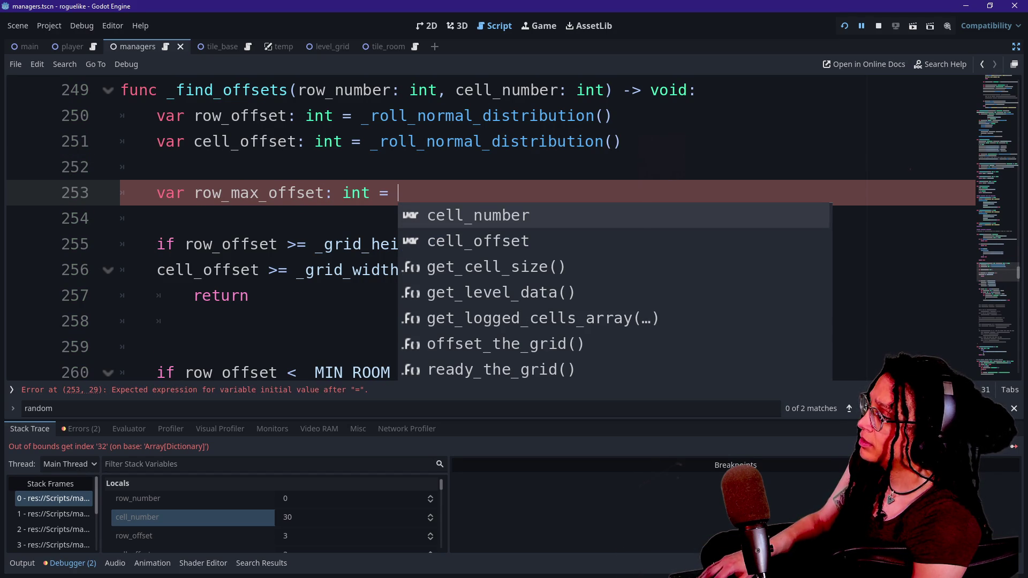
pyautogui.write('row_offset +')
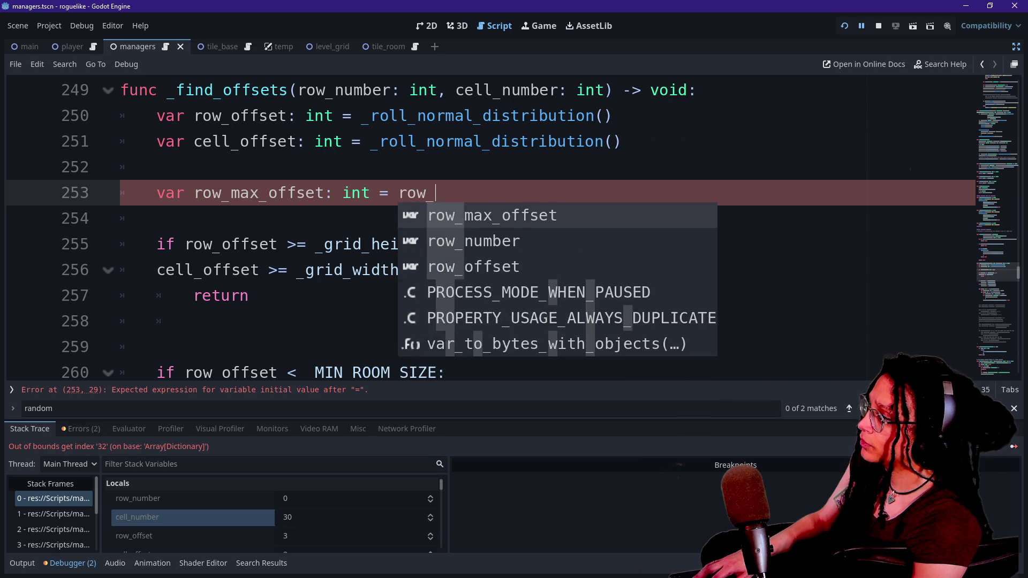
pyautogui.write(' row_number')
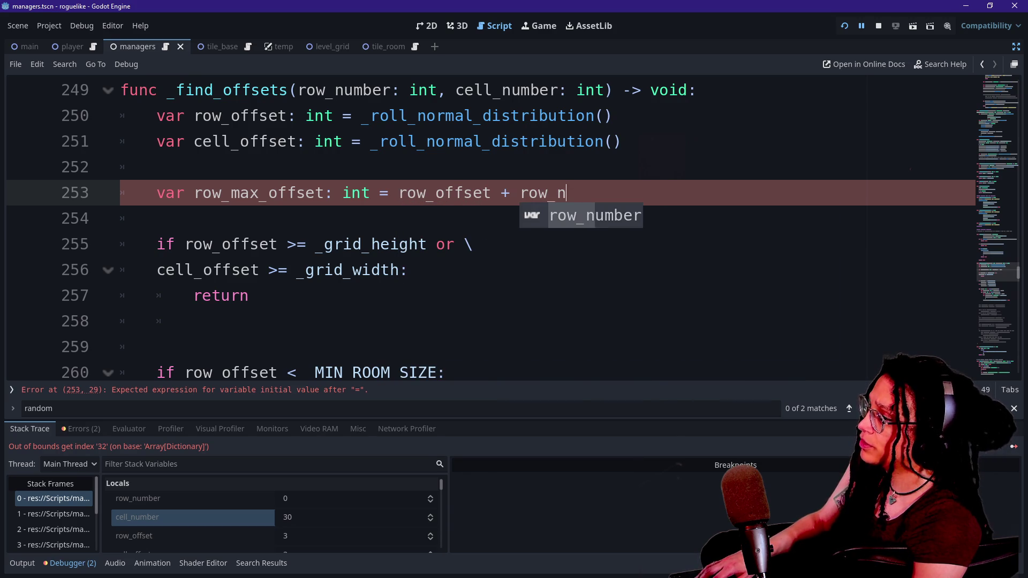
pyautogui.hotkey('shift', 'Up')
# Step: Duplicate that line as cell_max_offset computed from cell_offset + cell_number
pyautogui.hotkey('ctrl', 'shift', 'd')
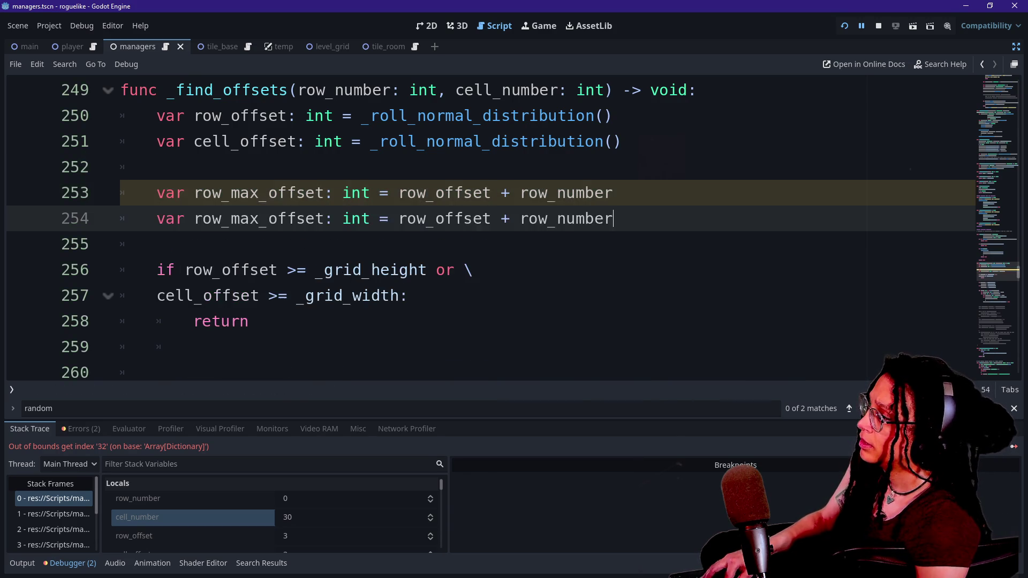
pyautogui.click(194, 218)
pyautogui.keyDown('alt'); pyautogui.click(399, 218); pyautogui.keyUp('alt')
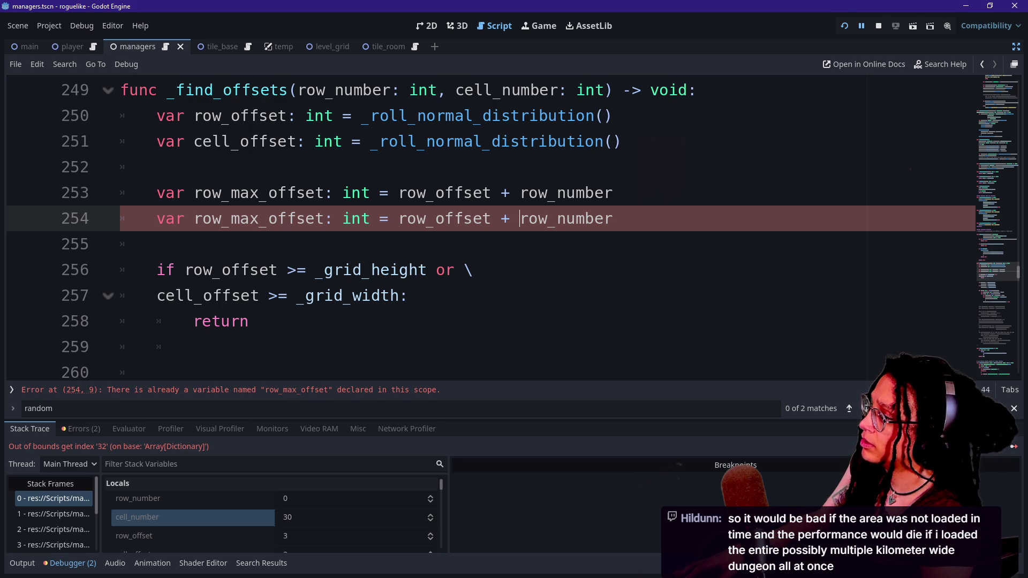
pyautogui.press('Delete')
pyautogui.press('Delete')
pyautogui.press('Delete')
pyautogui.write('cell')
# Step: Make the bounds check compare row_max_offset and cell_max_offset, then run the game
pyautogui.click(221, 321)
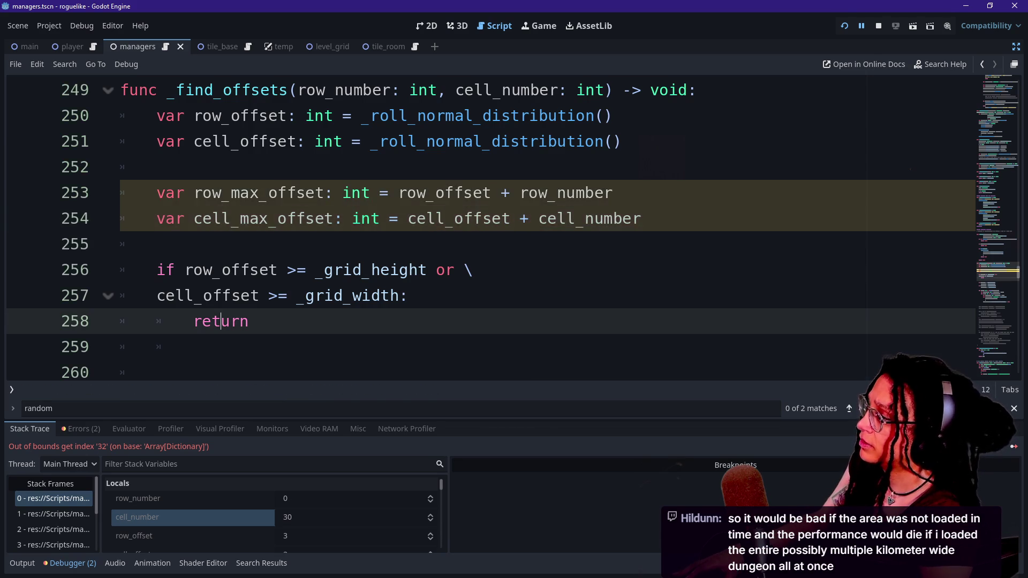
pyautogui.moveTo(221, 270)
pyautogui.mouseDown()
pyautogui.moveTo(260, 270)
pyautogui.moveTo(212, 270)
pyautogui.moveTo(222, 270)
pyautogui.mouseUp()
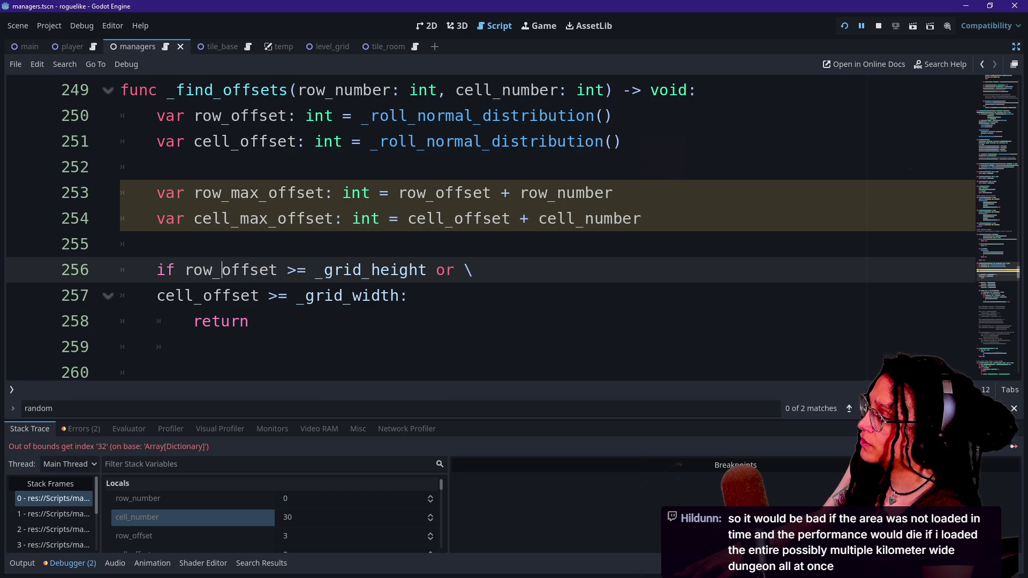
pyautogui.keyDown('alt'); pyautogui.click(203, 295); pyautogui.keyUp('alt')
pyautogui.write('max_')
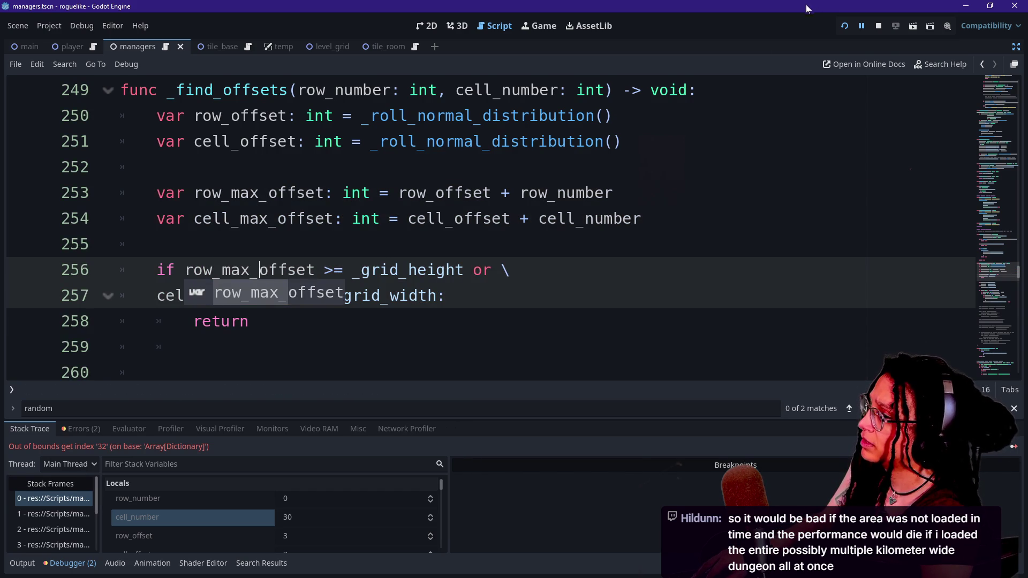
pyautogui.click(843, 26)
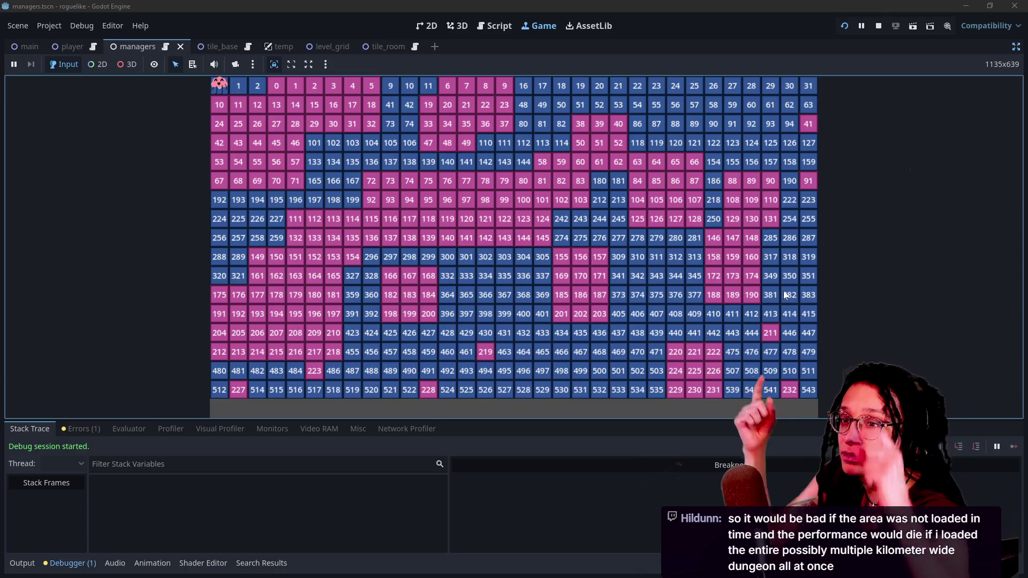
# Step: Regenerate the level in the running game, triggering the index 17 out-of-bounds break
pyautogui.click(678, 304)
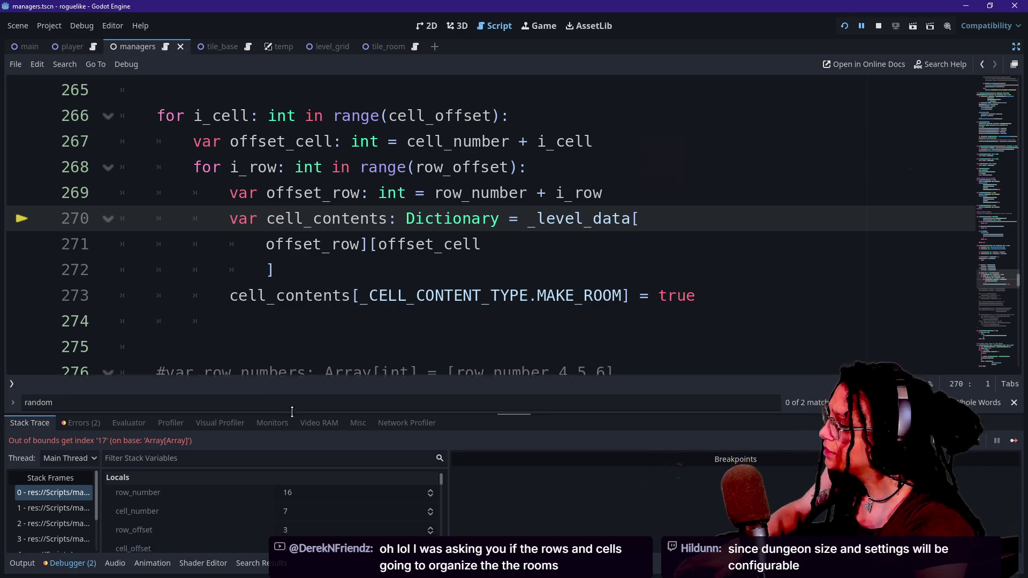
# Step: Enlarge the debugger to read row_max_offset 15 and cell_max_offset 7, then shrink it back
pyautogui.moveTo(290, 421); pyautogui.dragTo(298, 296)
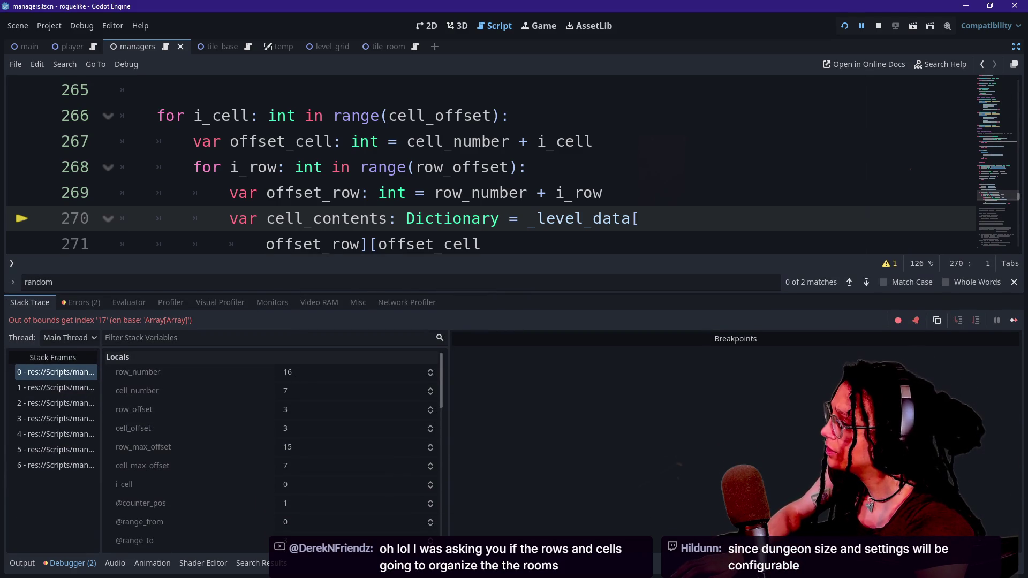
pyautogui.scroll(2, 482, 166)
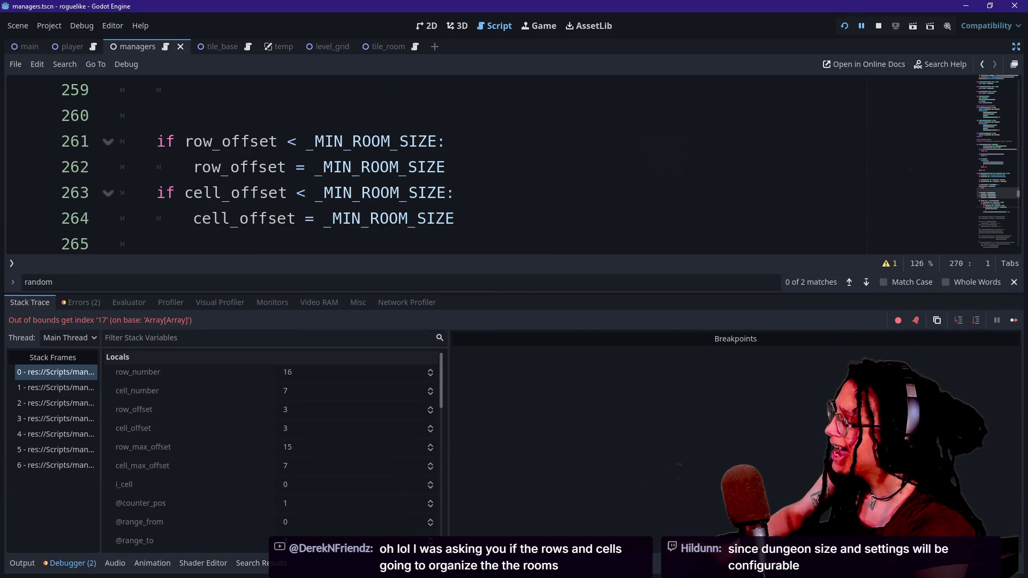
pyautogui.moveTo(549, 297)
pyautogui.mouseDown()
pyautogui.moveTo(517, 316)
pyautogui.moveTo(519, 366)
pyautogui.mouseUp()
pyautogui.scroll(1, 482, 203)
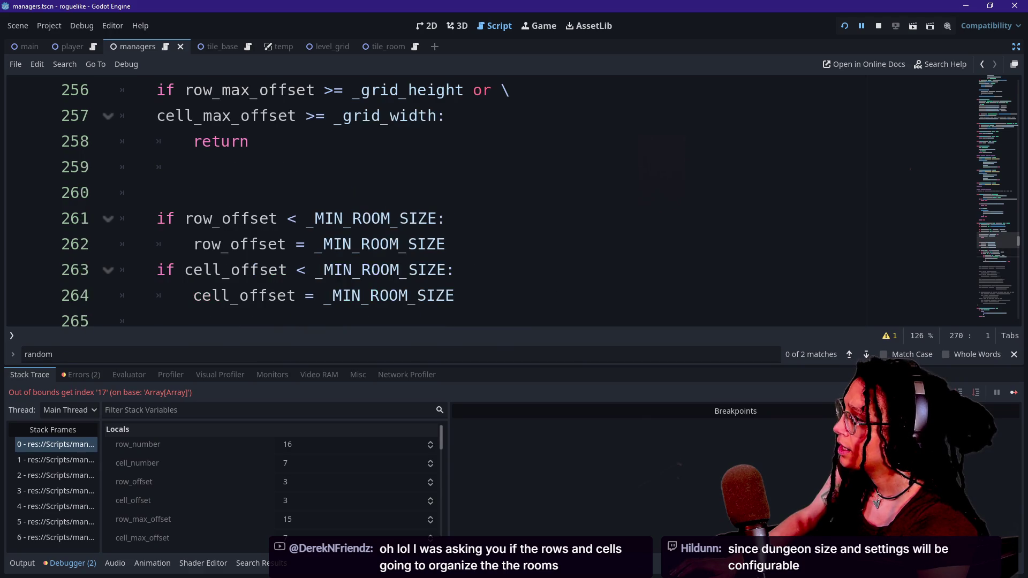
# Step: Delete the blank line before the _MIN_ROOM_SIZE checks and move up to the _find_offsets header
pyautogui.click(160, 192)
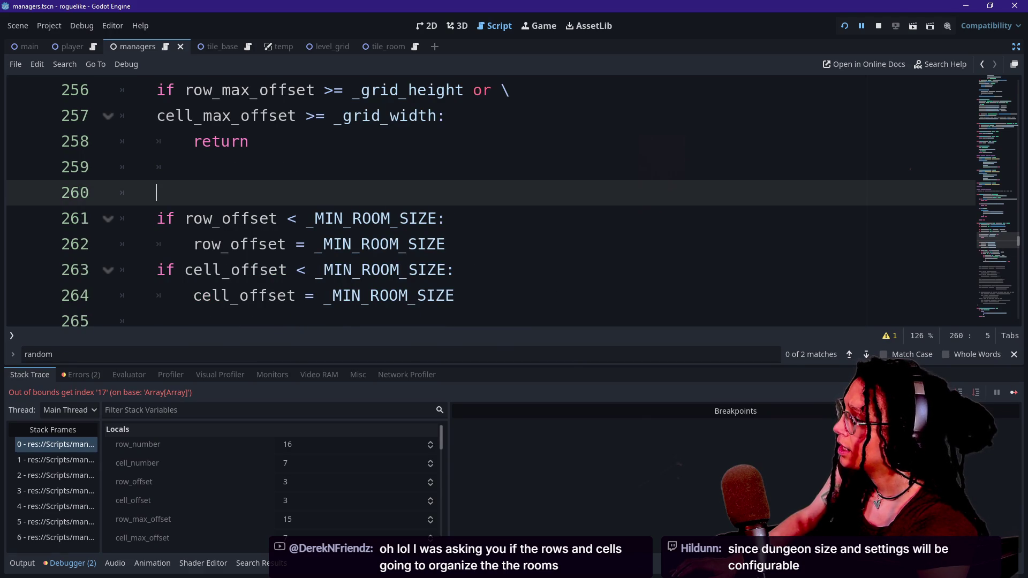
pyautogui.press('BackSpace')
pyautogui.press('BackSpace')
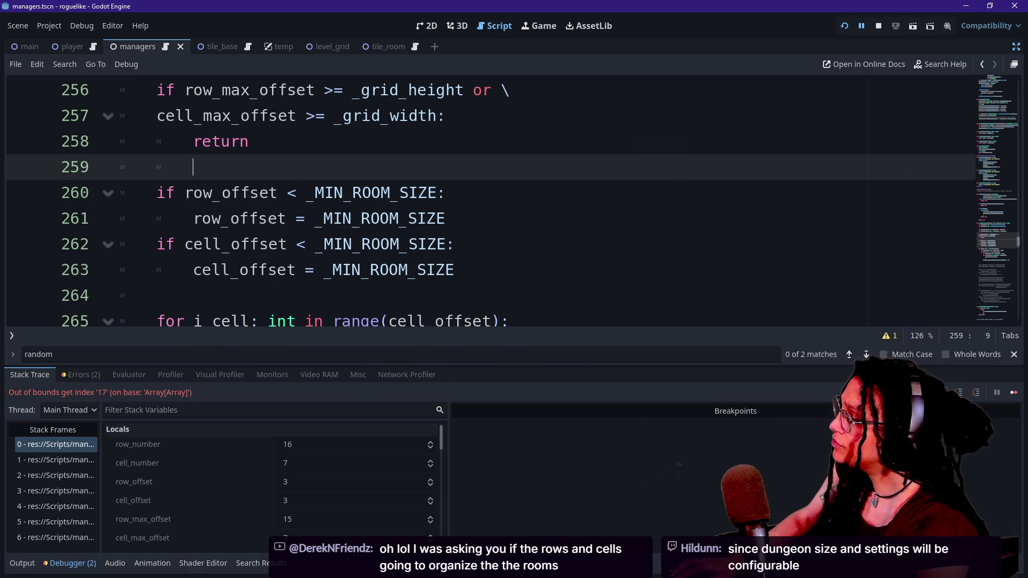
pyautogui.scroll(2, 482, 203)
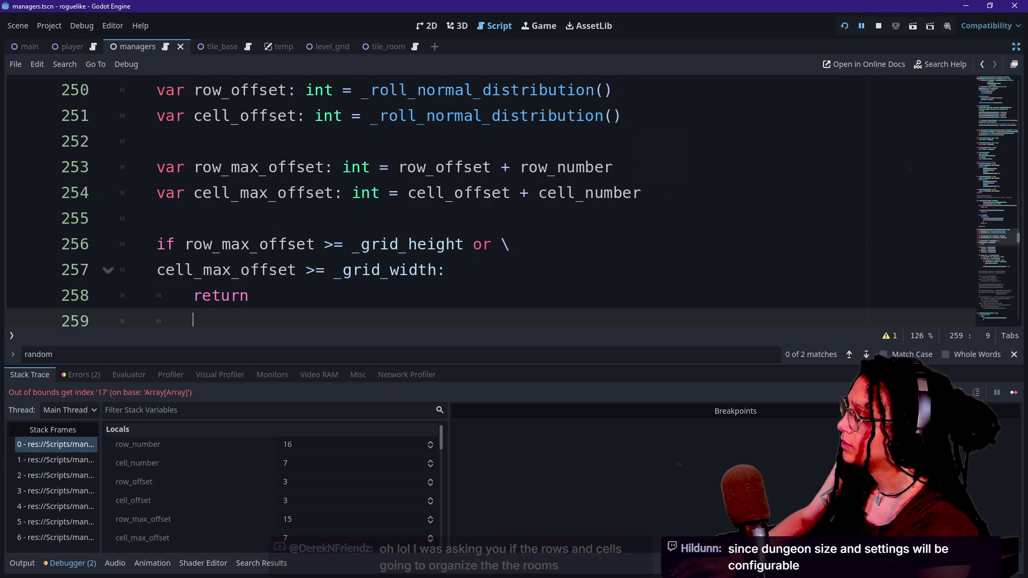
pyautogui.scroll(-1, 482, 203)
pyautogui.scroll(1, 482, 204)
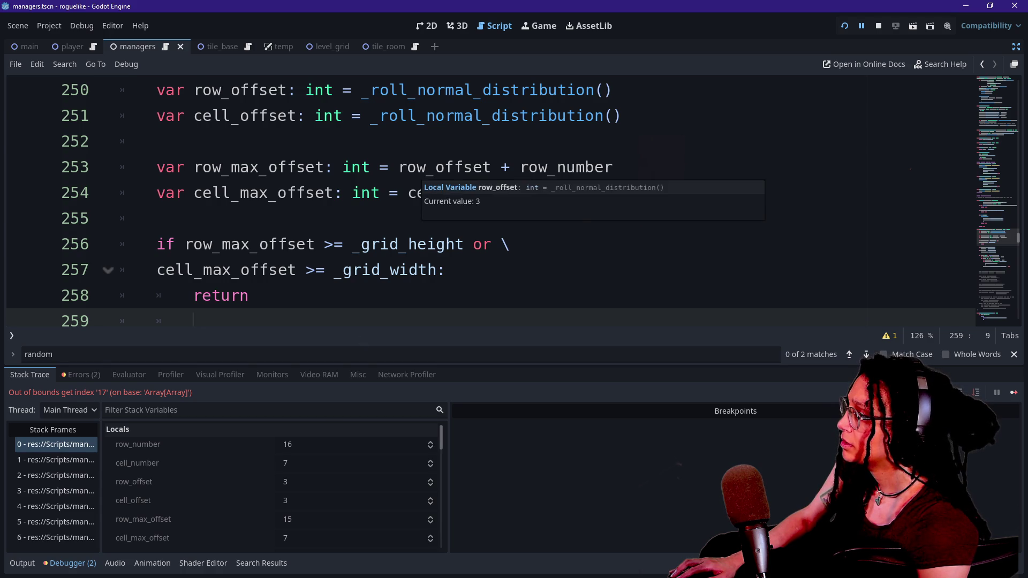
pyautogui.click(364, 90)
pyautogui.press('Up')
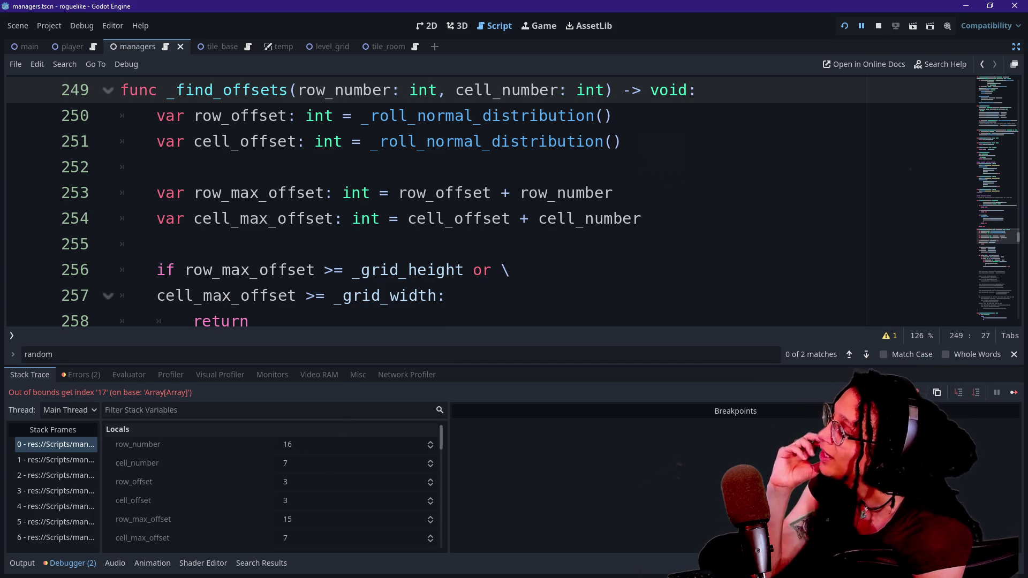
pyautogui.moveTo(431, 223)
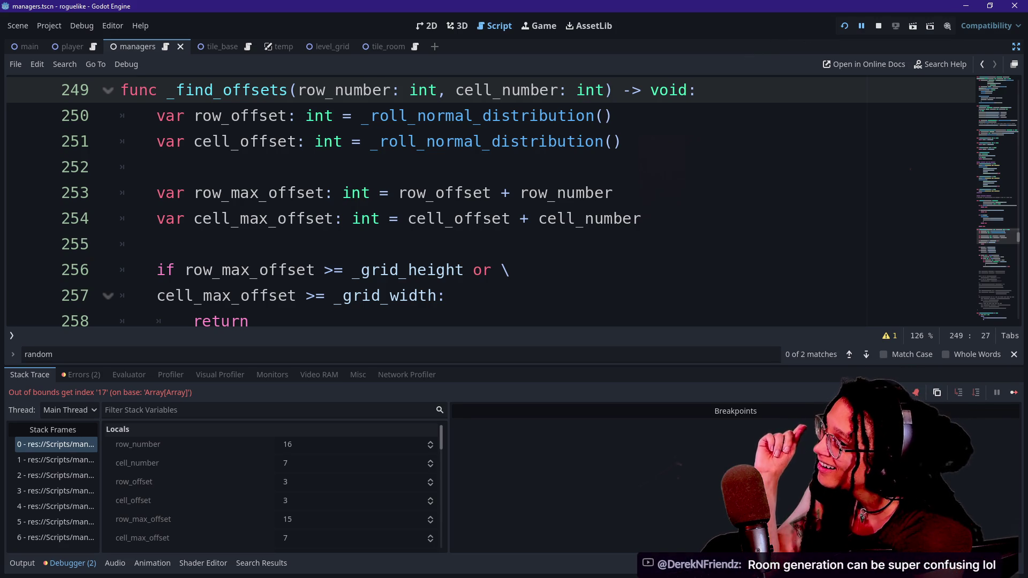
pyautogui.press('Down')
pyautogui.press('Down')
pyautogui.press('Down')
pyautogui.press('Up')
pyautogui.press('Down')
pyautogui.press('Up')
pyautogui.press('Up')
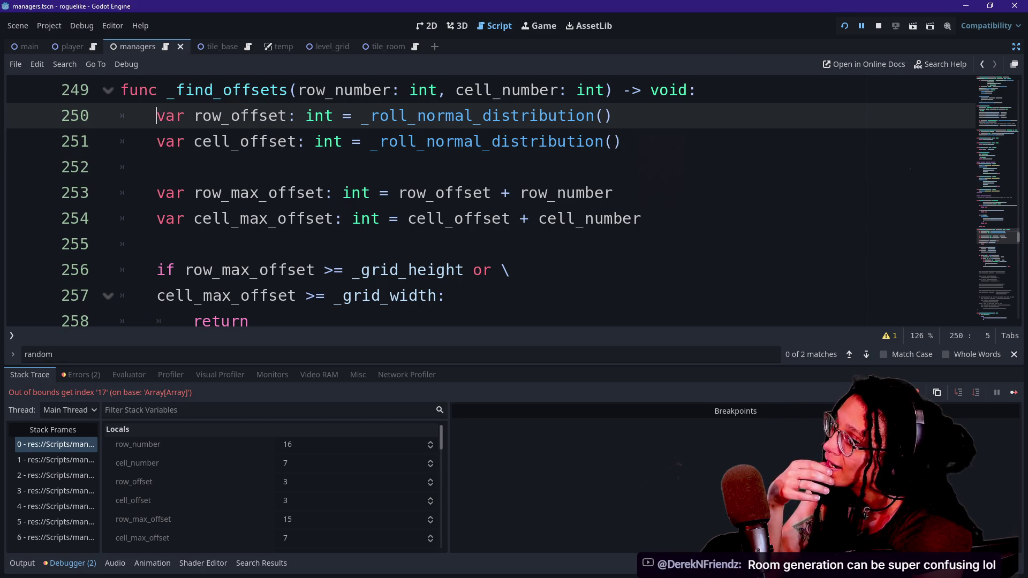
pyautogui.press('Up')
pyautogui.press('Down')
pyautogui.press('Down')
pyautogui.press('Down')
pyautogui.press('Up')
pyautogui.press('Down')
pyautogui.press('Up')
pyautogui.press('Up')
pyautogui.press('Up')
pyautogui.press('Down')
pyautogui.press('Up')
pyautogui.press('Down')
pyautogui.press('Up')
pyautogui.press('Up')
pyautogui.press('Down')
pyautogui.press('Down')
pyautogui.press('Down')
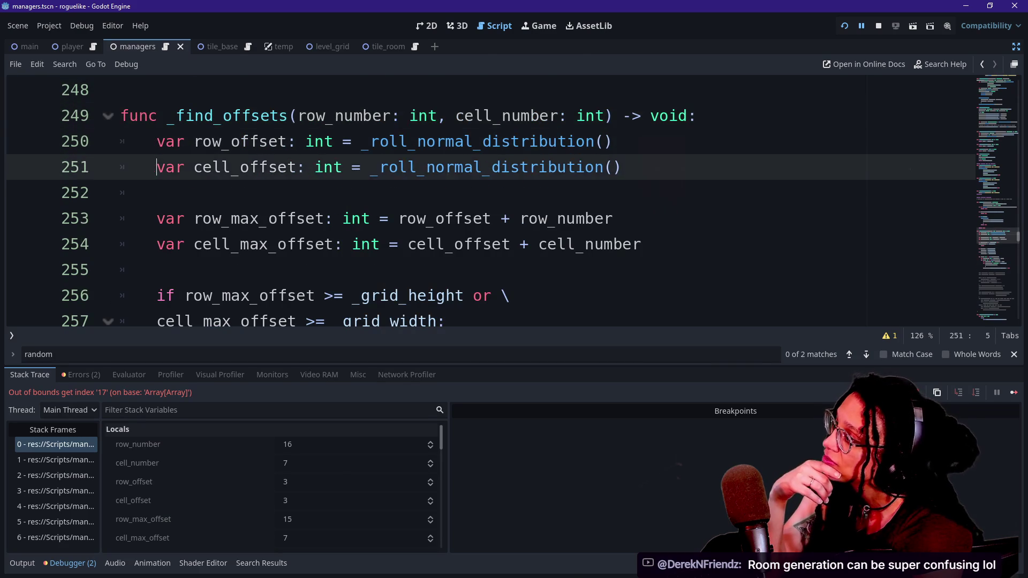
pyautogui.press('Down')
pyautogui.press('Down')
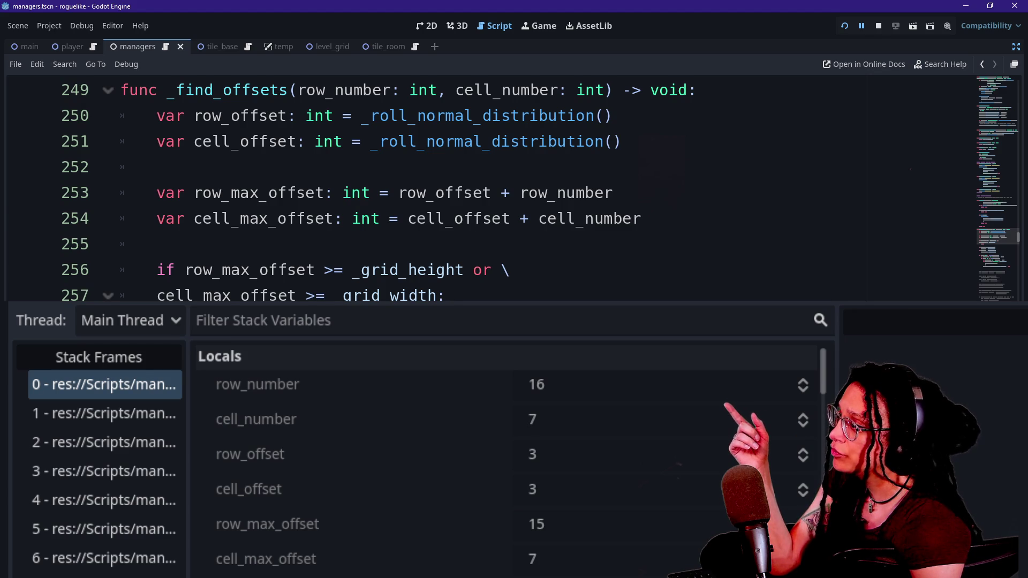
pyautogui.moveTo(399, 193); pyautogui.dragTo(492, 193)
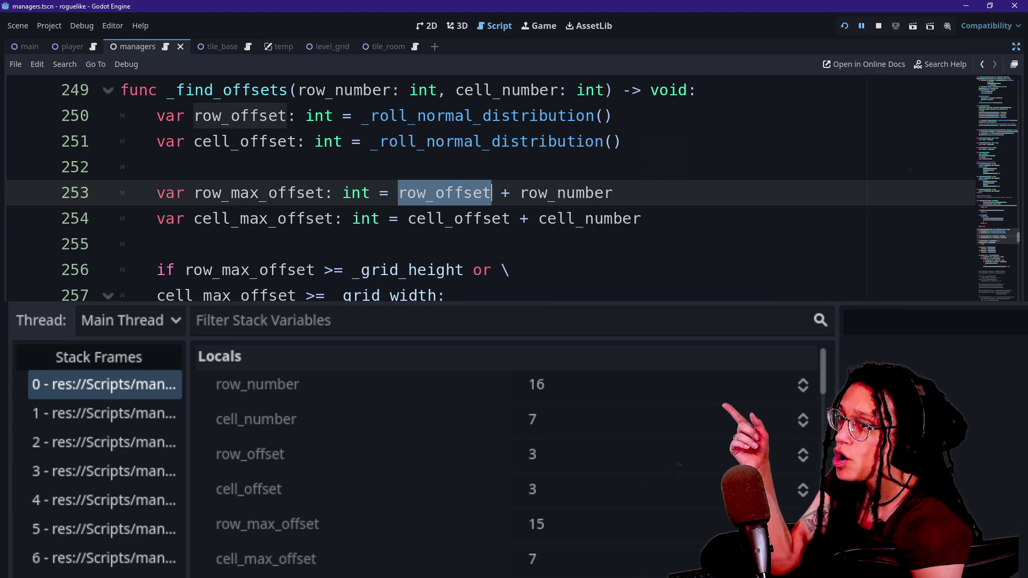
pyautogui.click(491, 193)
pyautogui.moveTo(510, 192); pyautogui.dragTo(614, 192)
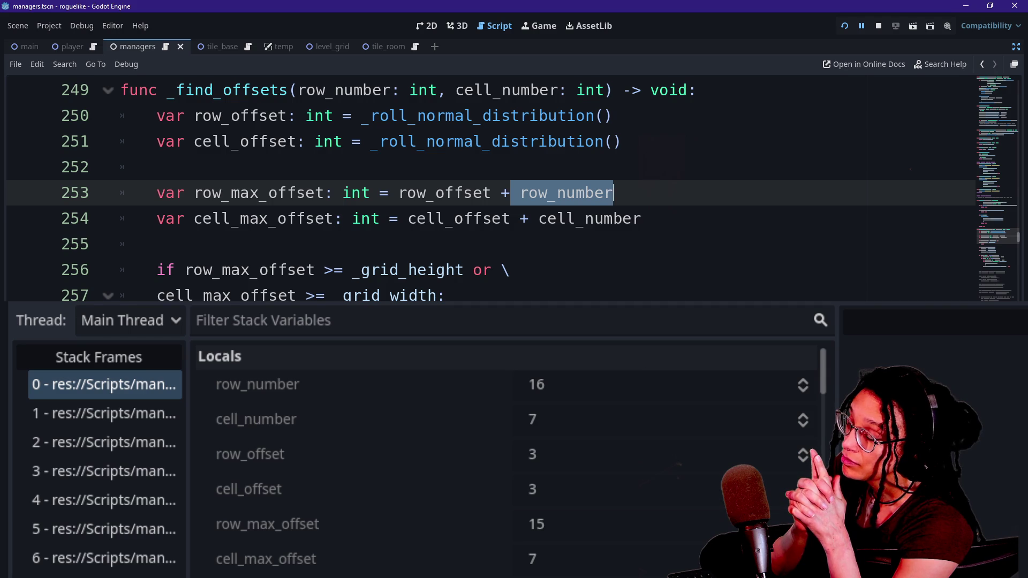
pyautogui.click(222, 270)
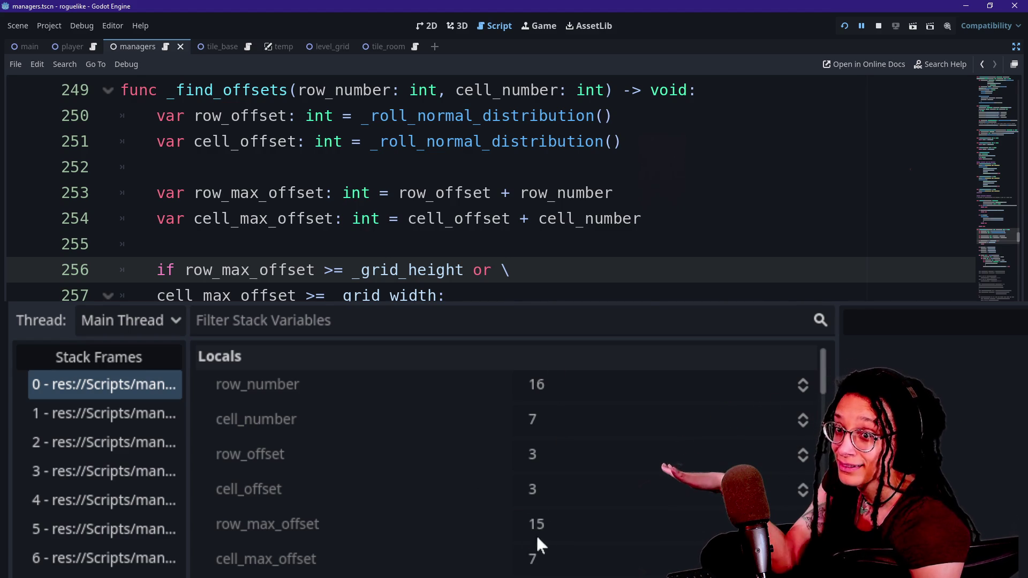
pyautogui.moveTo(537, 526)
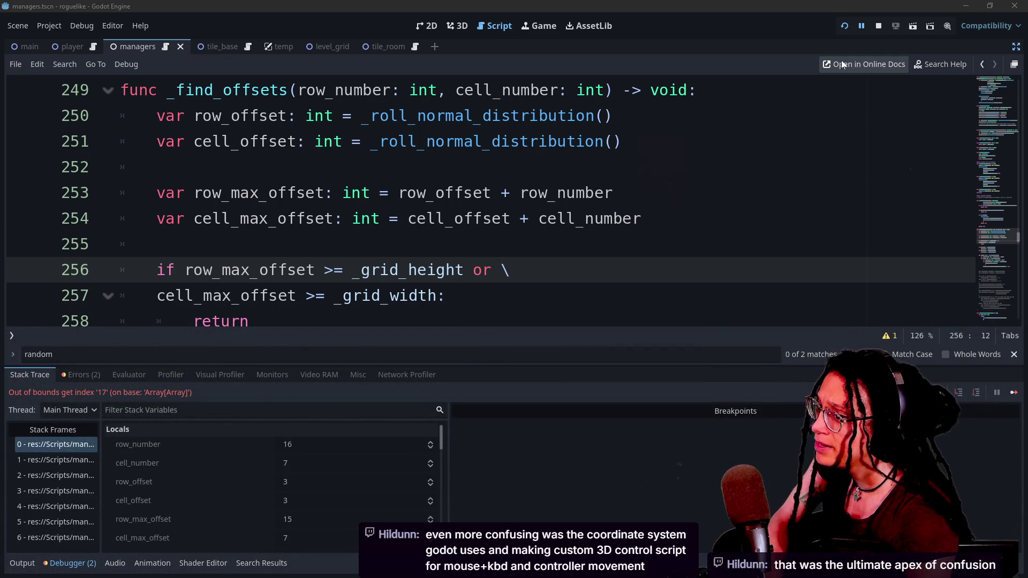
# Step: Rerun the project twice and scroll up to the line-269 break in the room-filling loop
pyautogui.click(845, 24)
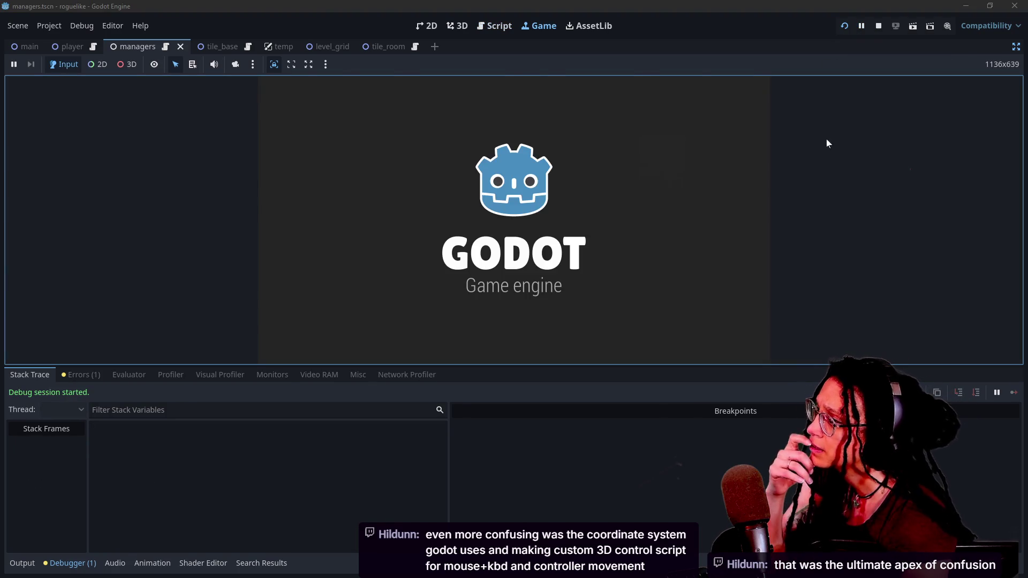
pyautogui.click(840, 29)
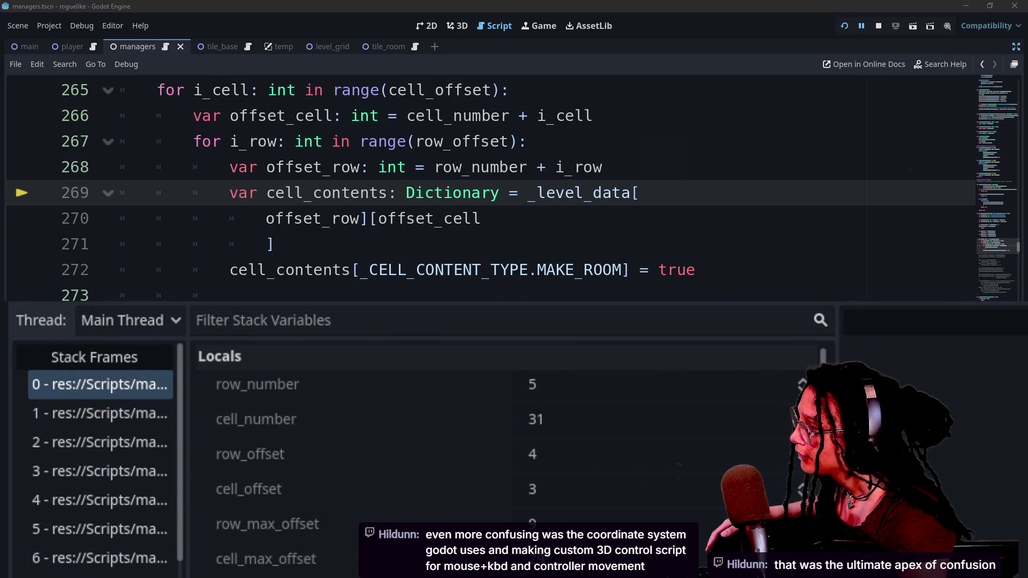
pyautogui.scroll(2, 482, 187)
pyautogui.scroll(2, 482, 187)
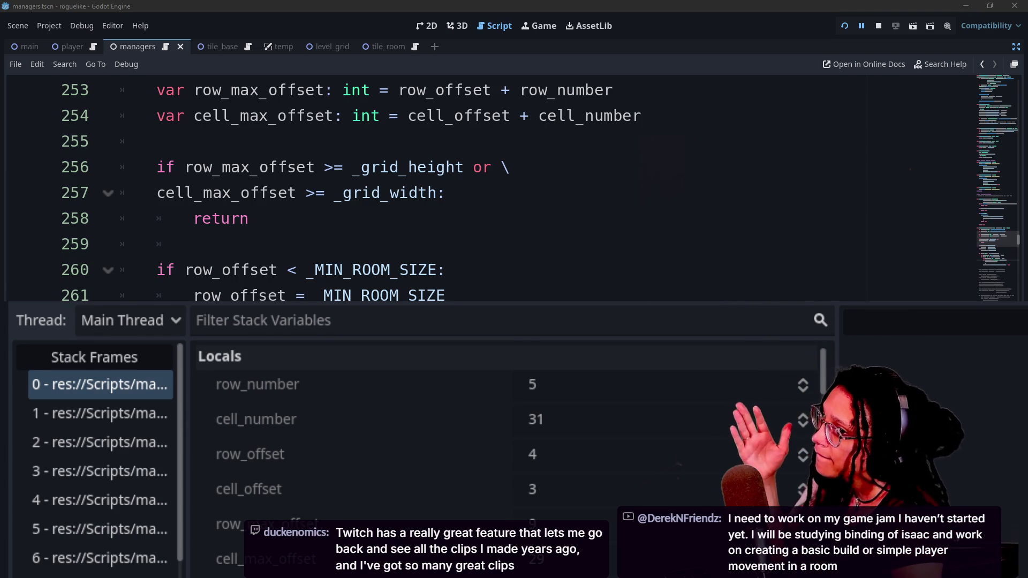
# Step: Step through the _find_offsets bounds-check lines and the code just above its header
pyautogui.click(157, 142)
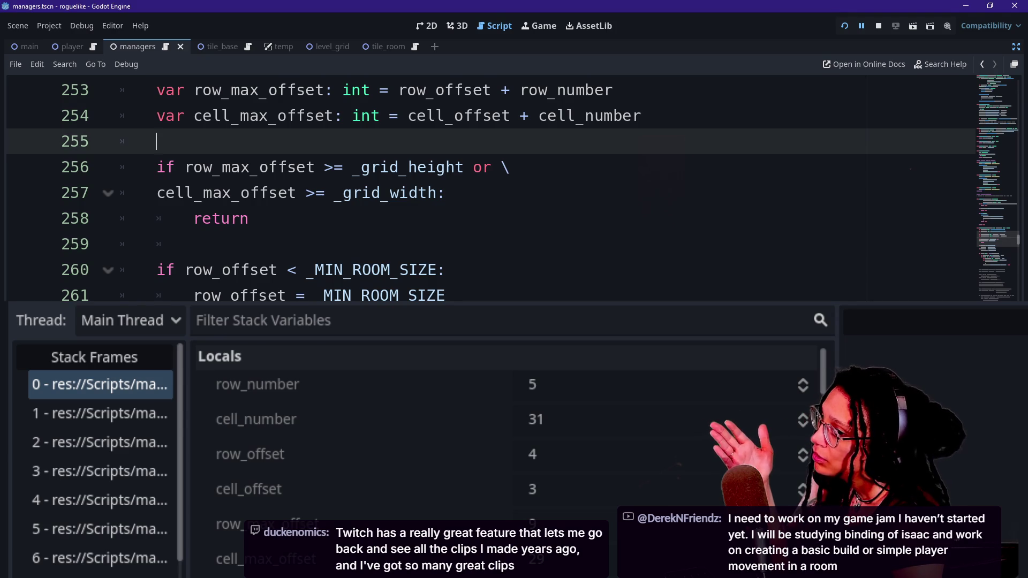
pyautogui.press('Down')
pyautogui.press('Down')
pyautogui.press('Down')
pyautogui.press('Down')
pyautogui.press('Down')
pyautogui.press('Up')
pyautogui.press('Up')
pyautogui.press('Up')
pyautogui.press('Up')
pyautogui.press('Up')
pyautogui.press('Up')
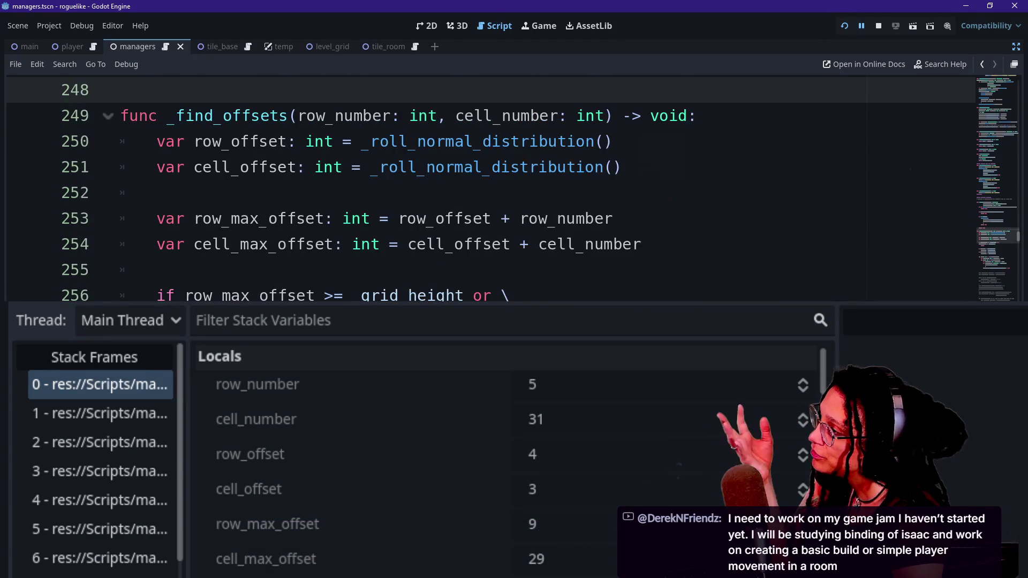
pyautogui.press('Up')
pyautogui.press('Down')
pyautogui.press('Up')
pyautogui.press('Up')
pyautogui.press('Up')
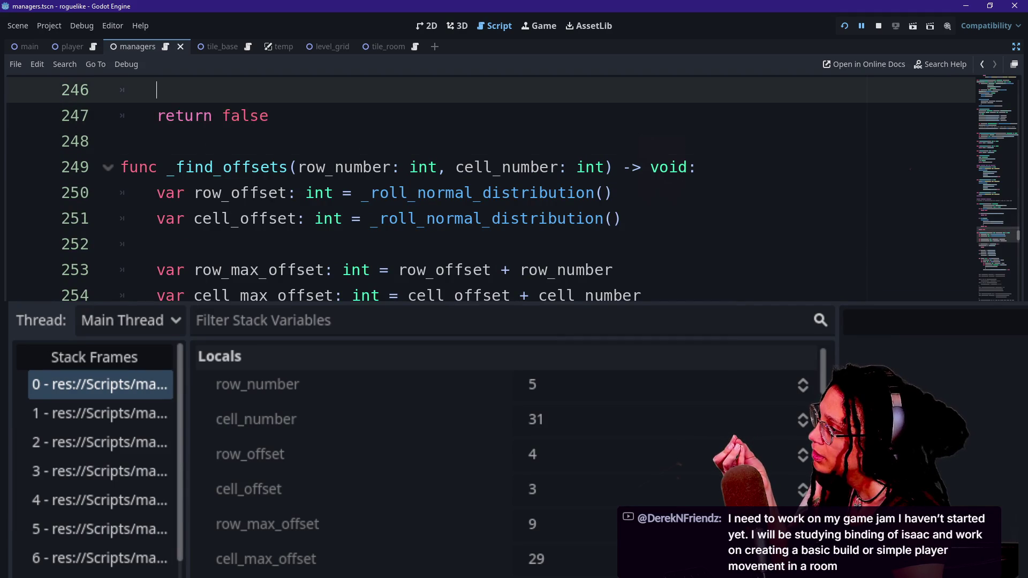
pyautogui.press('Down')
pyautogui.press('Down')
pyautogui.press('Down')
pyautogui.press('Down')
pyautogui.press('Down')
pyautogui.press('Down')
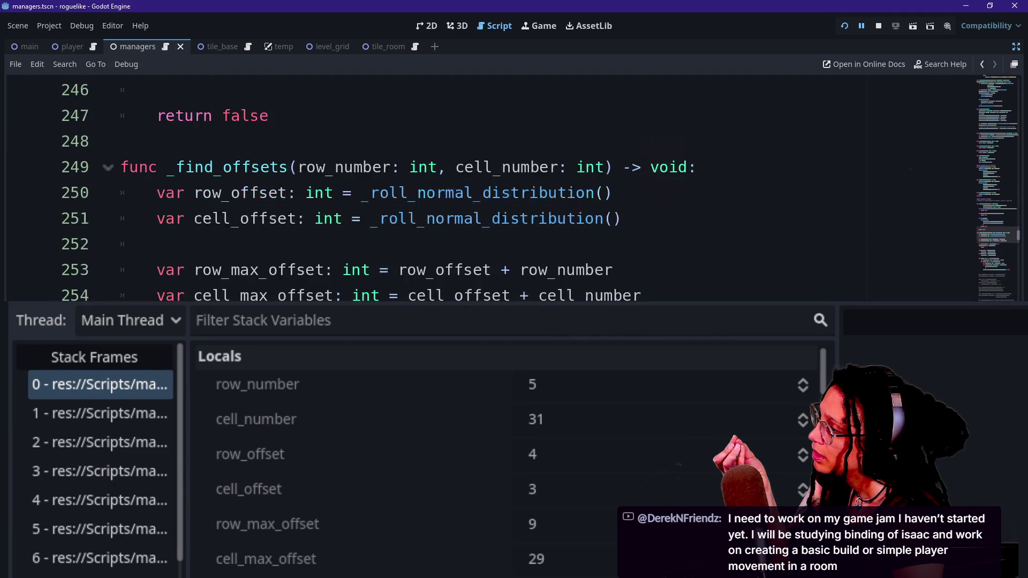
# Step: Walk through the _find_offsets call block and place the caret after the plus on line 254
pyautogui.press('Up')
pyautogui.press('Up')
pyautogui.press('Up')
pyautogui.press('Up')
pyautogui.press('Up')
pyautogui.press('Up')
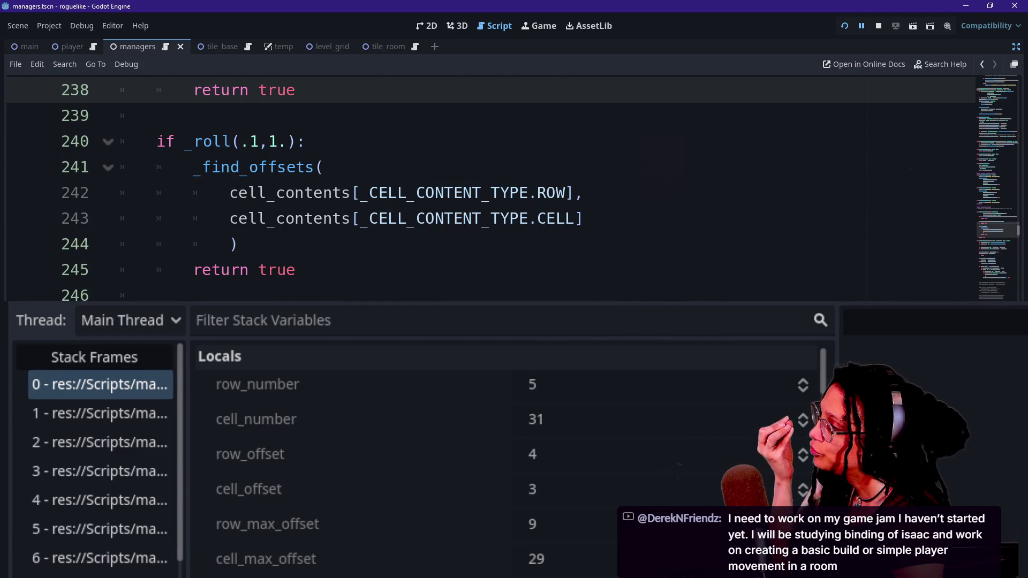
pyautogui.press('Down')
pyautogui.press('Down')
pyautogui.press('Down')
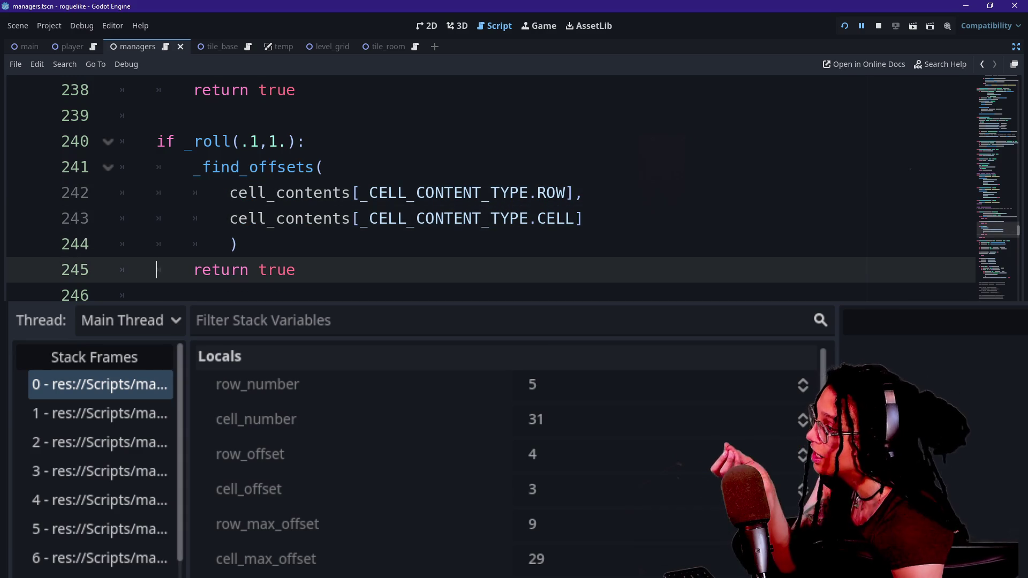
pyautogui.press('Down')
pyautogui.press('Down')
pyautogui.press('Down')
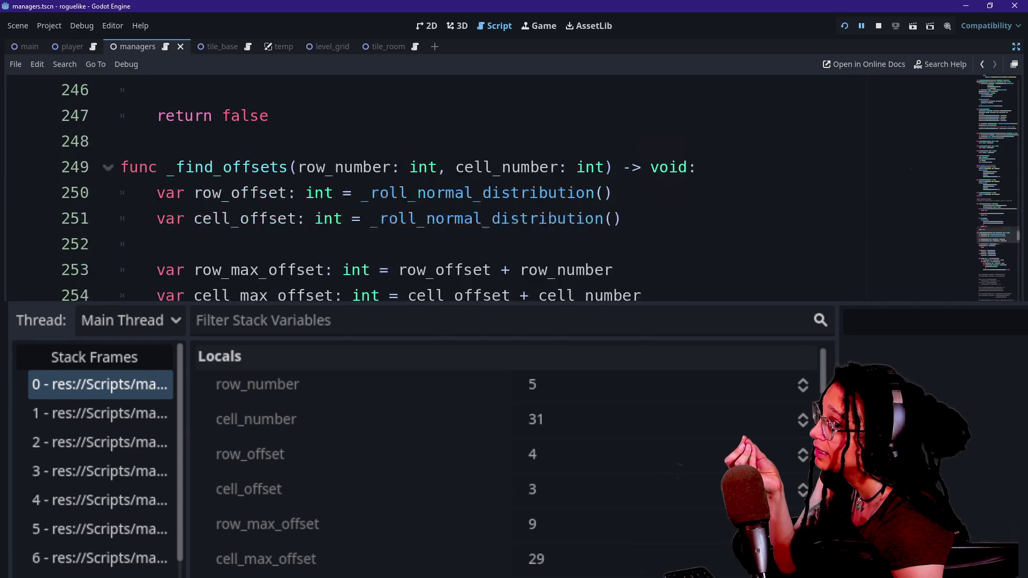
pyautogui.press('Down')
pyautogui.press('Down')
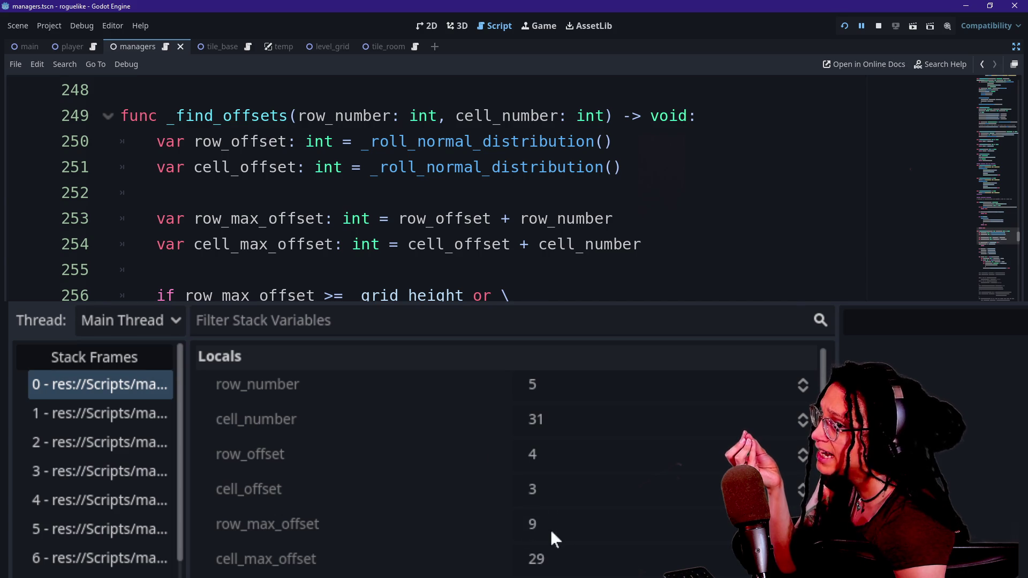
pyautogui.moveTo(444, 249)
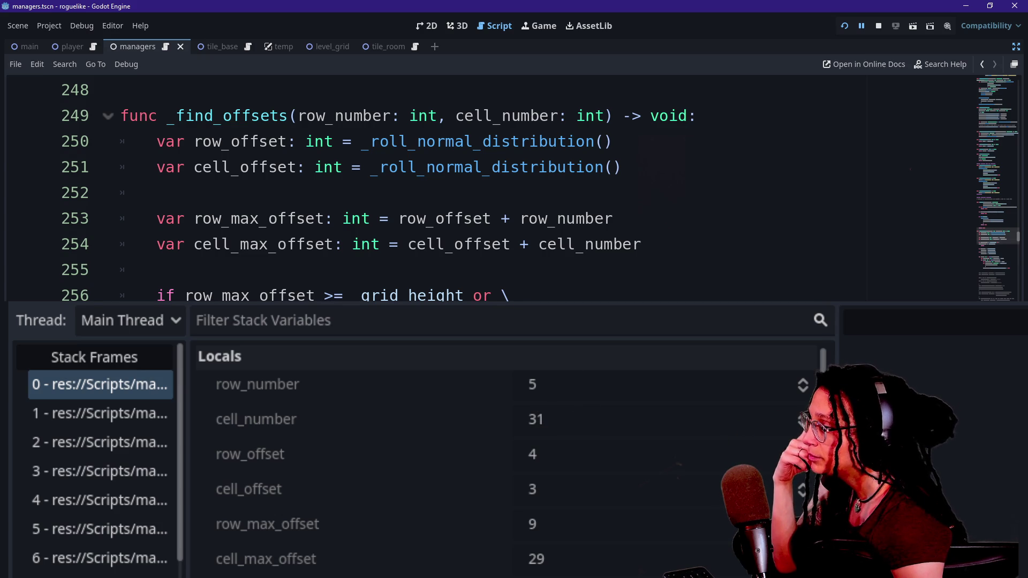
pyautogui.click(529, 244)
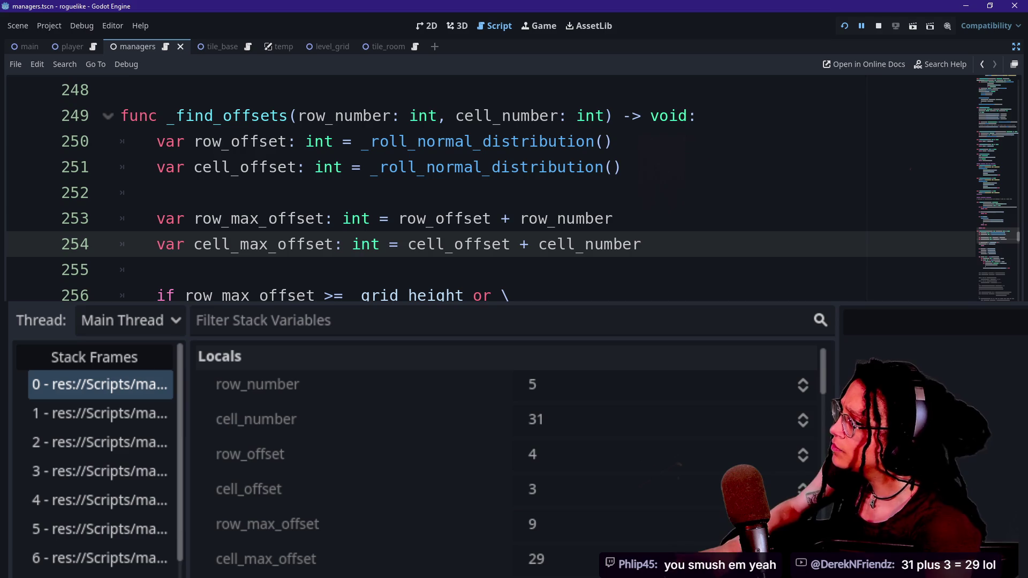
# Step: Select the two max-offset declarations and check the grid-bounds check and minimum size clamps below
pyautogui.hotkey('shift', 'Up')
pyautogui.hotkey('shift', 'Up')
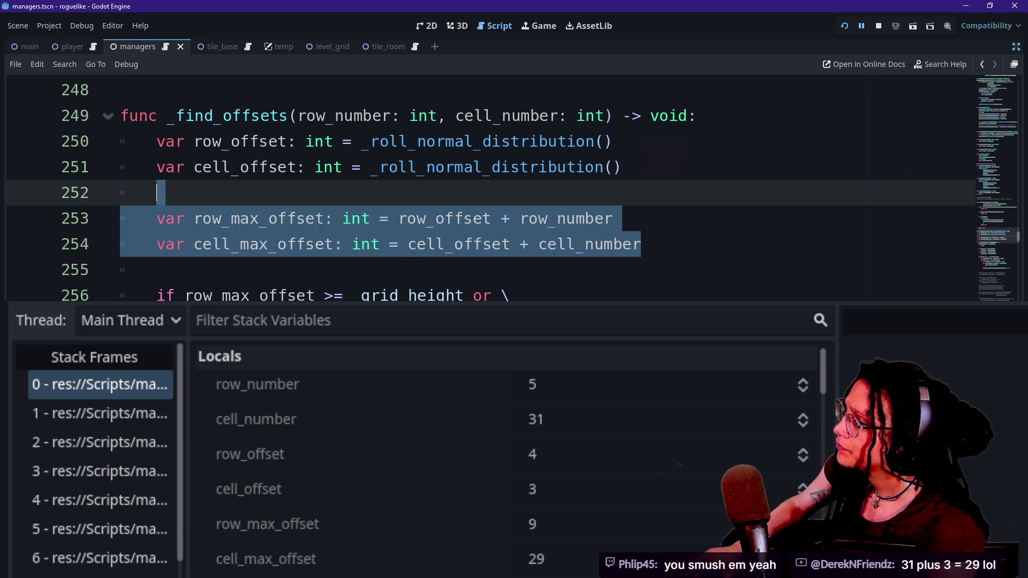
pyautogui.press('BackSpace')
pyautogui.press('Down')
pyautogui.press('Down')
pyautogui.press('Down')
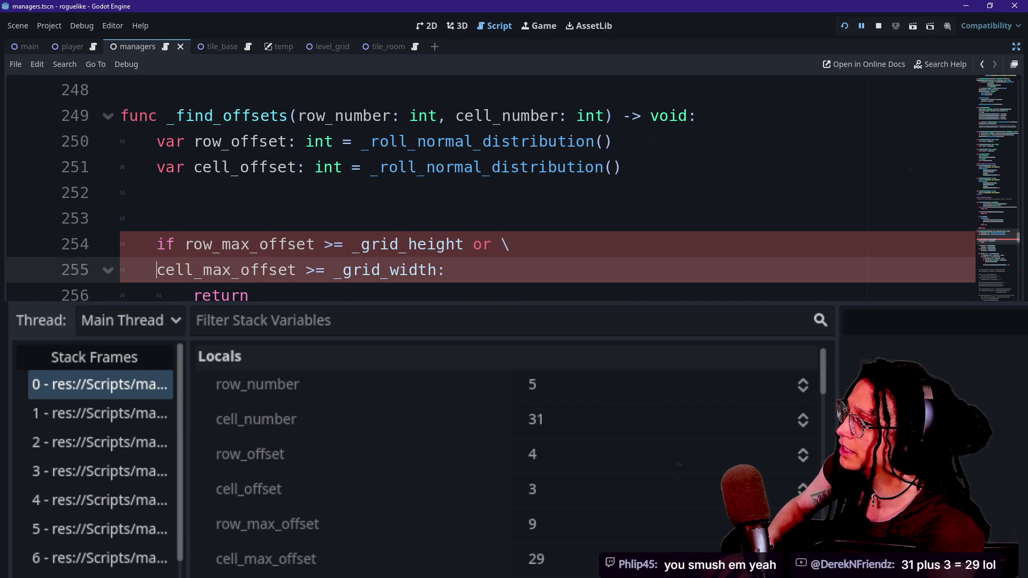
pyautogui.press('Down')
pyautogui.press('Up')
pyautogui.press('Up')
pyautogui.press('Up')
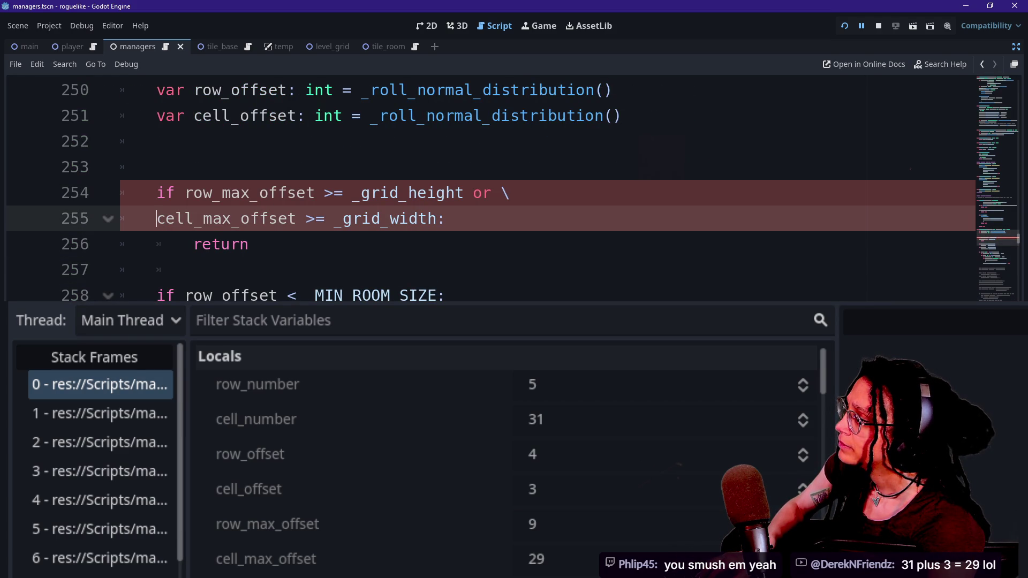
pyautogui.press('Down')
pyautogui.press('Down')
pyautogui.press('Down')
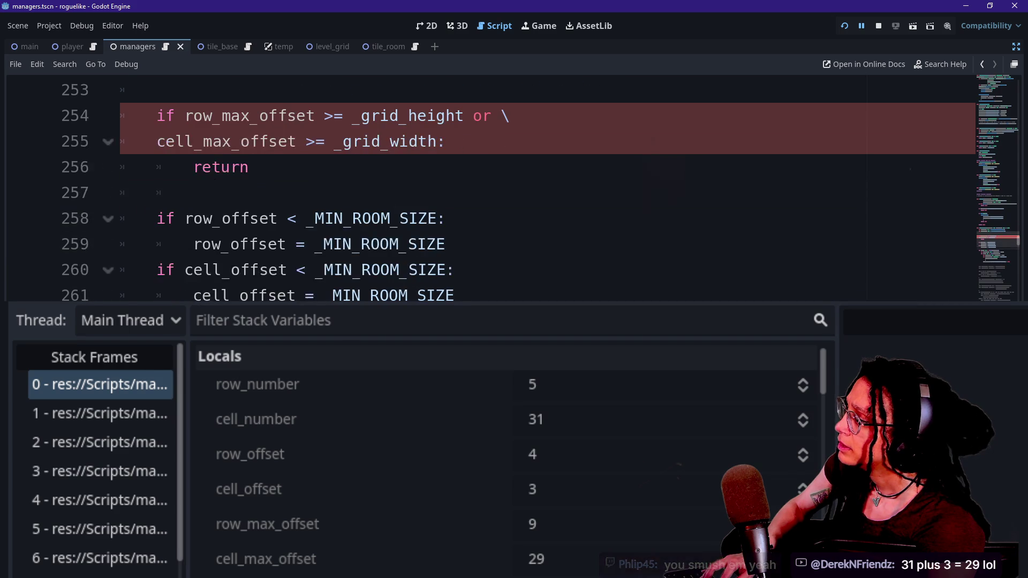
pyautogui.press('Down')
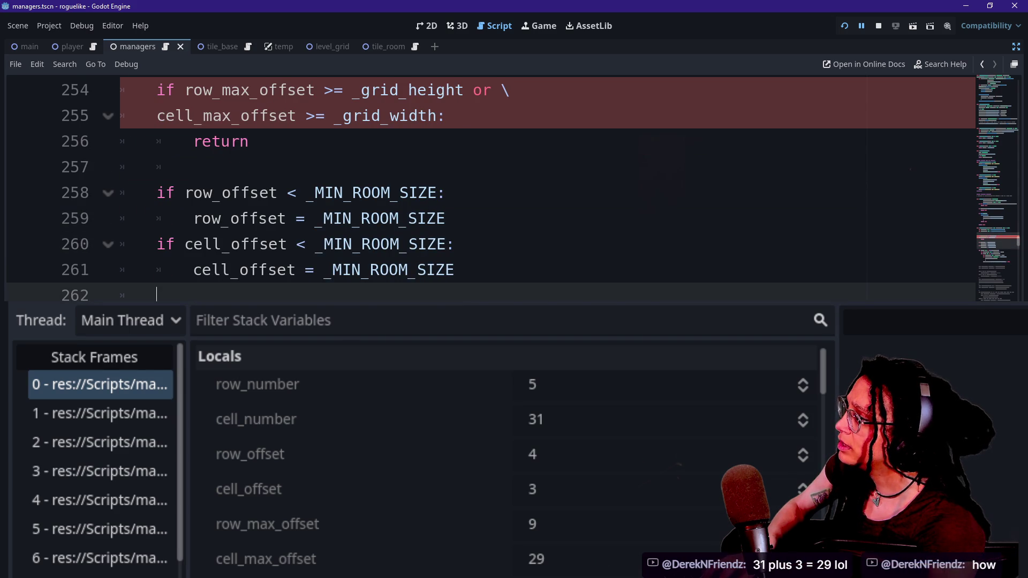
pyautogui.scroll(1, 390, 252)
# Step: Cut the max-offset lines and grid-bounds check, removing the leftover empty line
pyautogui.click(249, 244)
pyautogui.moveTo(249, 244)
pyautogui.mouseDown()
pyautogui.moveTo(120, 141)
pyautogui.moveTo(121, 115)
pyautogui.mouseUp()
pyautogui.hotkey('ctrl', 'c')
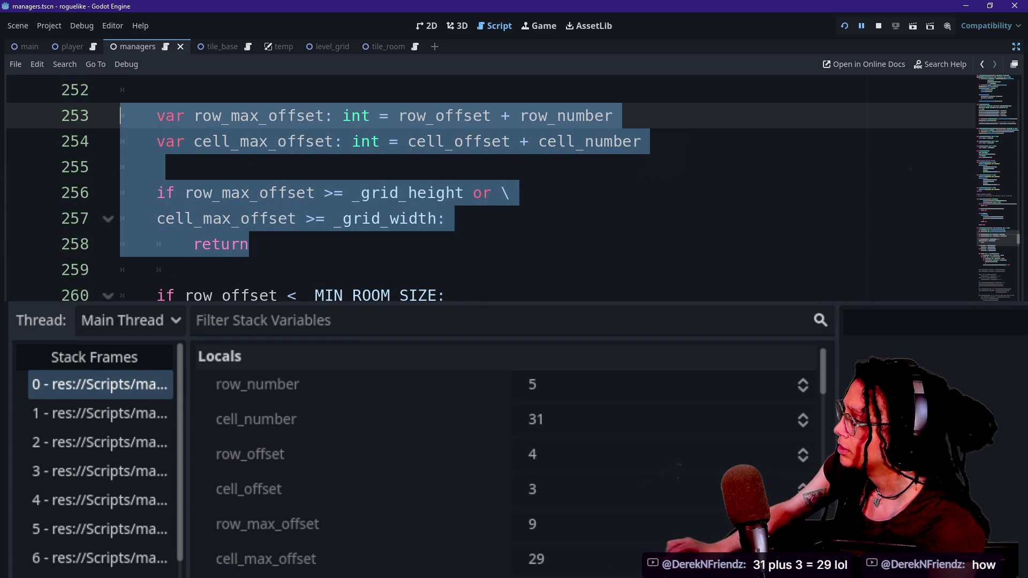
pyautogui.press('BackSpace')
pyautogui.press('BackSpace')
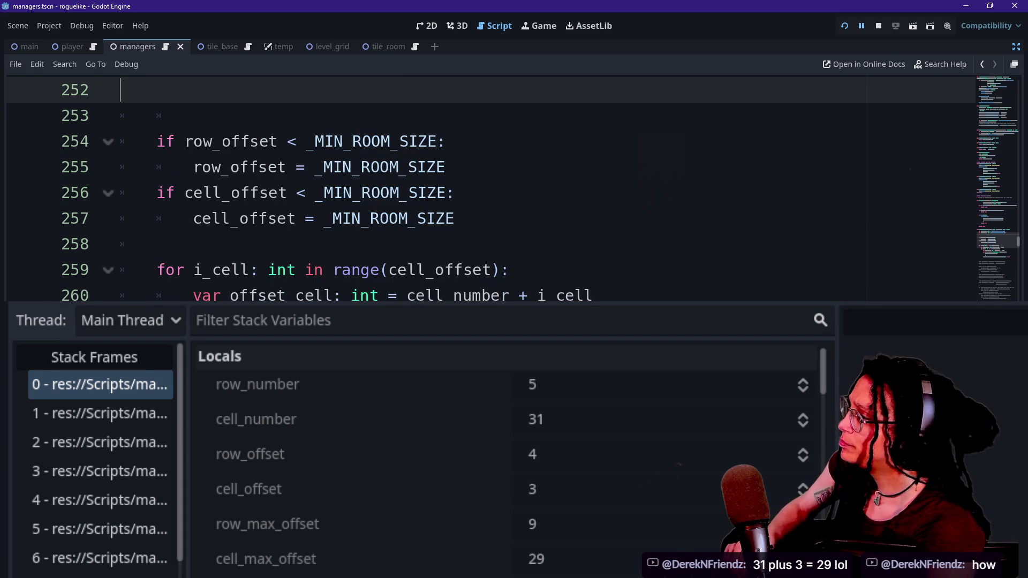
pyautogui.scroll(1, 490, 187)
pyautogui.press('BackSpace')
# Step: Paste the max-offset code below the _MIN_ROOM_SIZE clamps, fix its indent, and reload the game
pyautogui.click(455, 270)
pyautogui.click(388, 270)
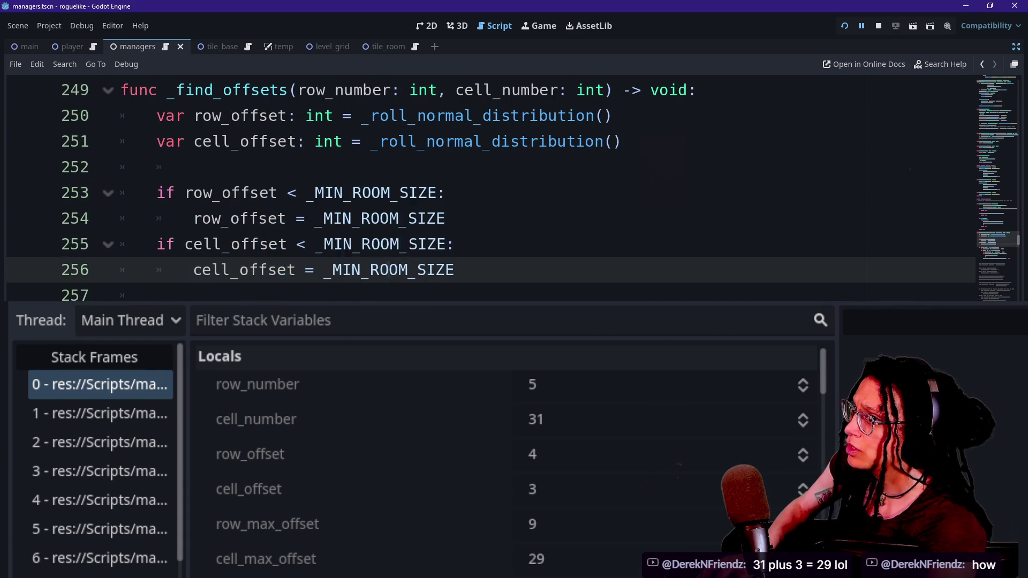
pyautogui.scroll(-1, 490, 187)
pyautogui.press('Return')
pyautogui.press('Return')
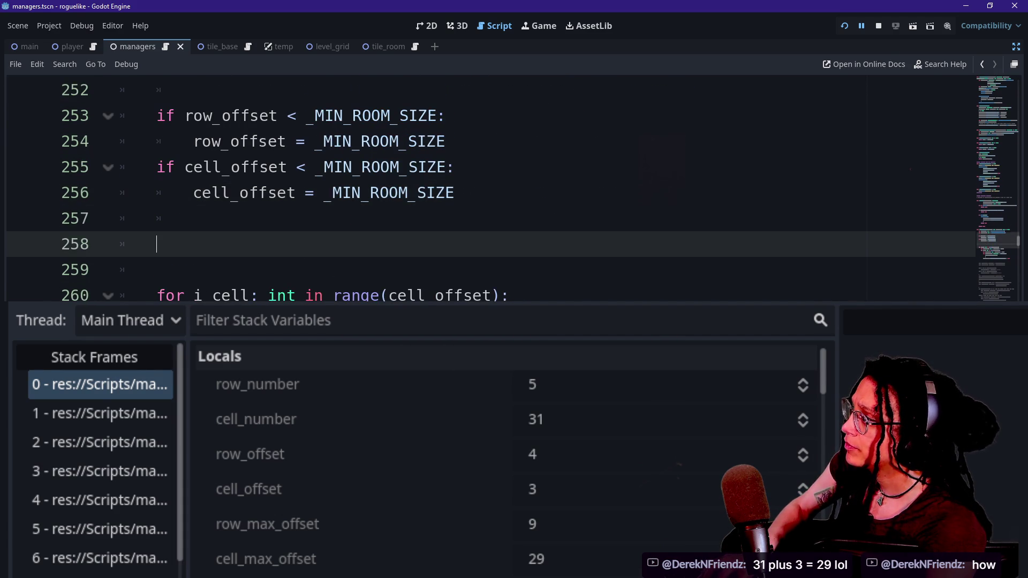
pyautogui.hotkey('ctrl', 'v')
pyautogui.press('BackSpace')
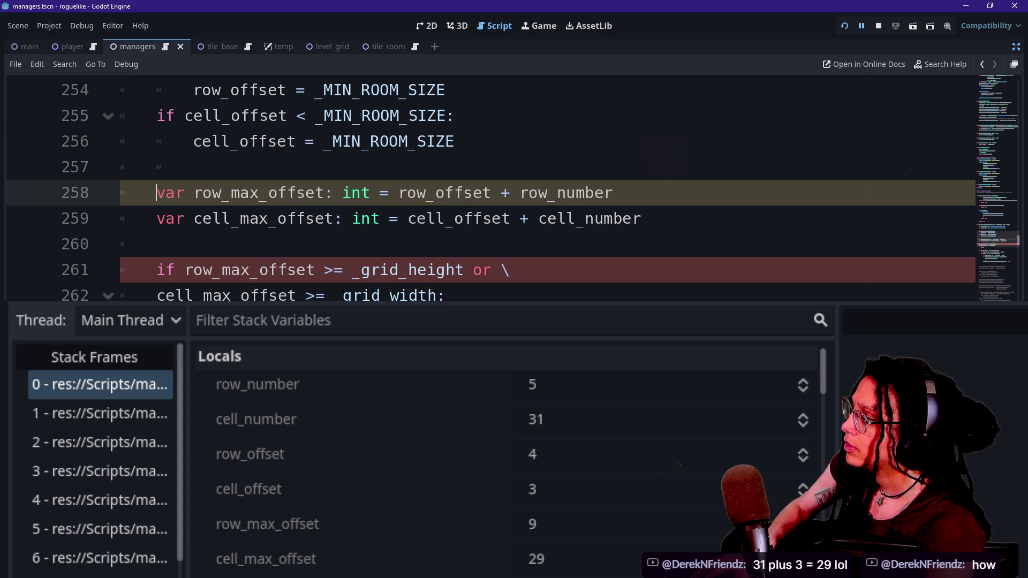
pyautogui.click(398, 142)
pyautogui.click(844, 28)
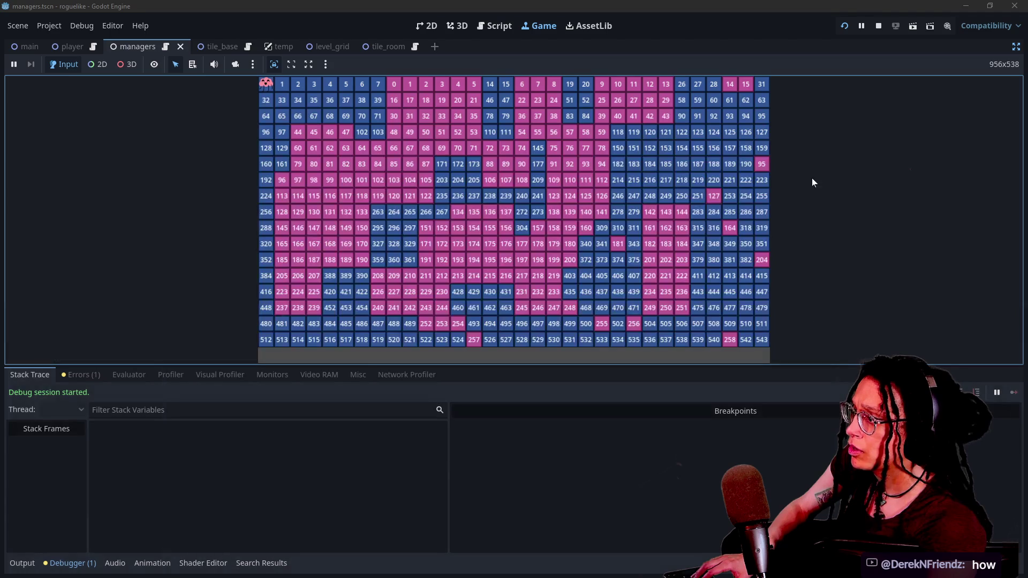
# Step: Reload the played scene repeatedly for fresh room grids, then switch back to the _find_offsets script
pyautogui.click(843, 27)
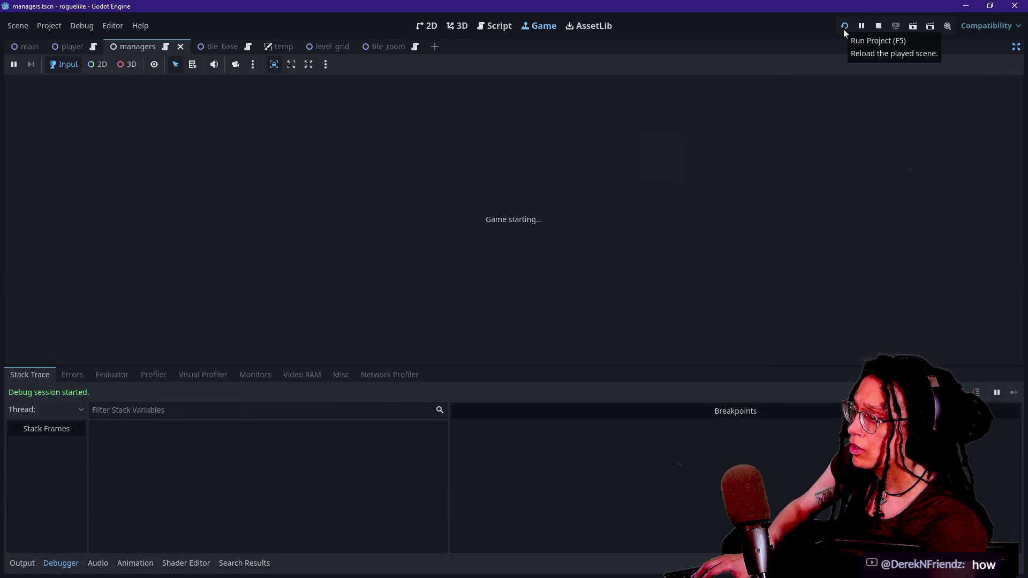
pyautogui.click(843, 29)
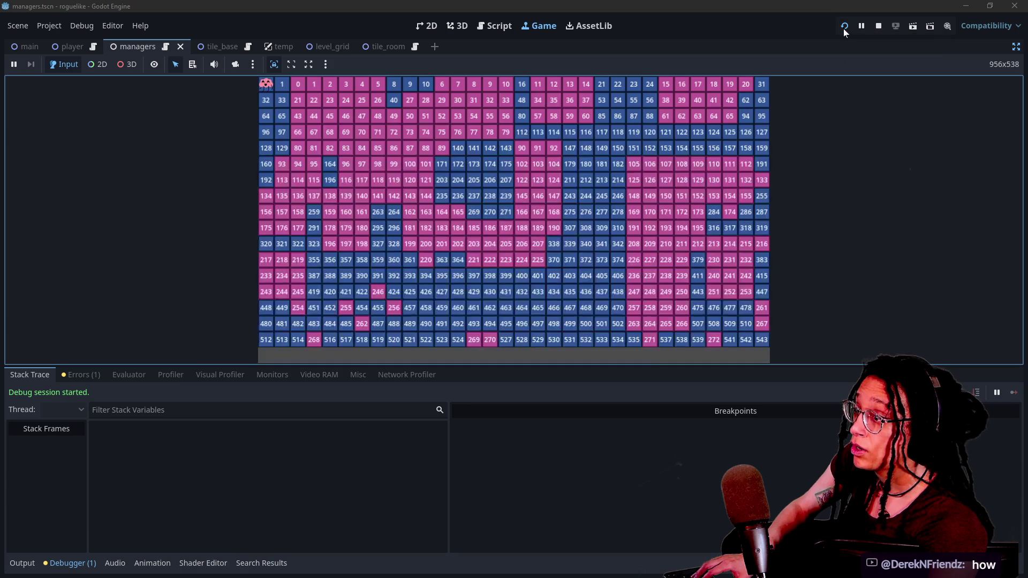
pyautogui.click(843, 28)
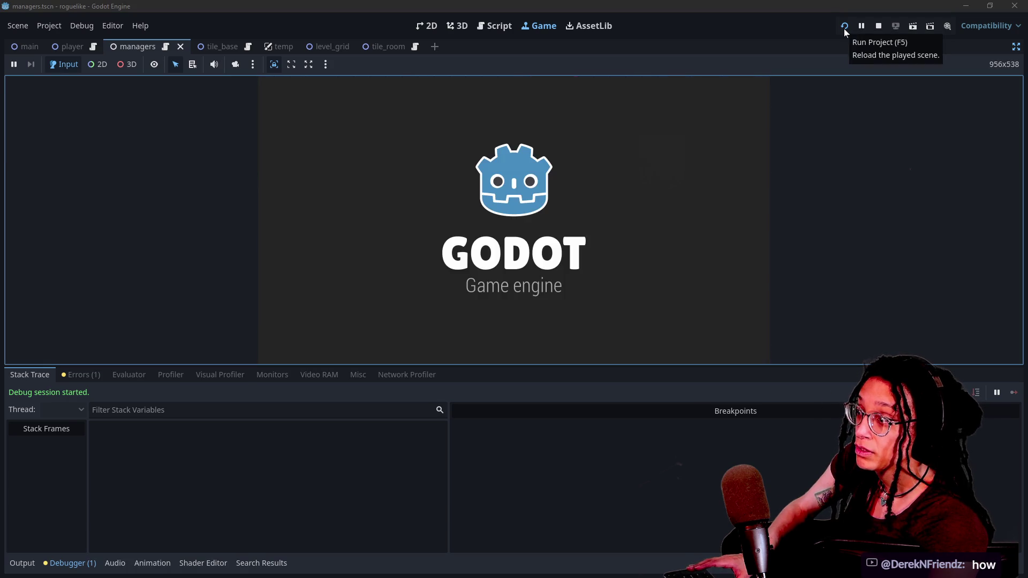
pyautogui.click(844, 27)
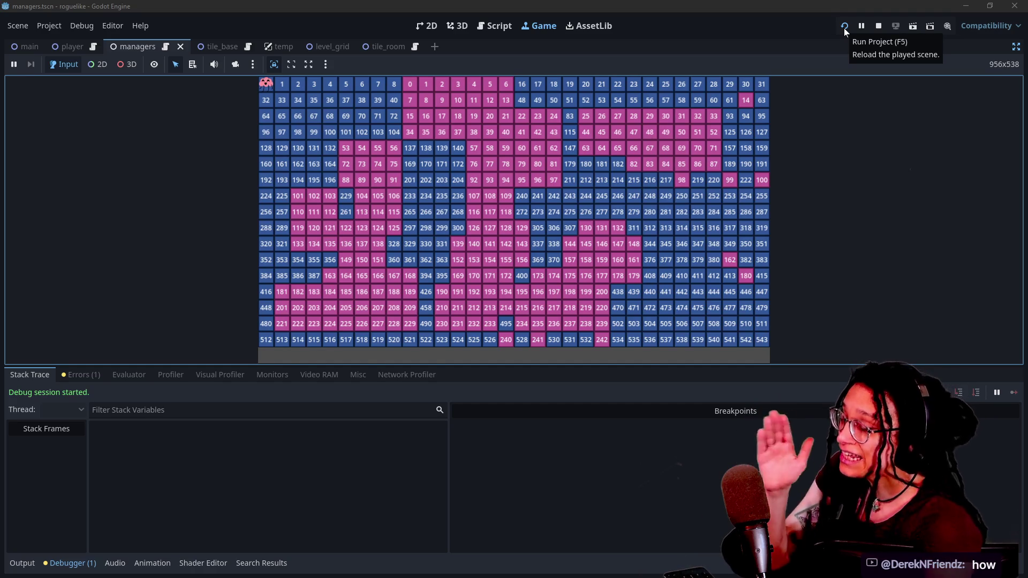
pyautogui.click(844, 28)
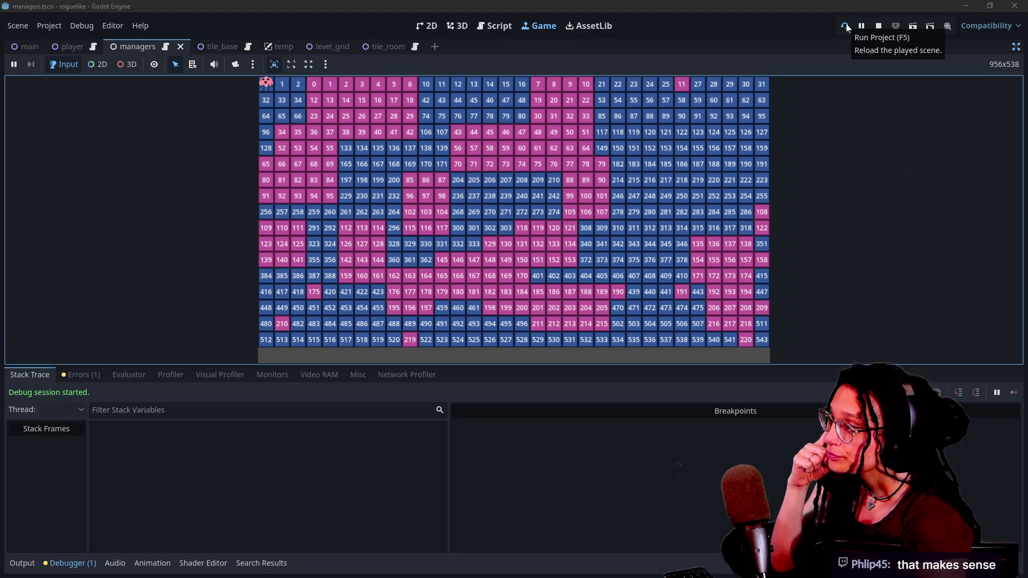
pyautogui.click(505, 28)
pyautogui.click(417, 193)
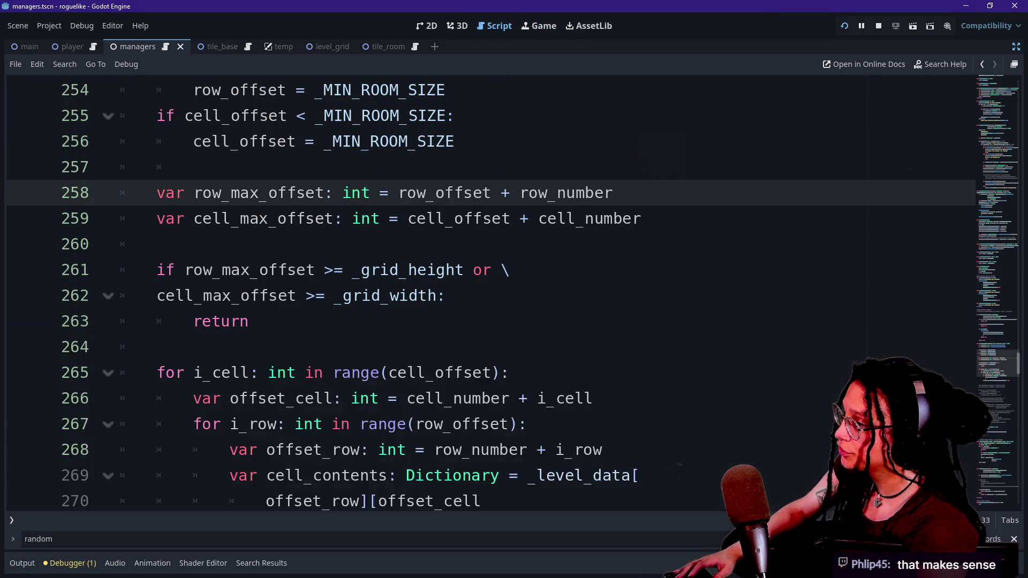
pyautogui.press('Up')
pyautogui.press('Up')
pyautogui.press('Up')
pyautogui.press('Up')
pyautogui.press('Up')
pyautogui.press('Up')
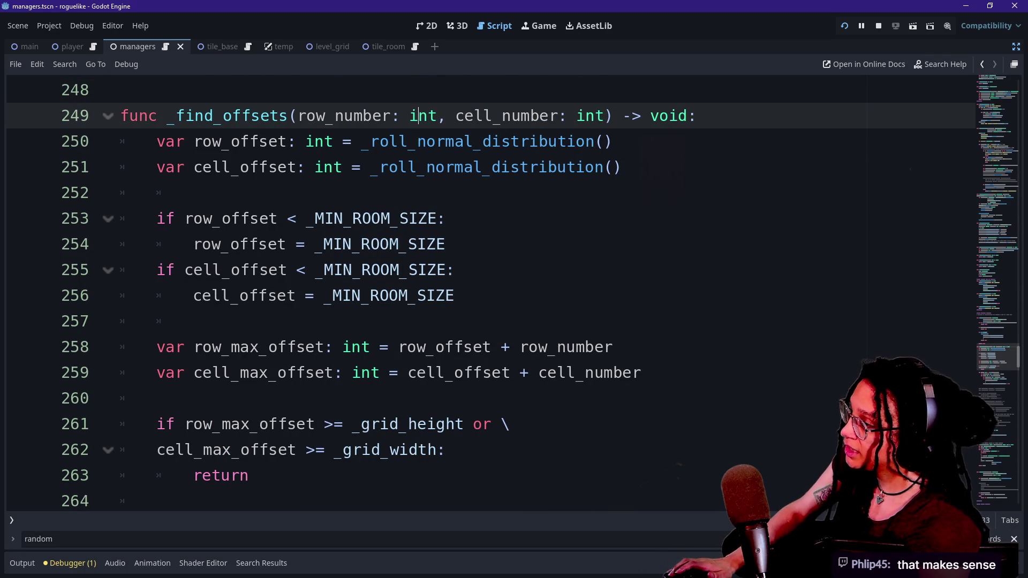
pyautogui.doubleClick(231, 219)
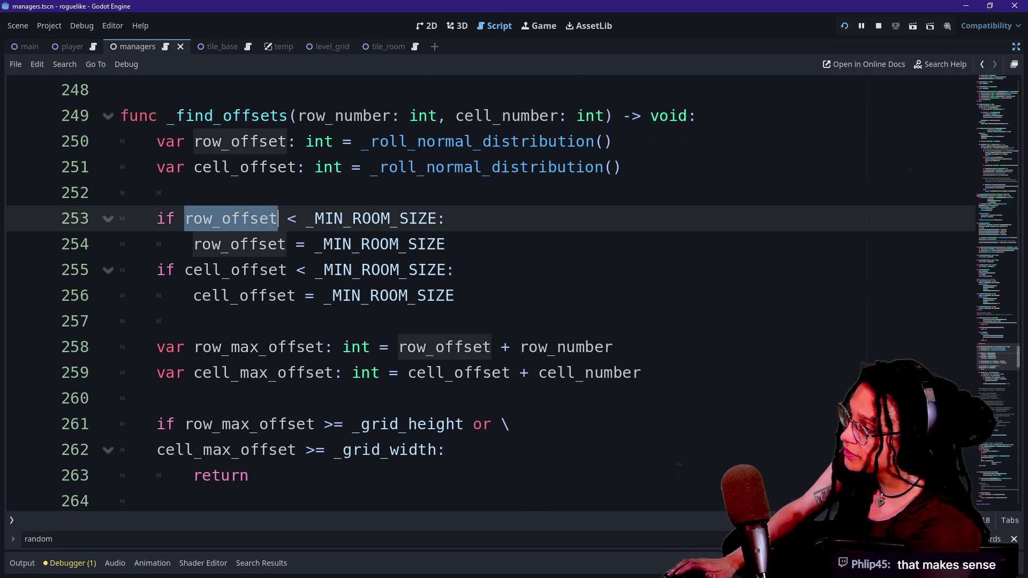
pyautogui.doubleClick(235, 270)
pyautogui.moveTo(306, 218); pyautogui.dragTo(445, 218)
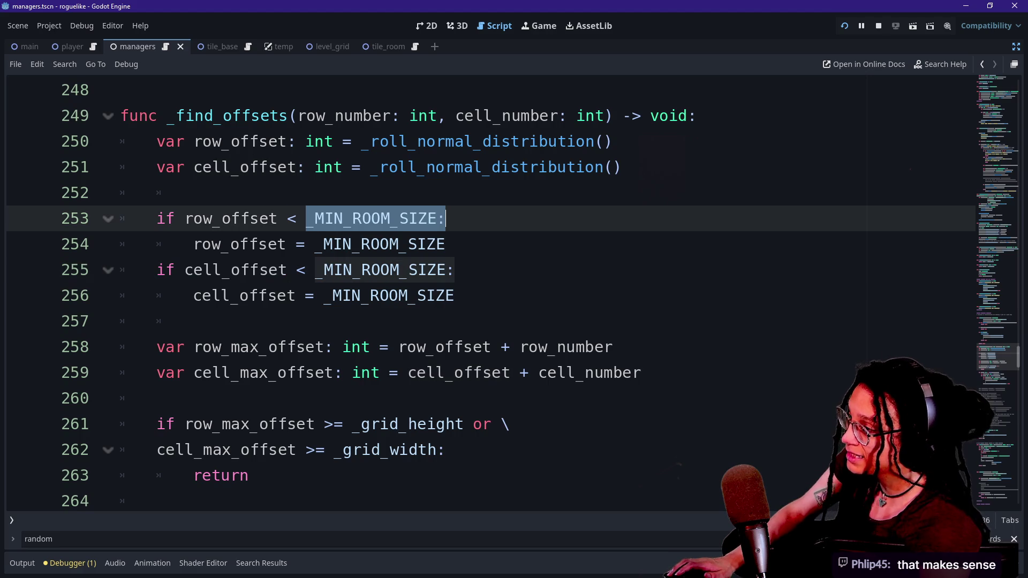
pyautogui.click(445, 218)
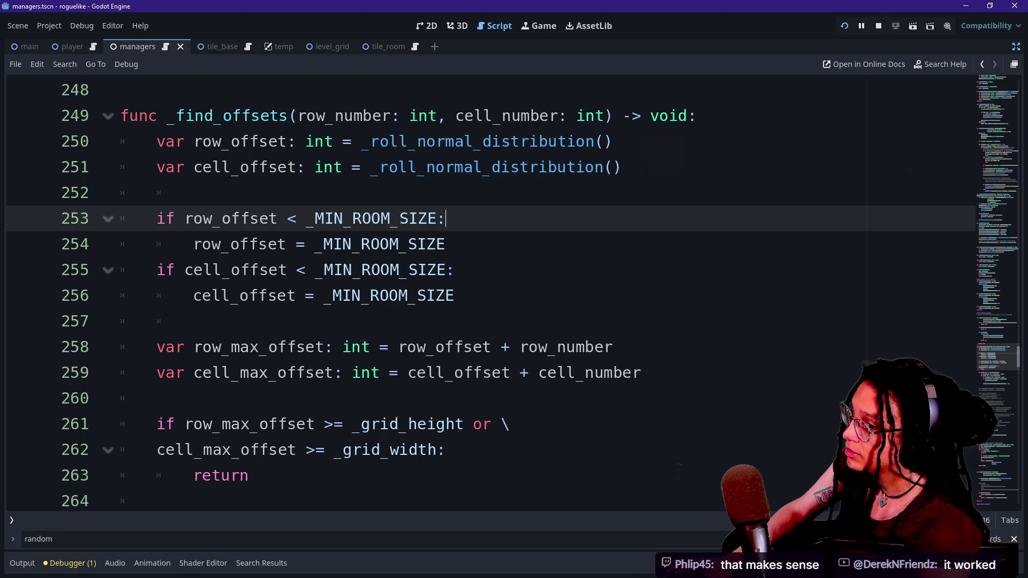
pyautogui.click(371, 373)
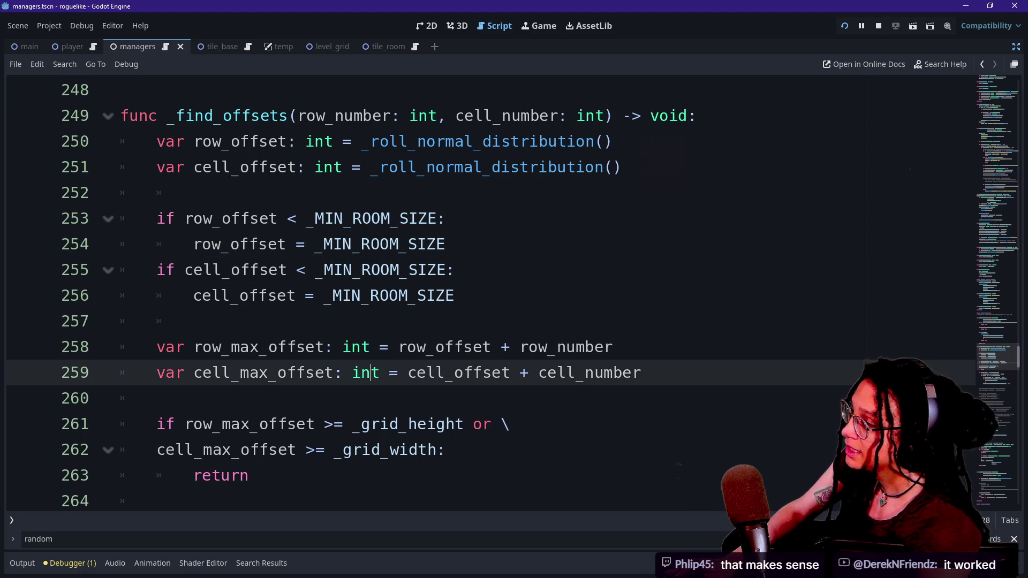
pyautogui.moveTo(220, 296); pyautogui.dragTo(278, 295)
pyautogui.click(277, 296)
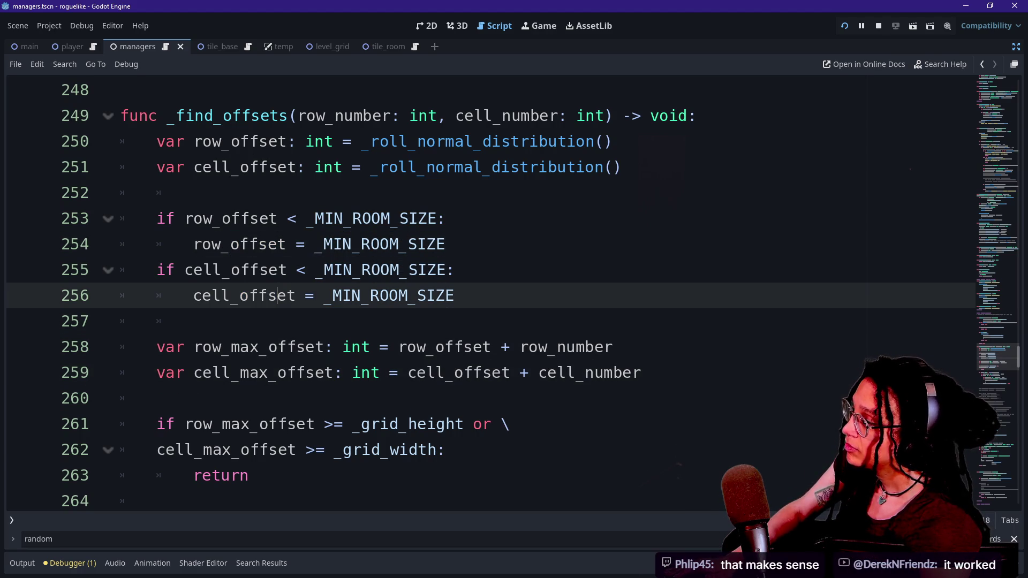
pyautogui.click(278, 218)
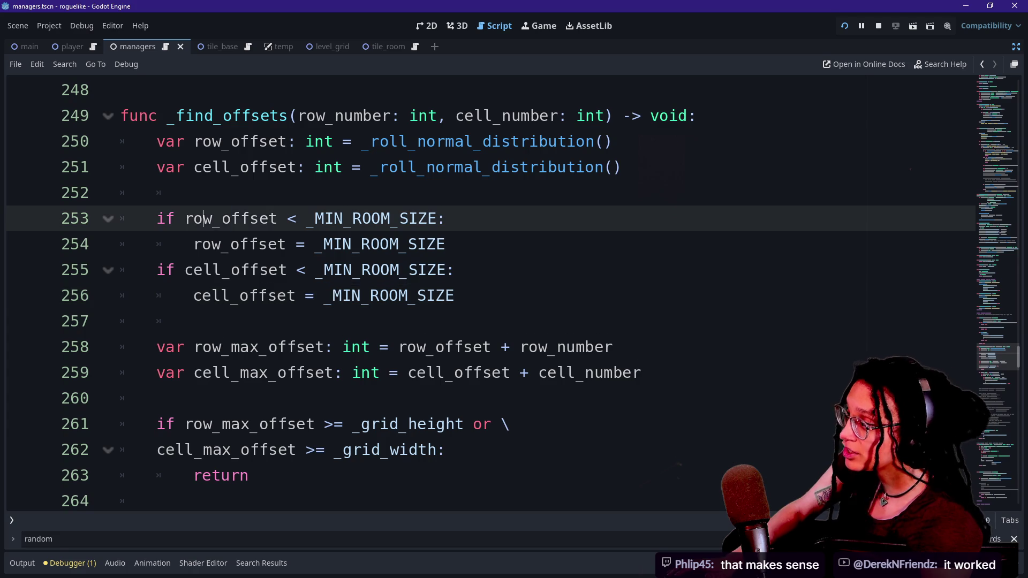
pyautogui.moveTo(278, 219)
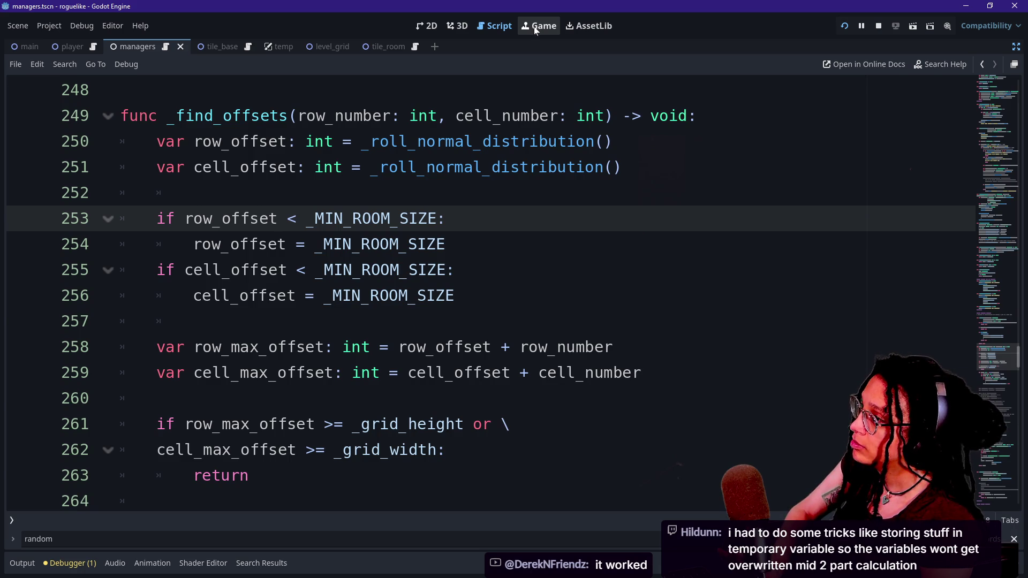
# Step: Show the running game, hide the bottom debugger panel with Ctrl+J, and focus the game view
pyautogui.click(534, 27)
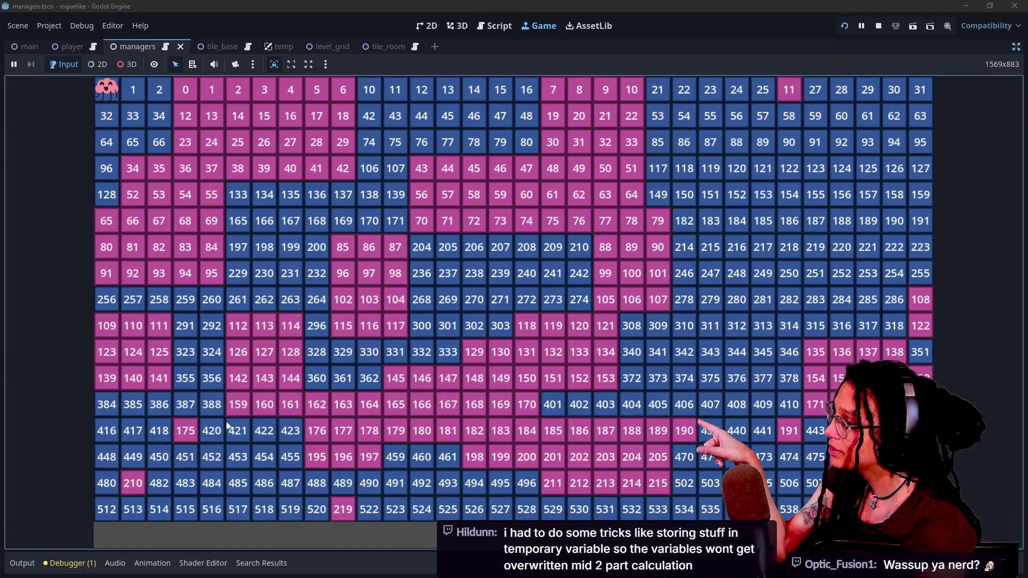
pyautogui.click(91, 563)
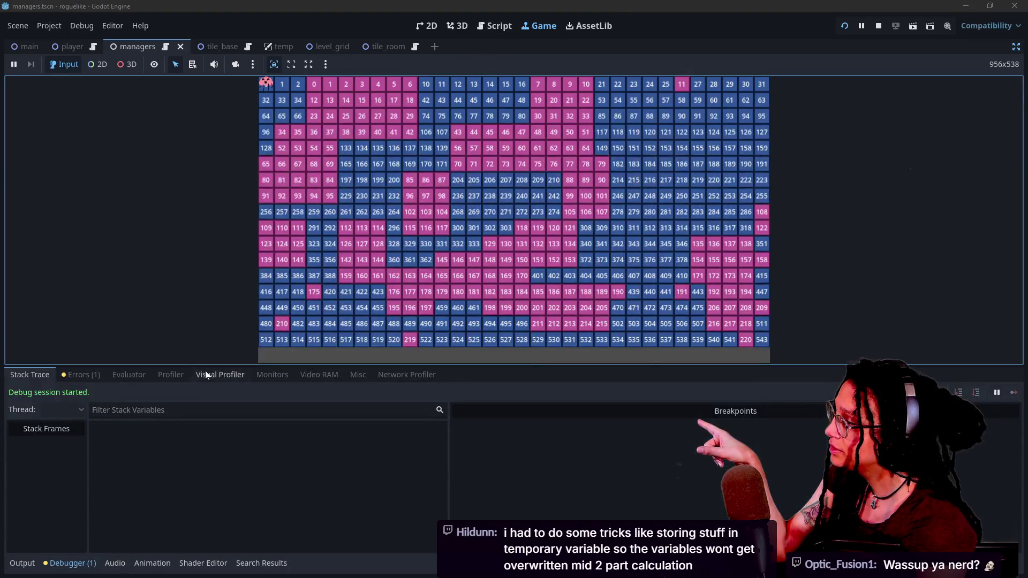
pyautogui.click(260, 410)
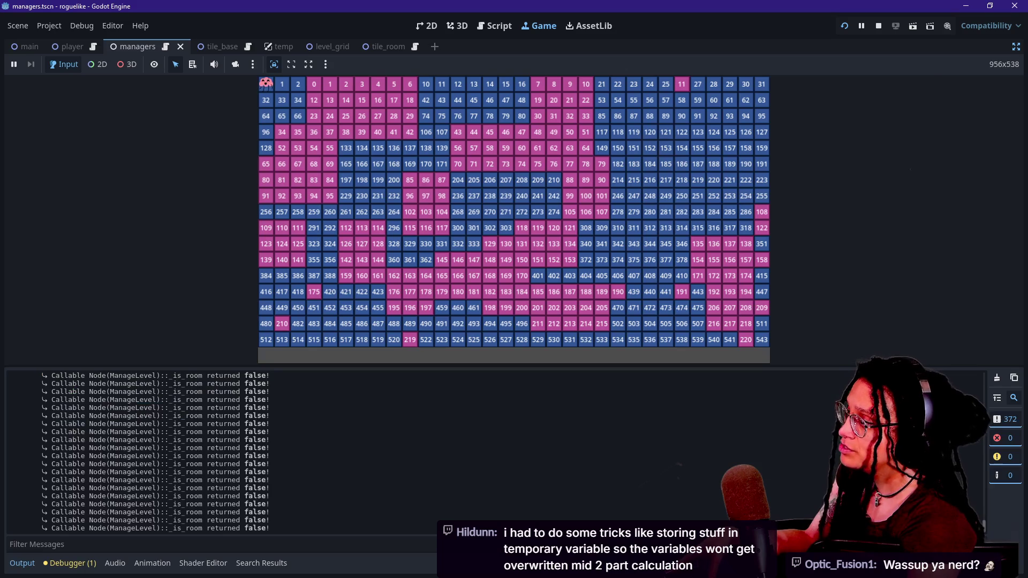
pyautogui.hotkey('ctrl', 'j')
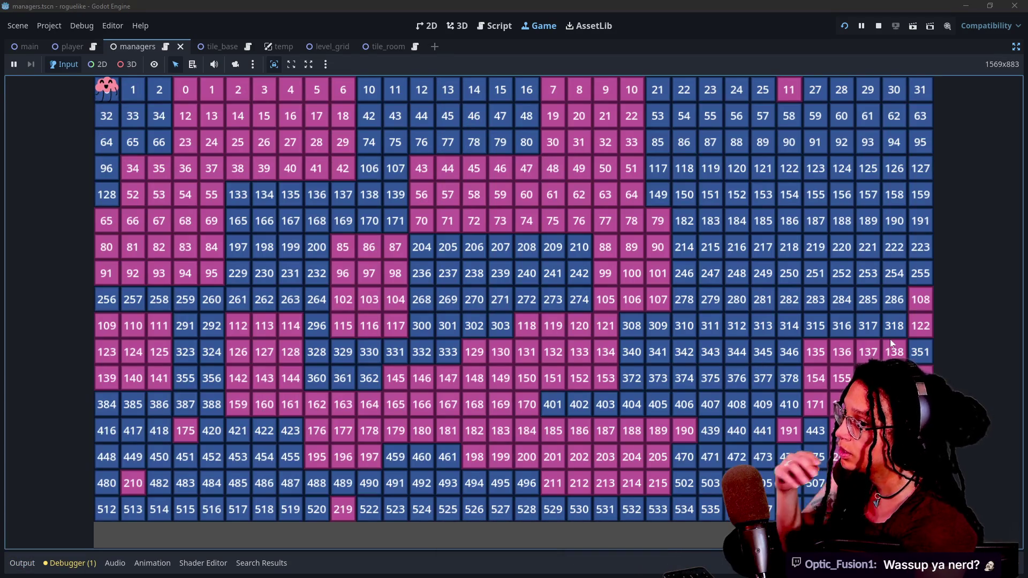
pyautogui.click(950, 321)
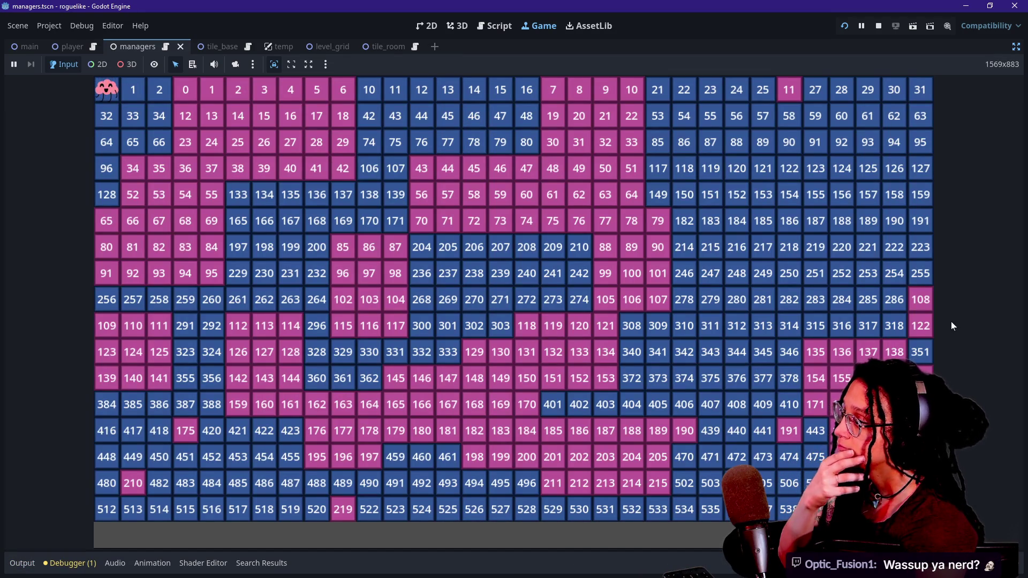
pyautogui.click(872, 207)
# Step: Press R three times to regenerate the room grid with new layouts
pyautogui.press('r')
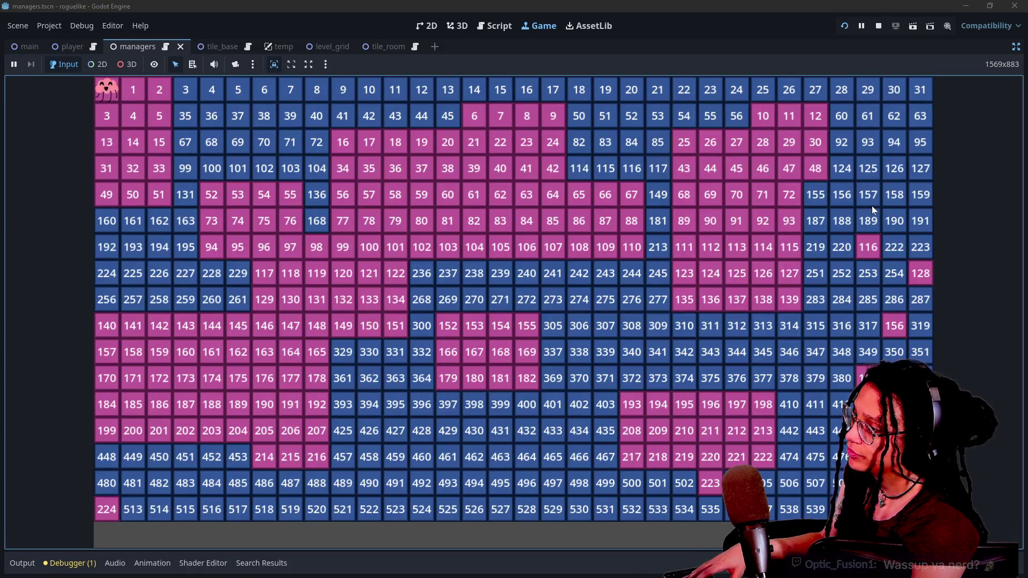
pyautogui.press('r')
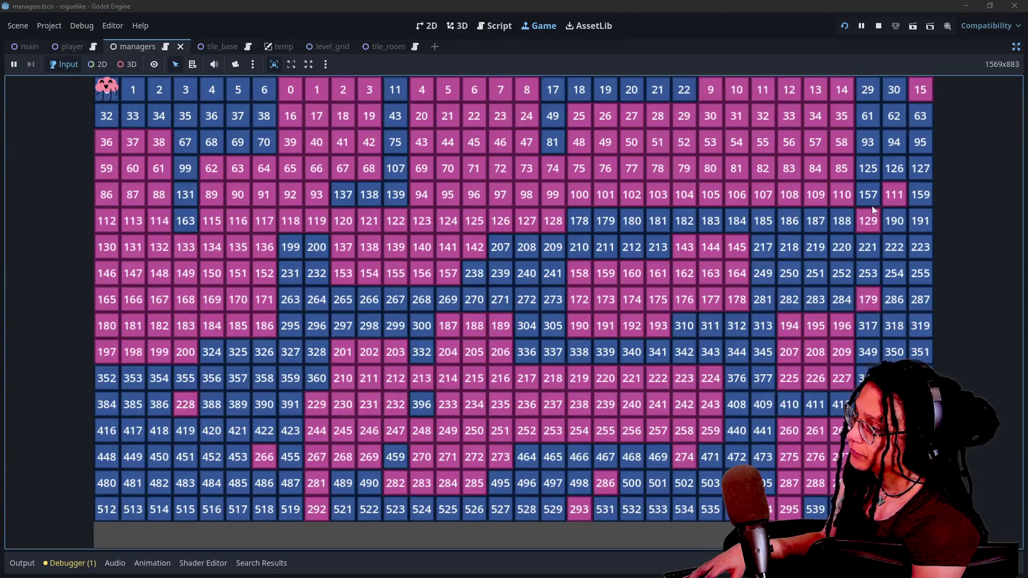
pyautogui.press('r')
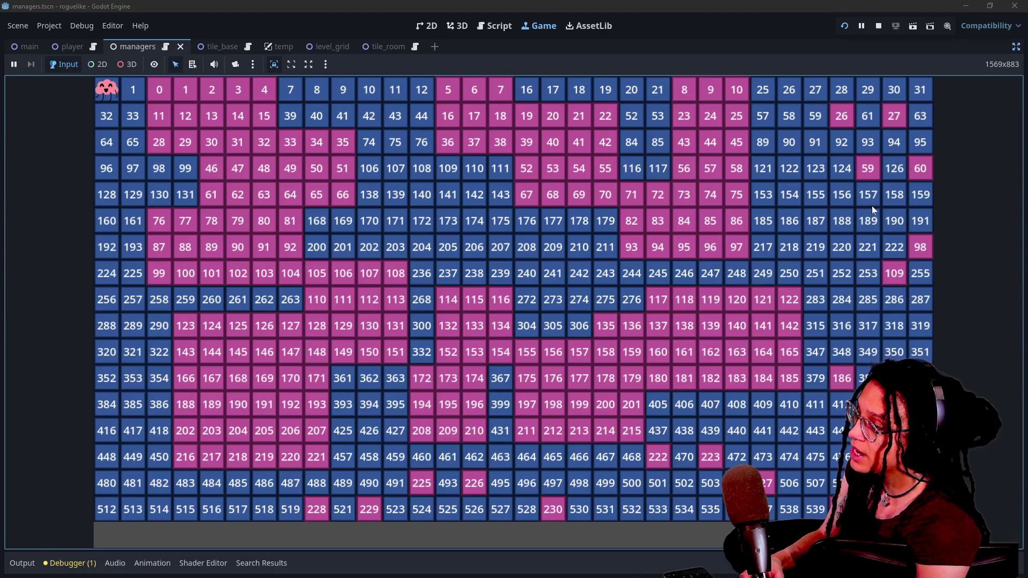
# Step: Stop the game and return to the managers script, closing the leftover random search
pyautogui.click(875, 29)
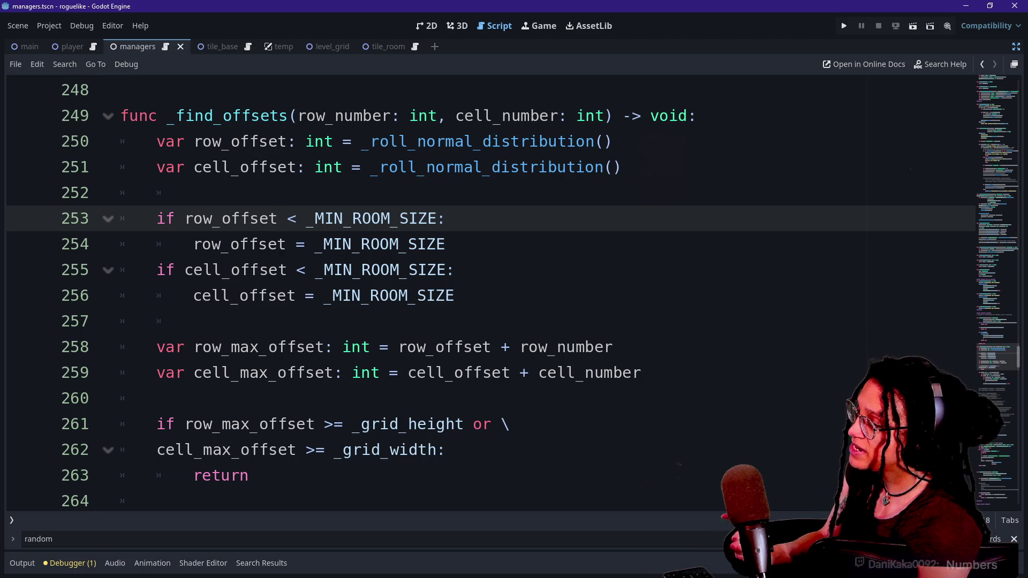
pyautogui.click(157, 321)
pyautogui.scroll(20, 380, 180)
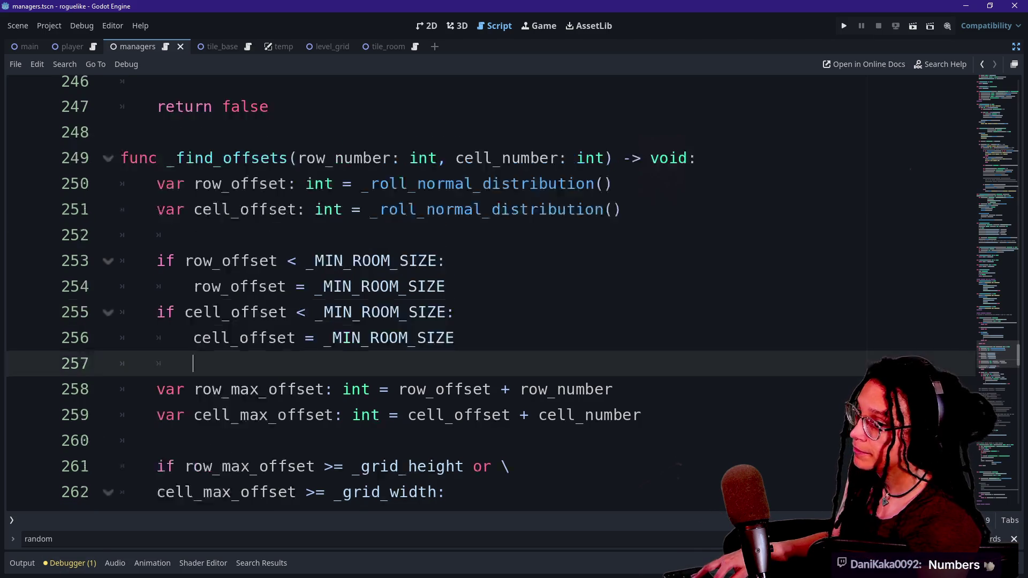
pyautogui.scroll(12, 380, 180)
pyautogui.click(380, 219)
pyautogui.hotkey('ctrl', 'f')
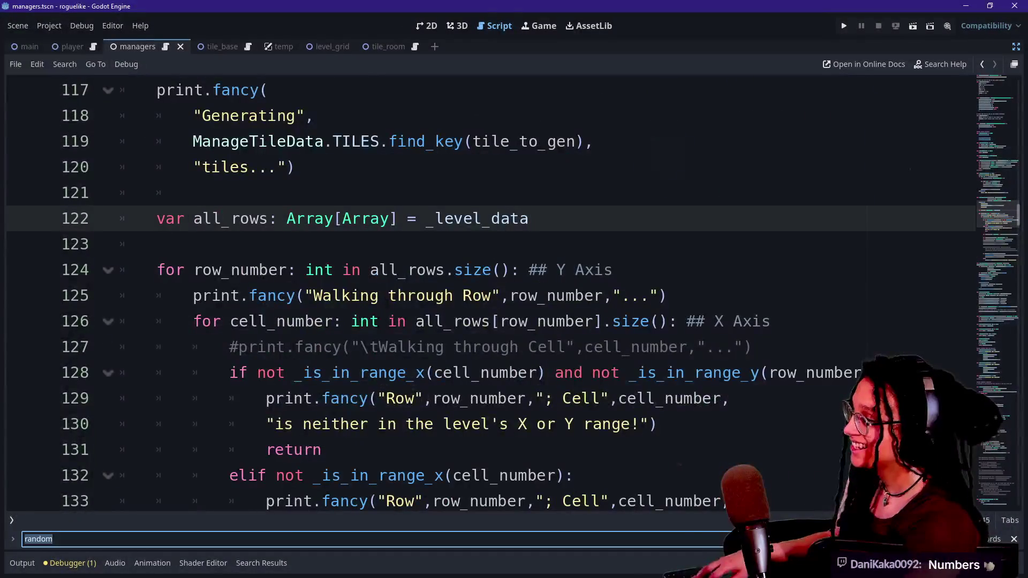
pyautogui.press('Escape')
pyautogui.scroll(-9, 490, 294)
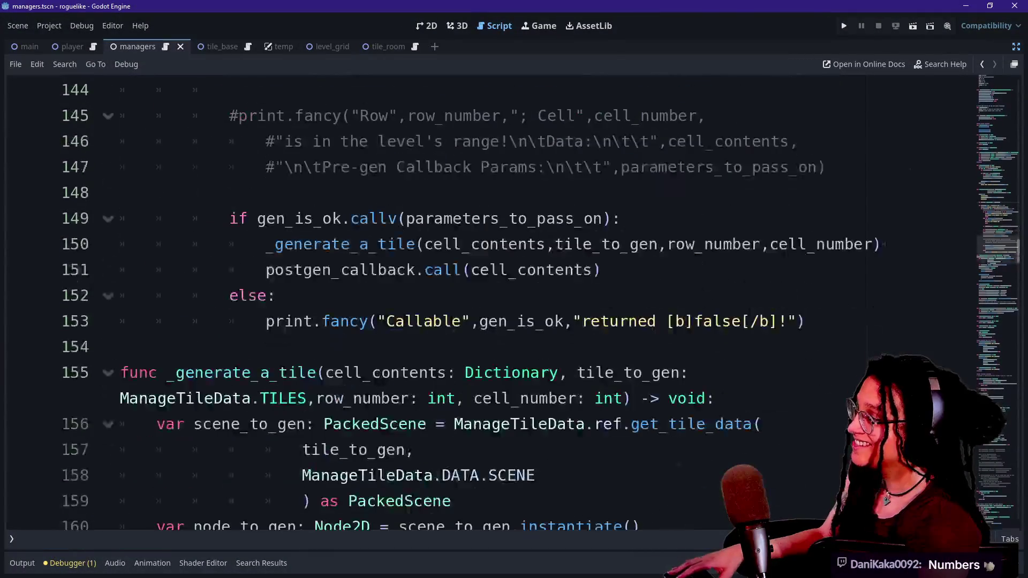
# Step: Comment out the Callable print on line 153 with Ctrl+K and start a pass line under else
pyautogui.click(806, 321)
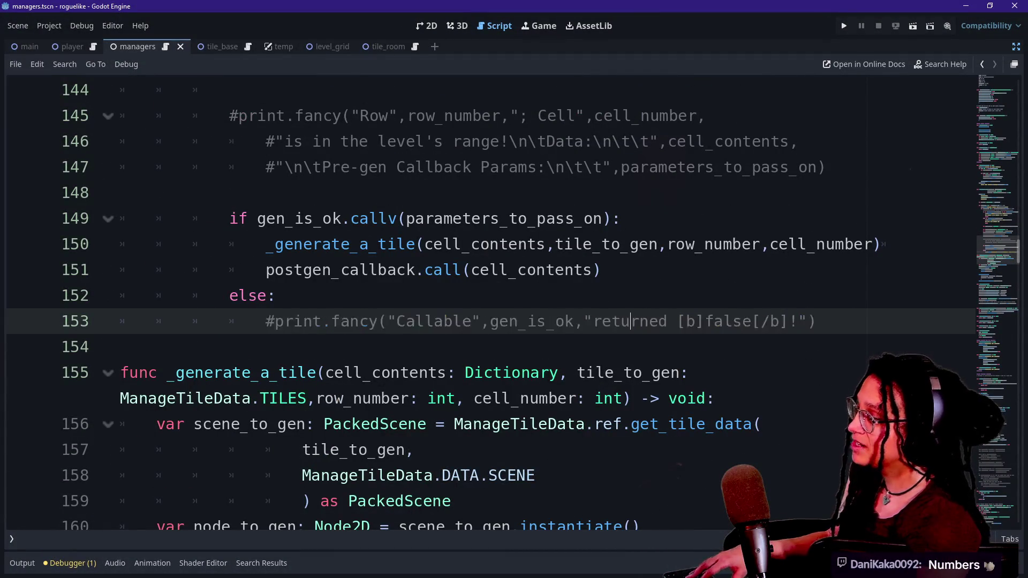
pyautogui.hotkey('ctrl', 'k')
pyautogui.press('Up')
pyautogui.press('Return')
pyautogui.write('oass')
pyautogui.press('BackSpace')
pyautogui.press('BackSpace')
pyautogui.press('BackSpace')
pyautogui.press('BackSpace')
pyautogui.press('BackSpace')
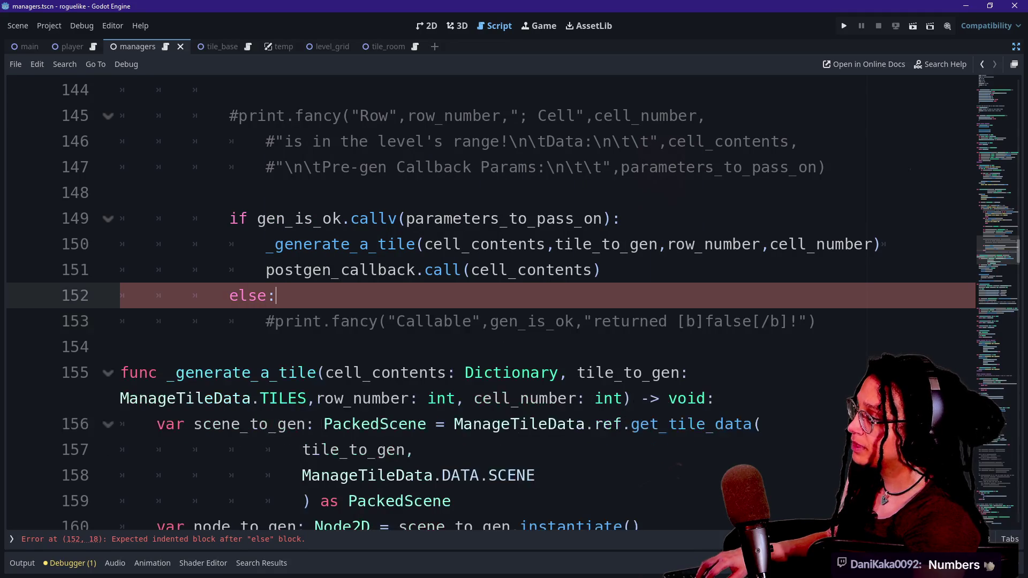
pyautogui.press('Down')
pyautogui.press('End')
pyautogui.press('Return')
pyautogui.write('s')
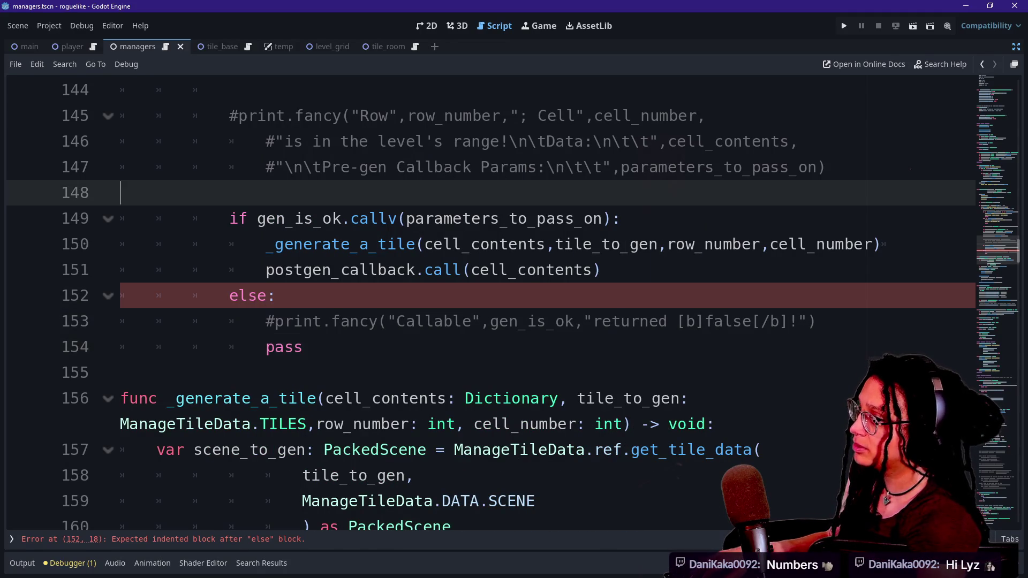
pyautogui.scroll(-4, 481, 299)
pyautogui.scroll(-8, 482, 300)
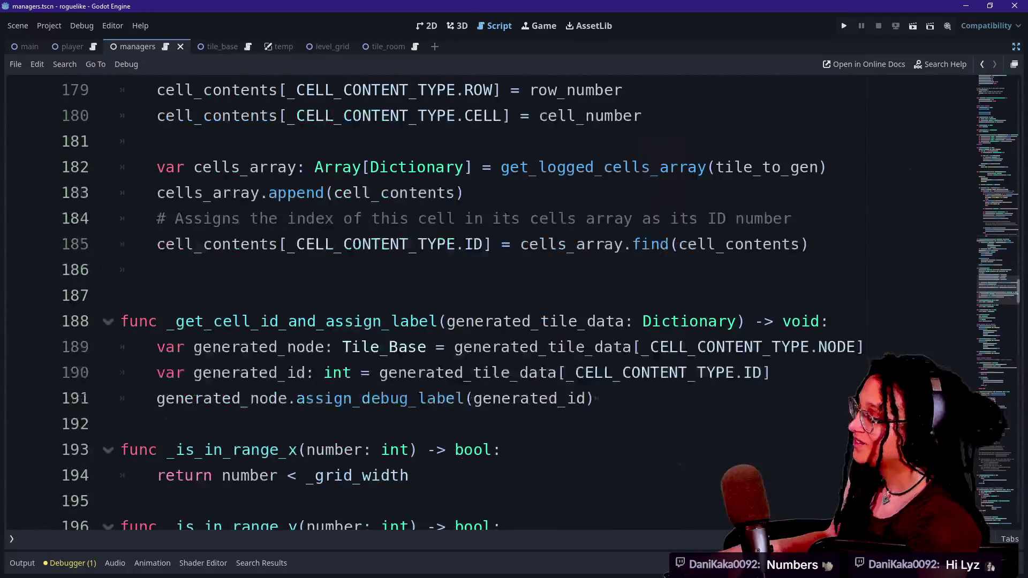
pyautogui.scroll(-12, 482, 299)
pyautogui.scroll(-15, 482, 300)
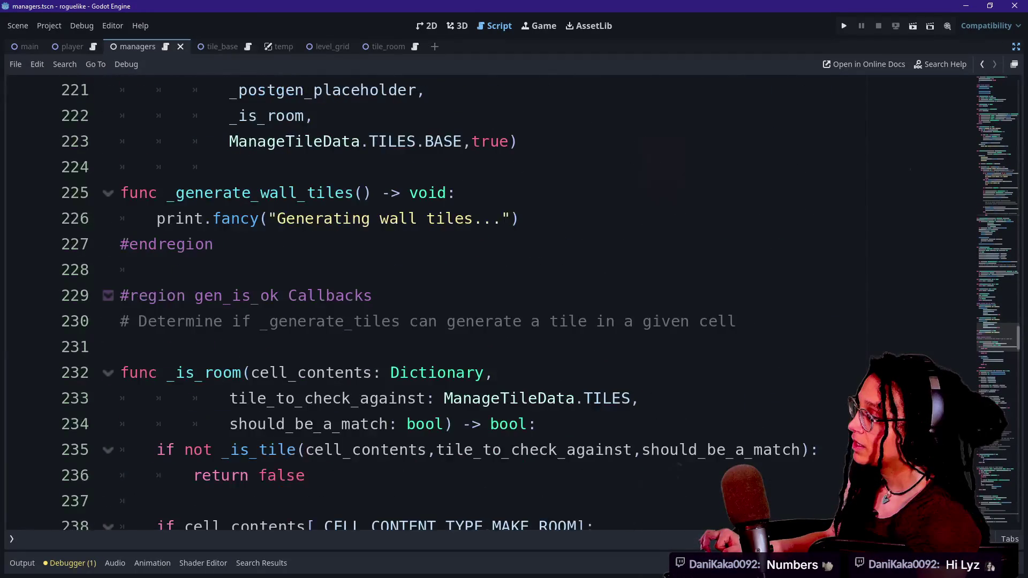
pyautogui.scroll(-14, 482, 300)
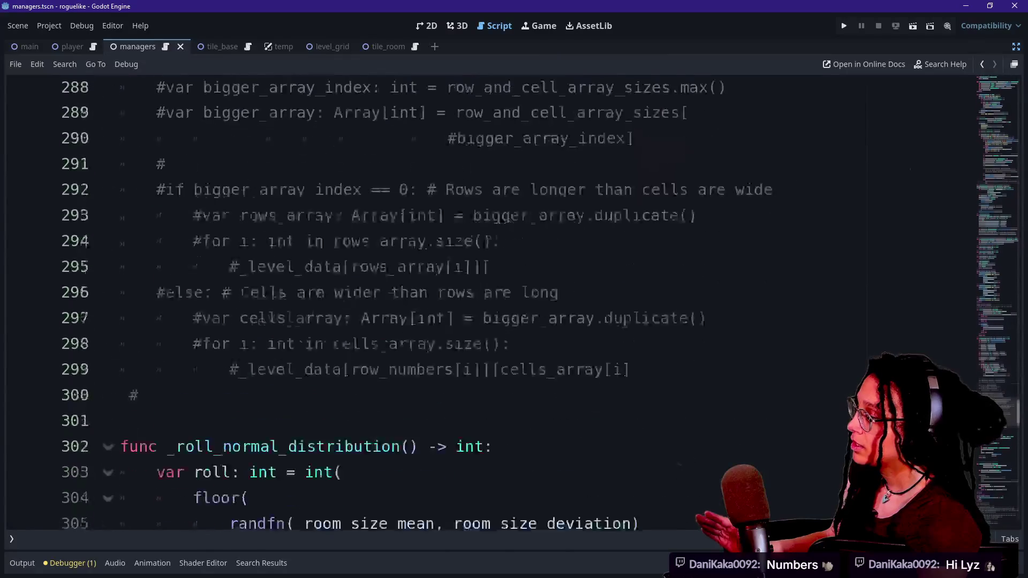
pyautogui.scroll(-5, 482, 300)
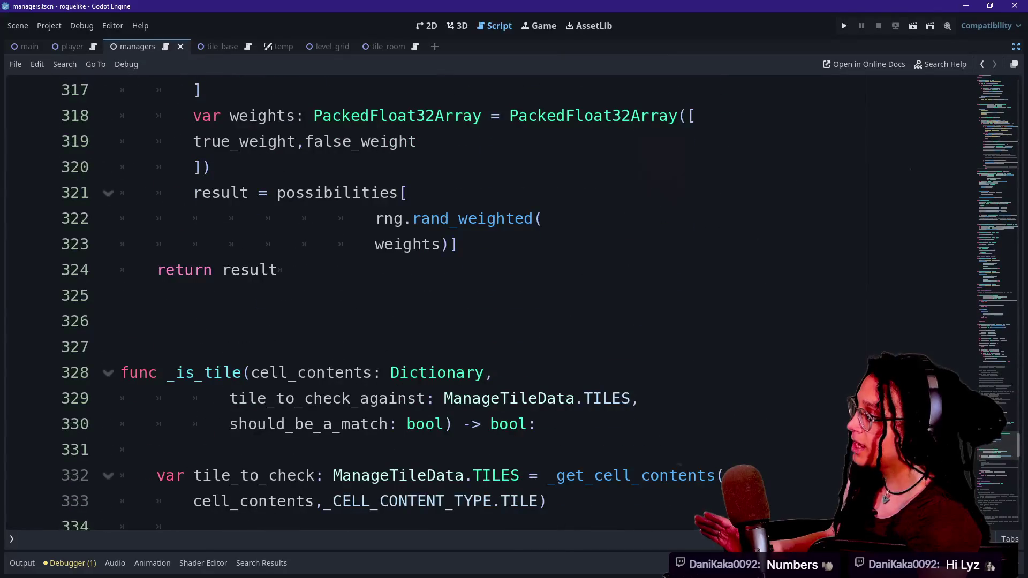
pyautogui.scroll(10, 482, 300)
pyautogui.scroll(9, 481, 300)
pyautogui.click(490, 321)
pyautogui.press('Down')
pyautogui.press('Down')
pyautogui.press('Down')
pyautogui.press('Up')
pyautogui.press('Up')
pyautogui.press('Up')
pyautogui.press('Up')
pyautogui.press('Up')
pyautogui.press('Down')
pyautogui.press('Down')
pyautogui.press('Down')
pyautogui.press('Up')
pyautogui.press('Up')
pyautogui.press('Down')
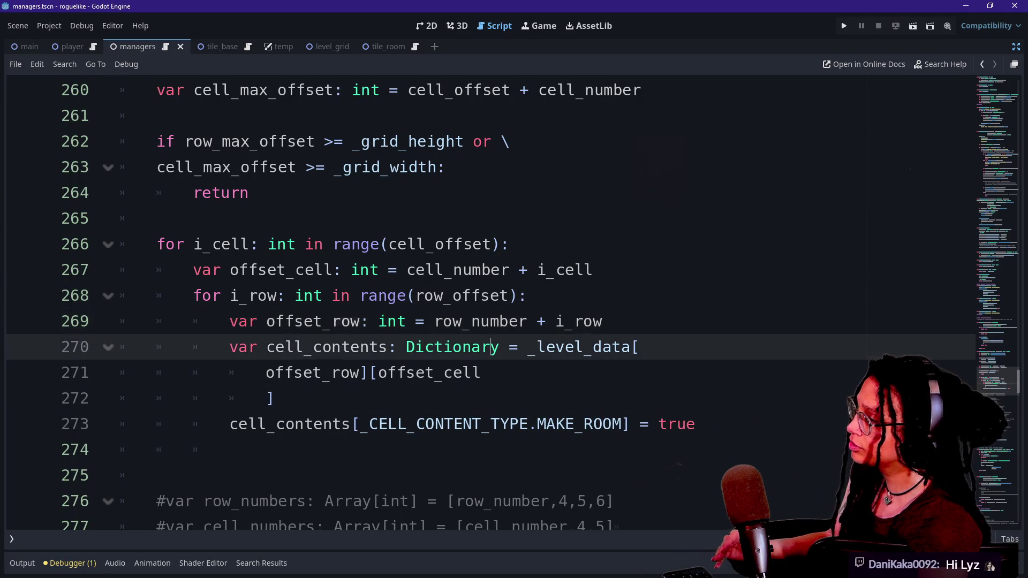
pyautogui.press('Up')
pyautogui.press('Up')
pyautogui.press('Up')
pyautogui.press('Up')
pyautogui.press('Up')
pyautogui.press('Up')
pyautogui.press('Down')
pyautogui.press('Down')
pyautogui.press('Down')
pyautogui.press('Down')
pyautogui.press('Down')
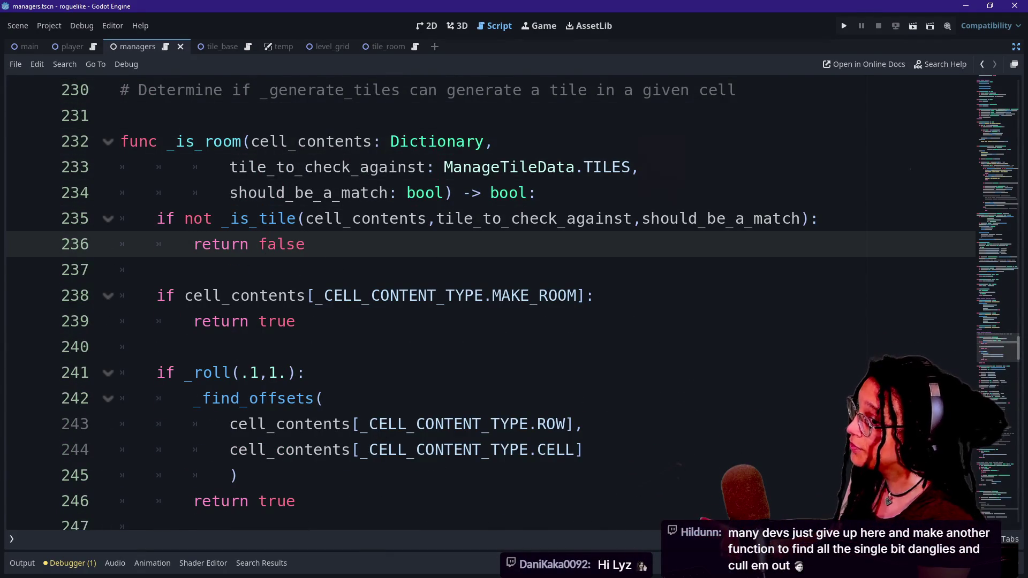
pyautogui.press('Up')
pyautogui.press('Up')
pyautogui.press('Down')
pyautogui.press('Down')
pyautogui.press('Down')
pyautogui.press('Up')
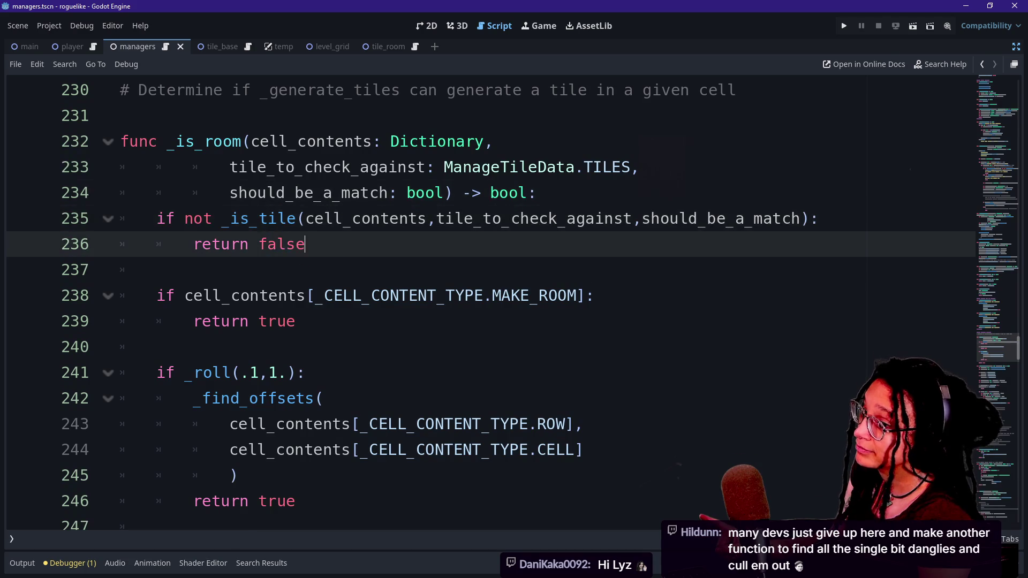
pyautogui.press('Up')
pyautogui.press('Up')
pyautogui.press('Up')
pyautogui.press('Up')
pyautogui.press('Up')
pyautogui.press('Up')
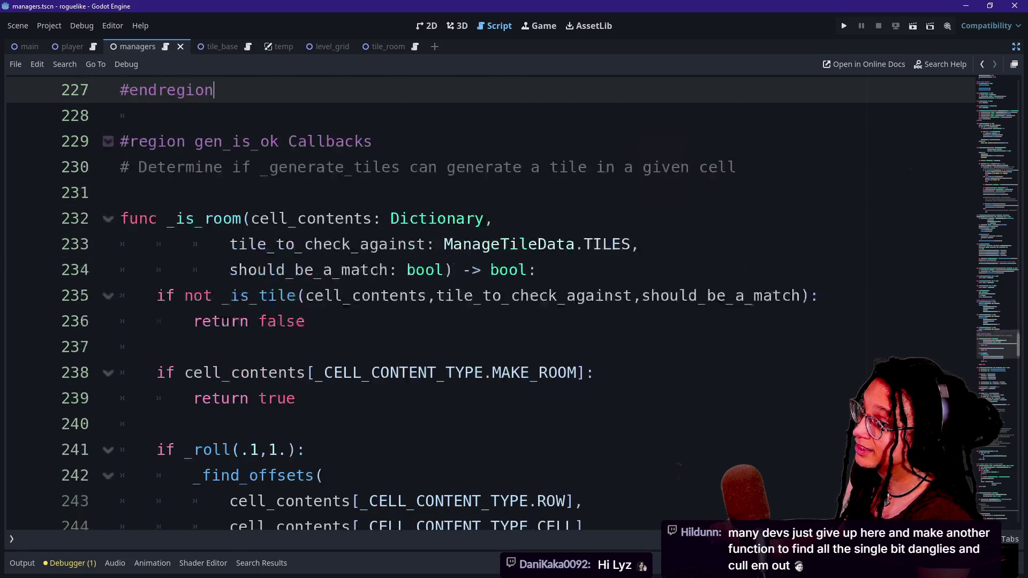
pyautogui.press('Down')
pyautogui.press('Down')
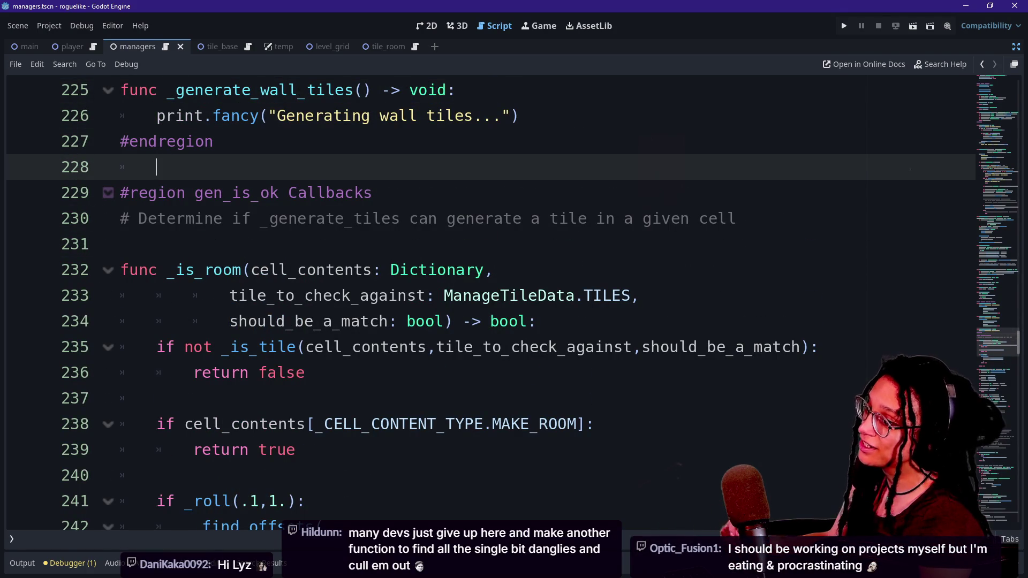
pyautogui.press('Down')
pyautogui.press('Up')
pyautogui.press('Up')
pyautogui.press('Up')
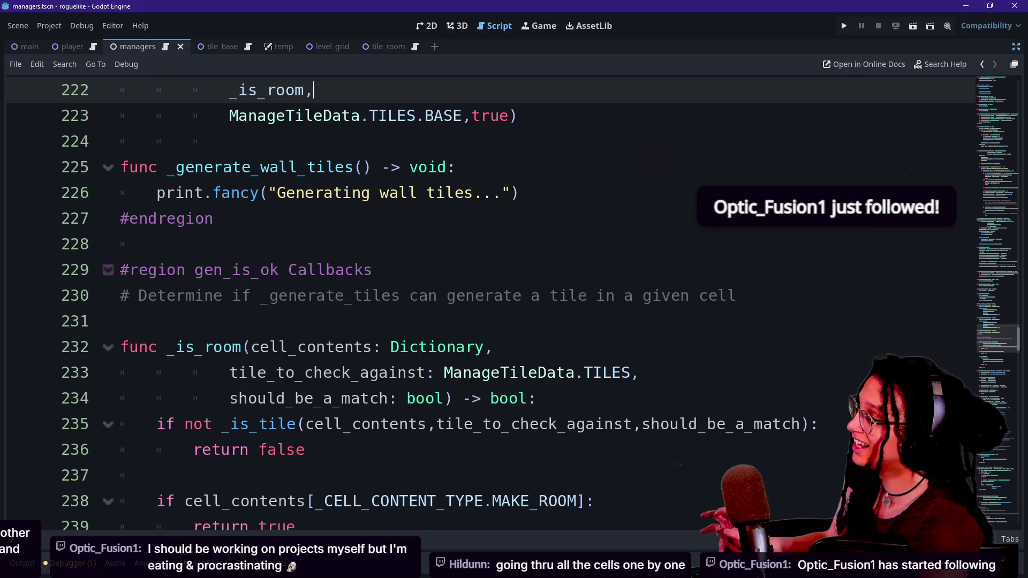
pyautogui.press('Down')
pyautogui.press('Down')
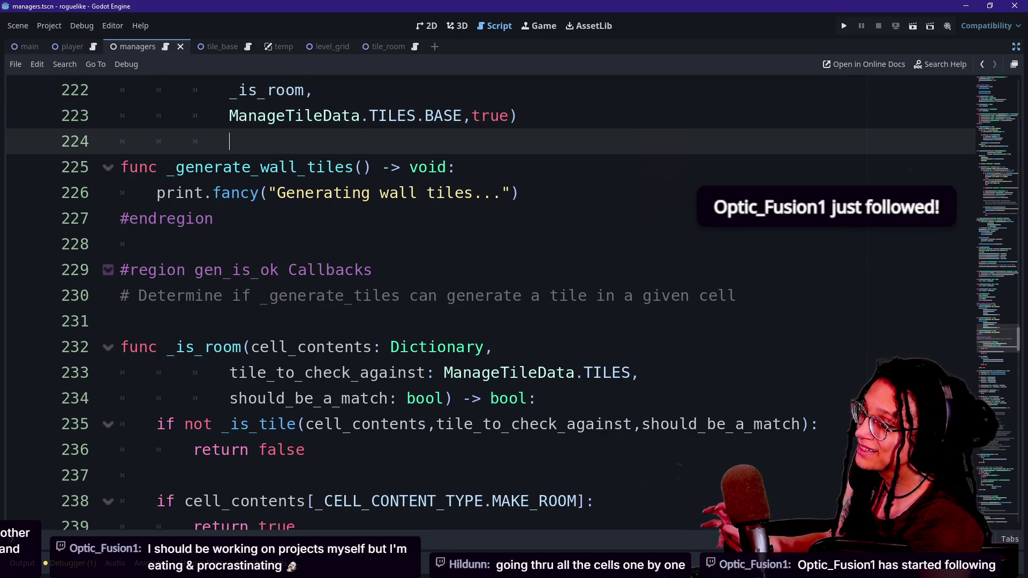
pyautogui.press('Down')
pyautogui.press('Down')
pyautogui.press('Up')
pyautogui.press('Up')
pyautogui.press('Up')
pyautogui.press('End')
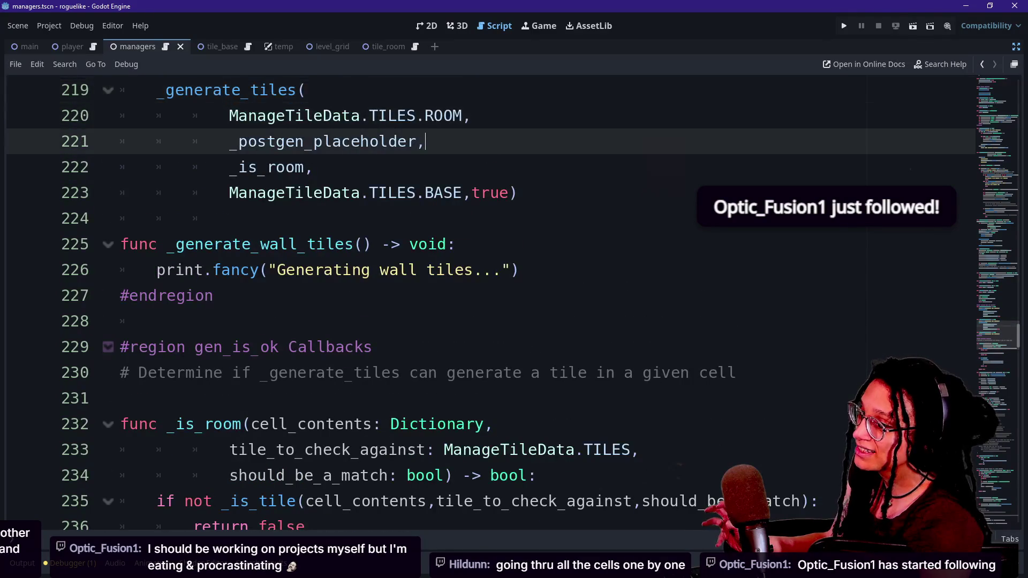
pyautogui.press('Down')
pyautogui.press('Down')
pyautogui.press('Down')
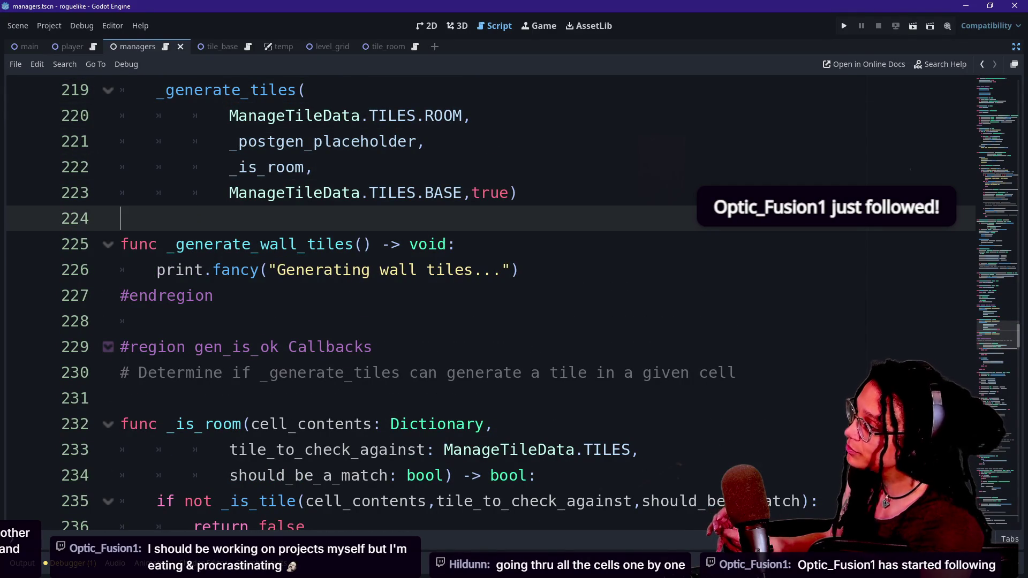
pyautogui.press('Down')
pyautogui.press('Down')
pyautogui.press('Up')
pyautogui.press('Up')
pyautogui.press('Down')
pyautogui.press('Down')
pyautogui.press('Down')
pyautogui.press('Up')
pyautogui.press('Up')
pyautogui.press('Up')
pyautogui.press('Up')
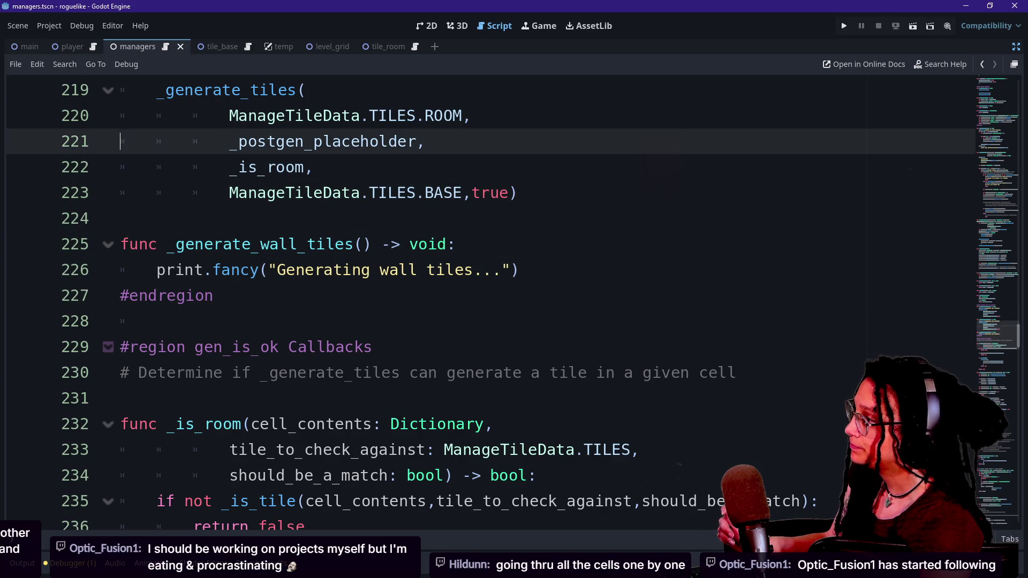
pyautogui.press('Up')
pyautogui.press('Down')
pyautogui.press('Down')
pyautogui.press('Down')
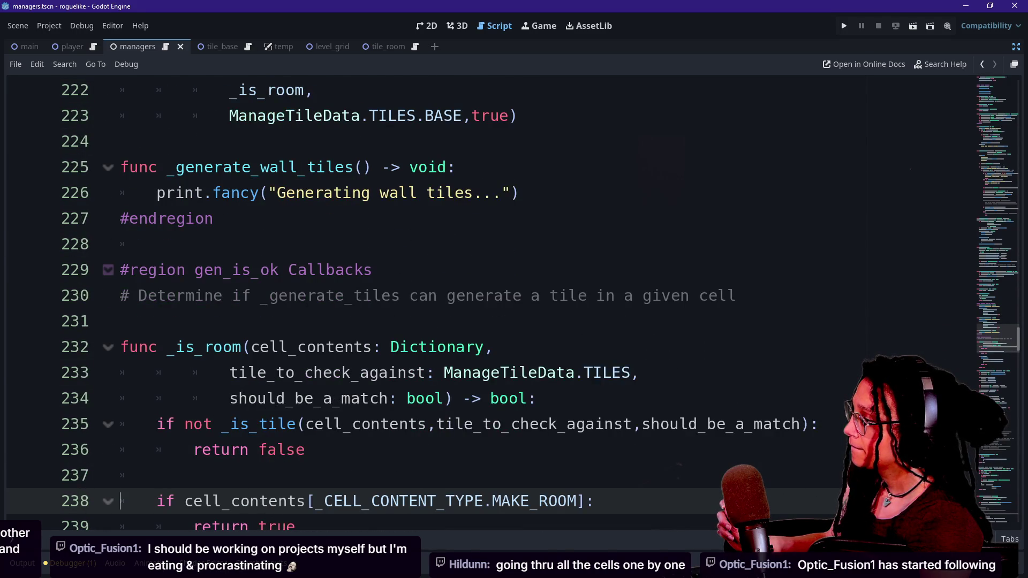
pyautogui.press('Down')
pyautogui.press('Down')
pyautogui.press('Down')
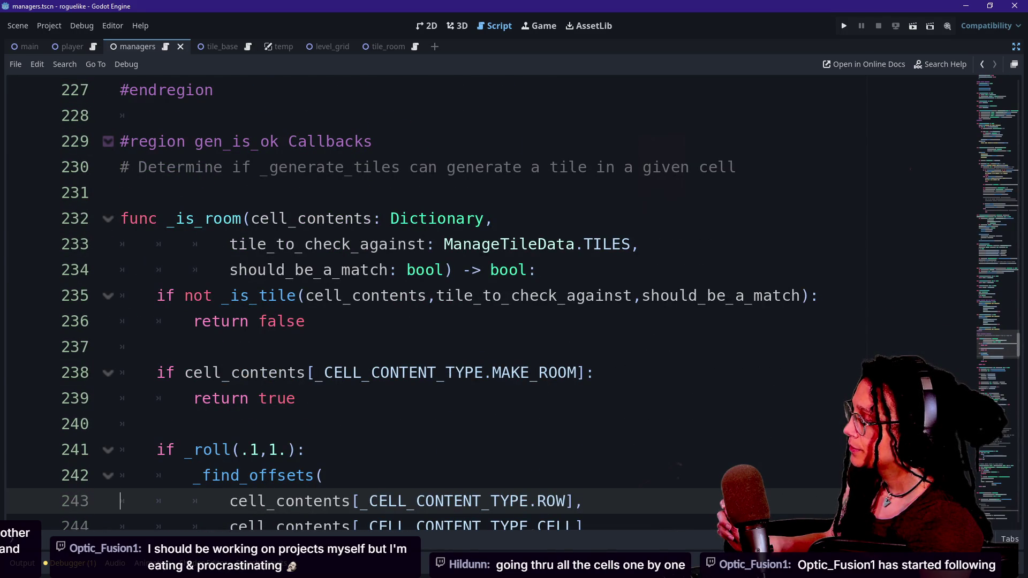
pyautogui.press('Down')
pyautogui.press('Up')
pyautogui.press('Up')
pyautogui.press('Up')
pyautogui.press('Up')
pyautogui.press('Down')
pyautogui.press('Down')
pyautogui.press('Down')
pyautogui.press('Down')
pyautogui.press('Down')
pyautogui.press('Down')
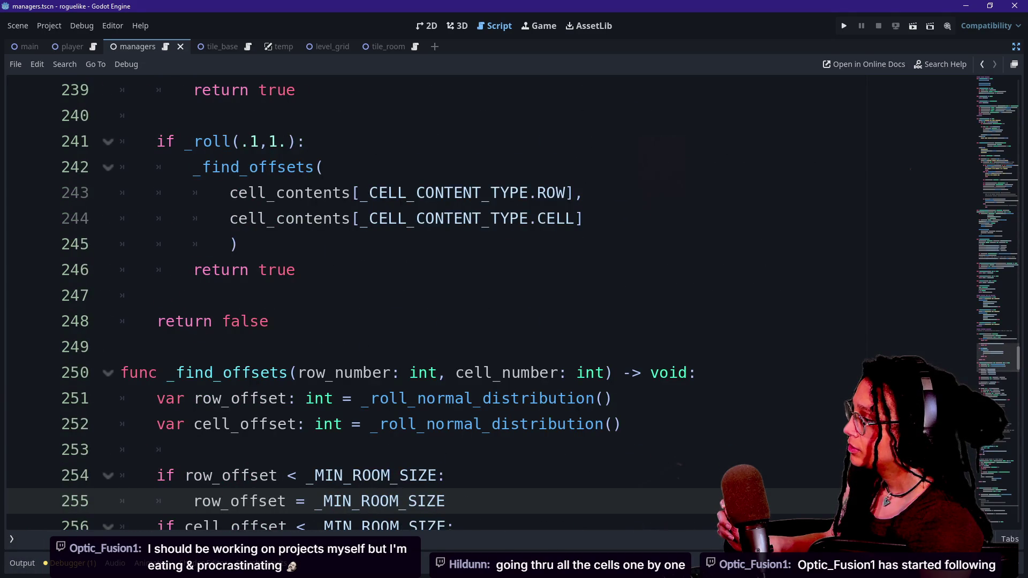
pyautogui.press('Up')
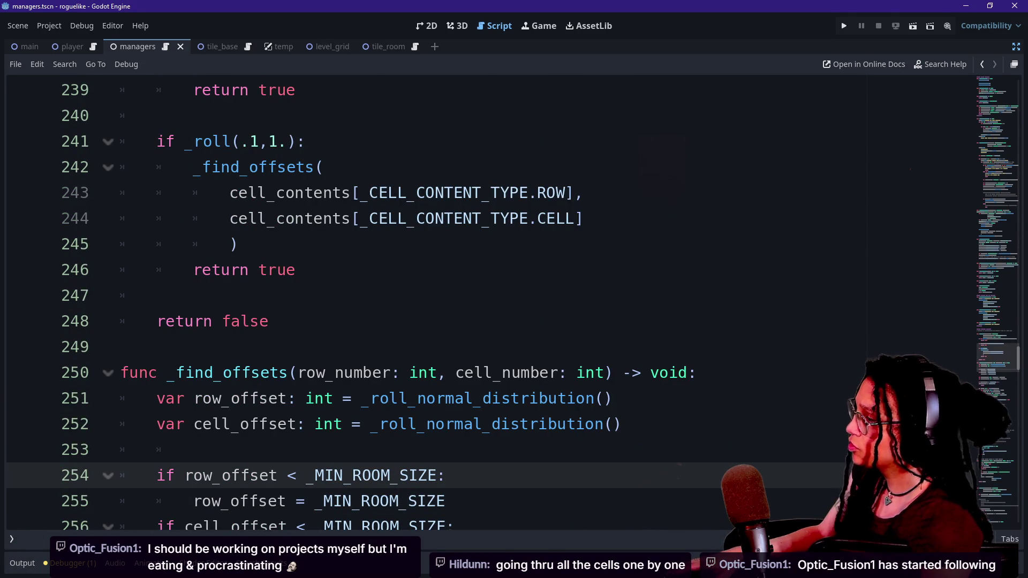
pyautogui.moveTo(304, 193); pyautogui.dragTo(463, 218)
pyautogui.click(463, 218)
pyautogui.moveTo(119, 193); pyautogui.dragTo(382, 219)
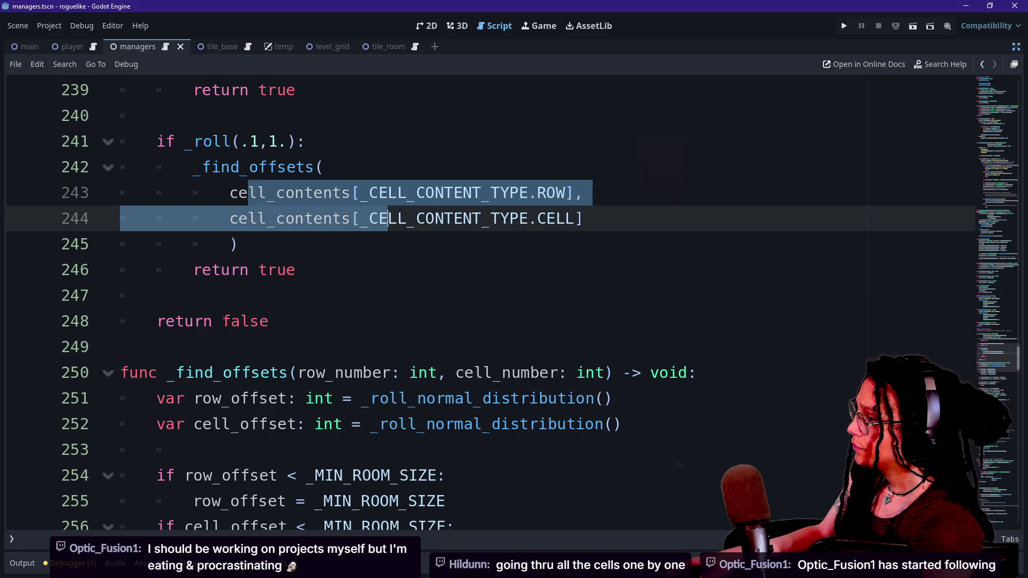
pyautogui.click(382, 218)
pyautogui.scroll(-3, 373, 347)
pyautogui.click(373, 347)
pyautogui.scroll(-2, 374, 347)
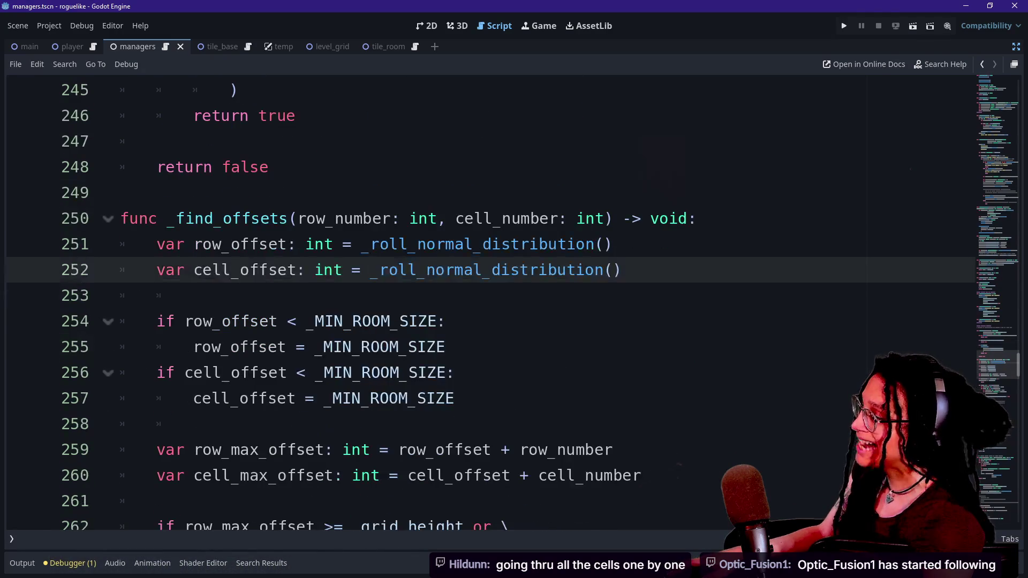
pyautogui.scroll(2, 374, 347)
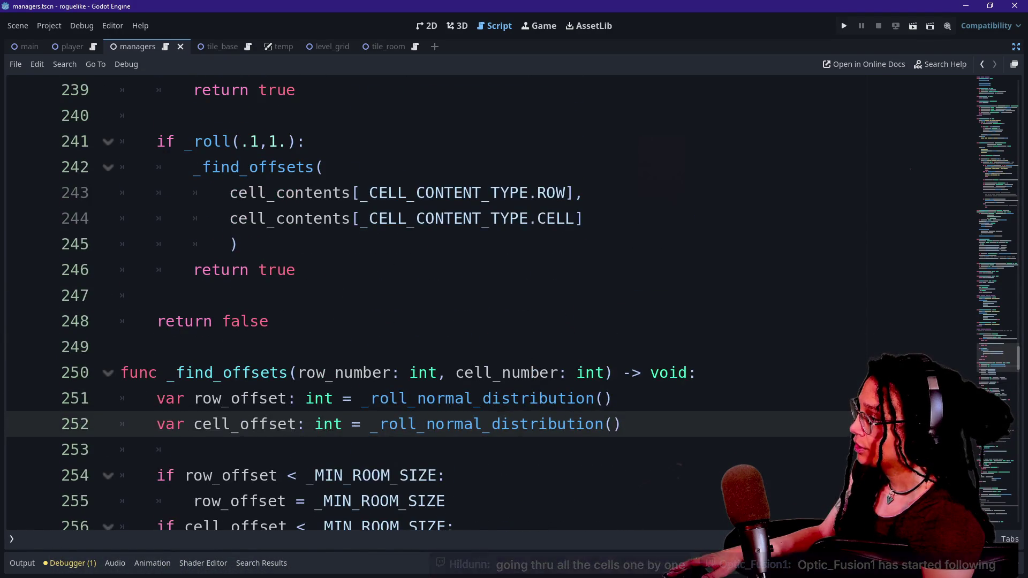
pyautogui.scroll(-2, 373, 347)
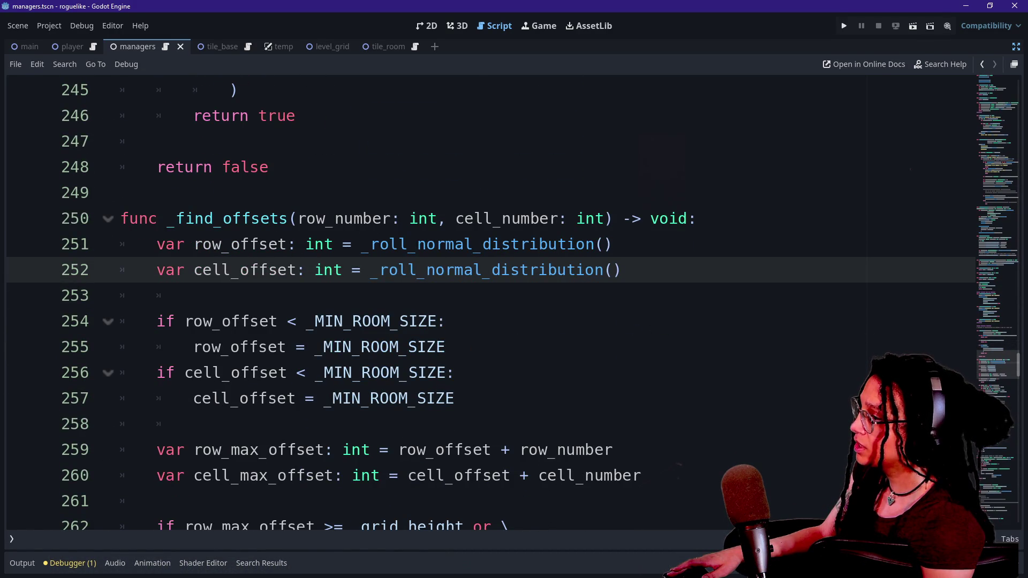
pyautogui.scroll(4, 373, 347)
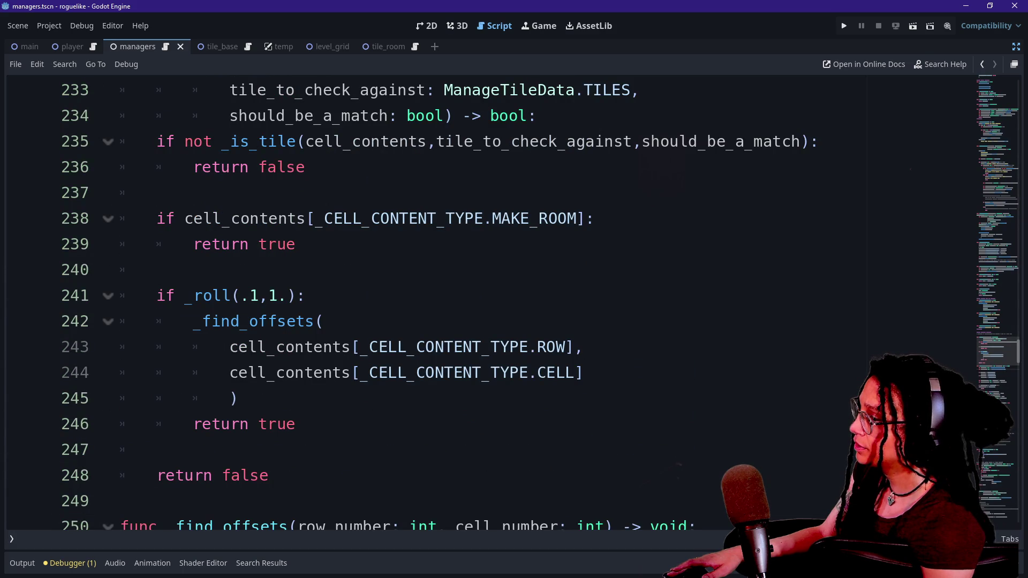
pyautogui.click(237, 398)
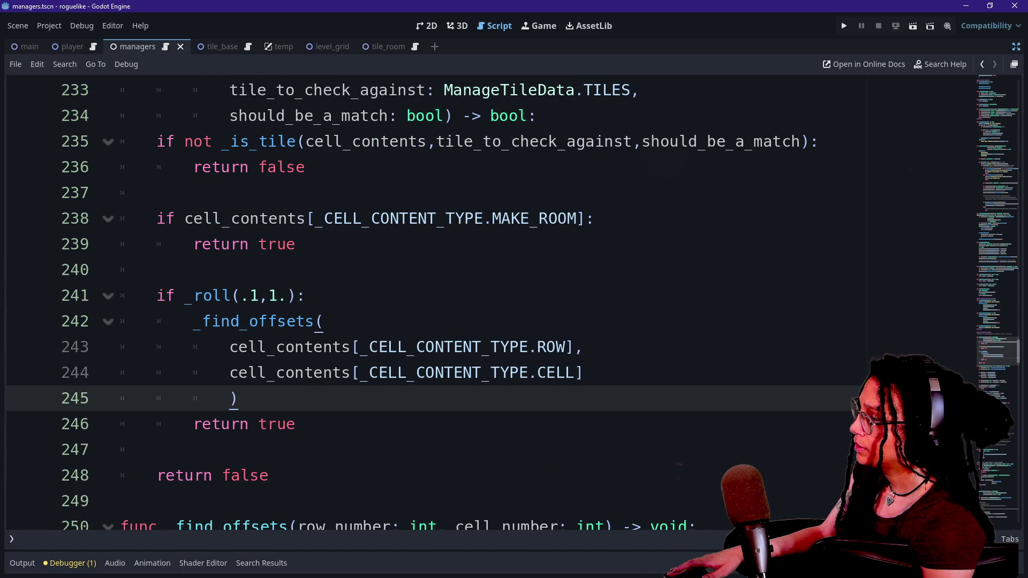
pyautogui.doubleClick(449, 347)
pyautogui.click(537, 347)
pyautogui.click(305, 295)
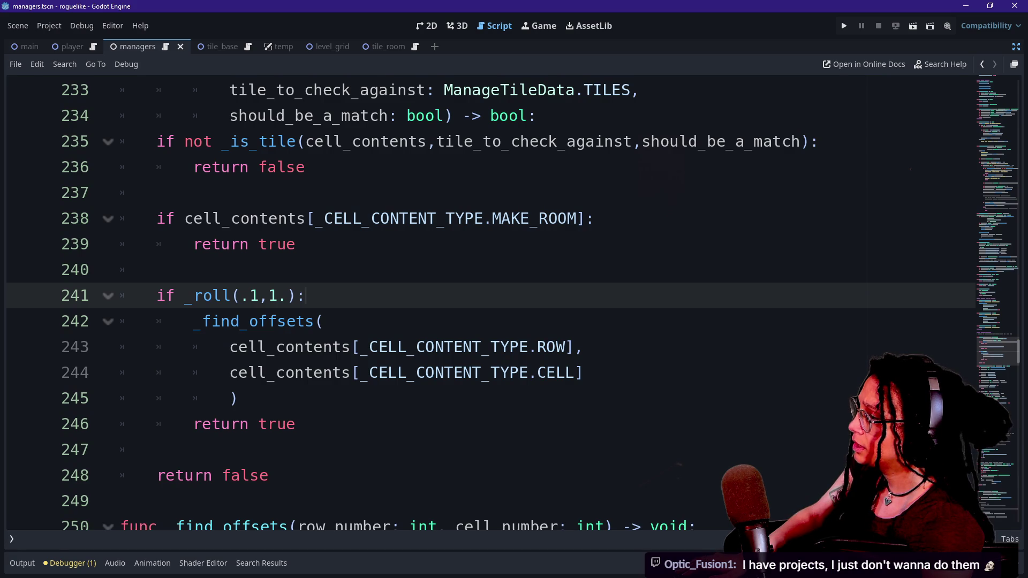
# Step: Add print.fancy([FFX.HIGHLIGHT], "Room Seed ID:", …) under the _roll condition
pyautogui.press('Return')
pyautogui.write('print')
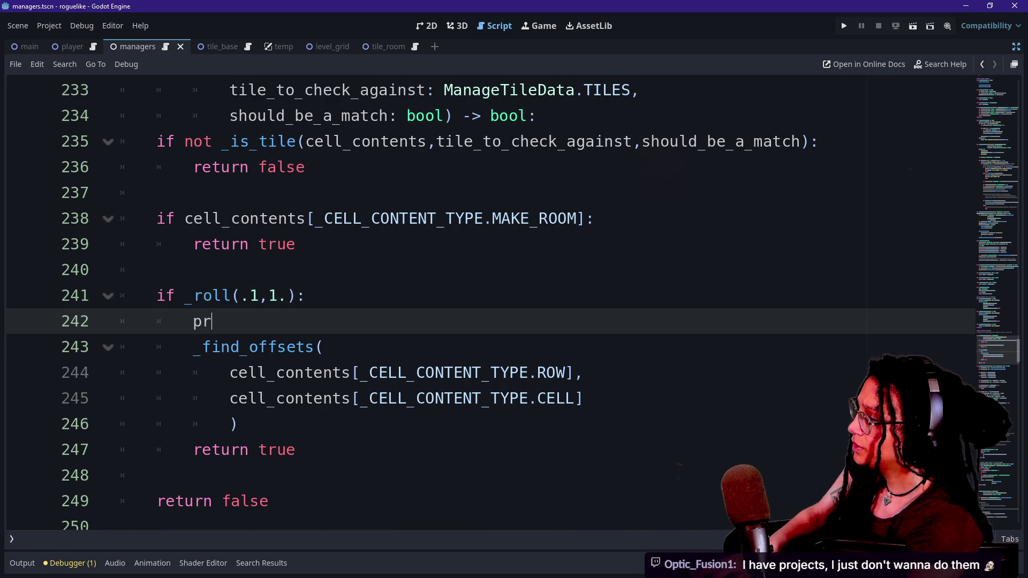
pyautogui.write('.fancy(')
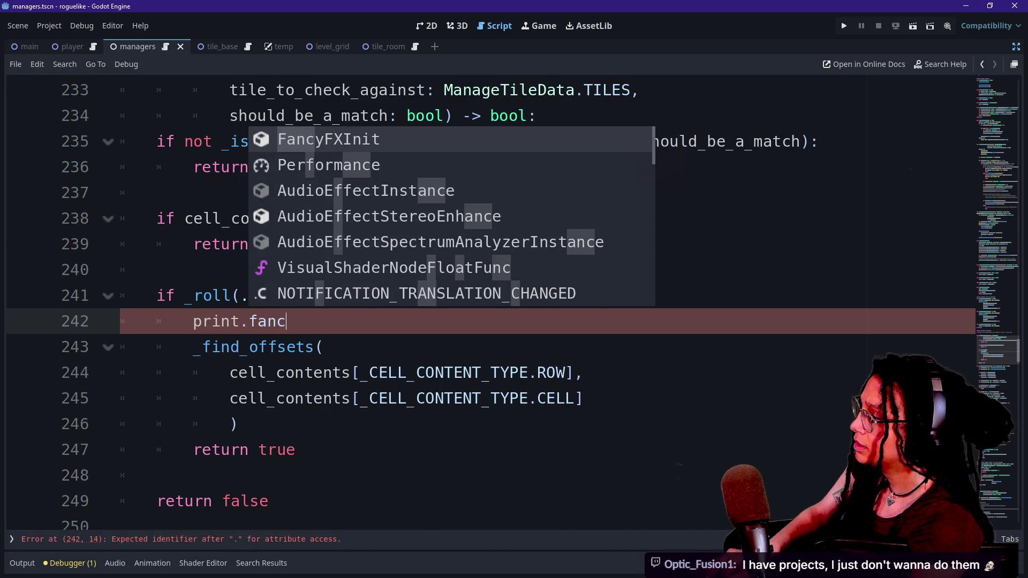
pyautogui.press('Escape')
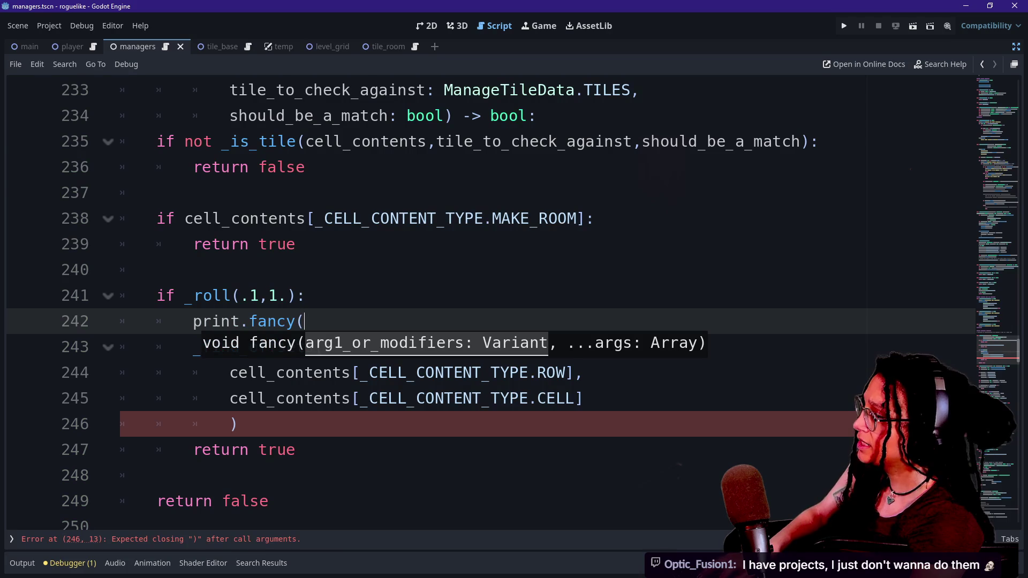
pyautogui.write('FX.')
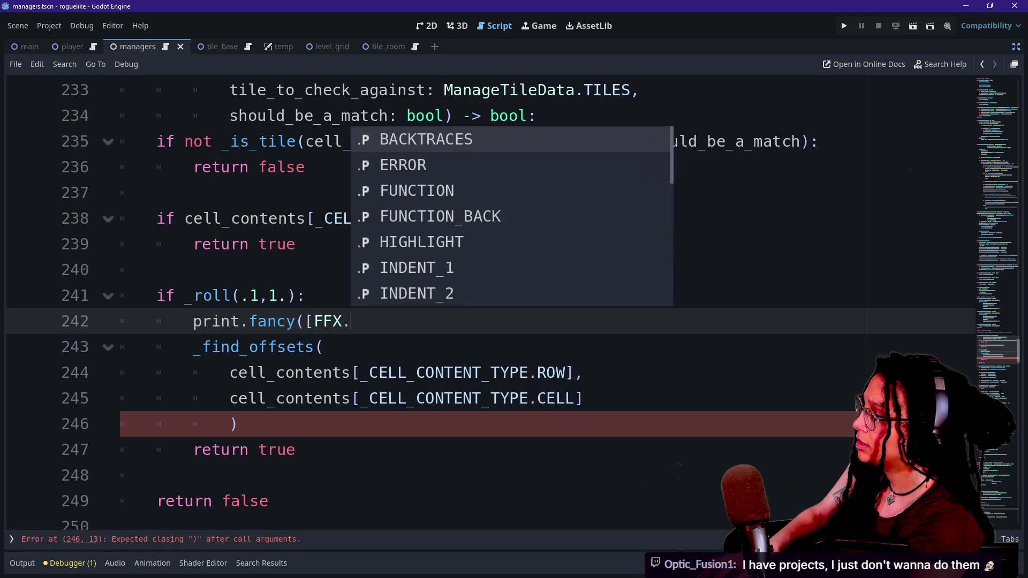
pyautogui.write('H')
pyautogui.press('Return')
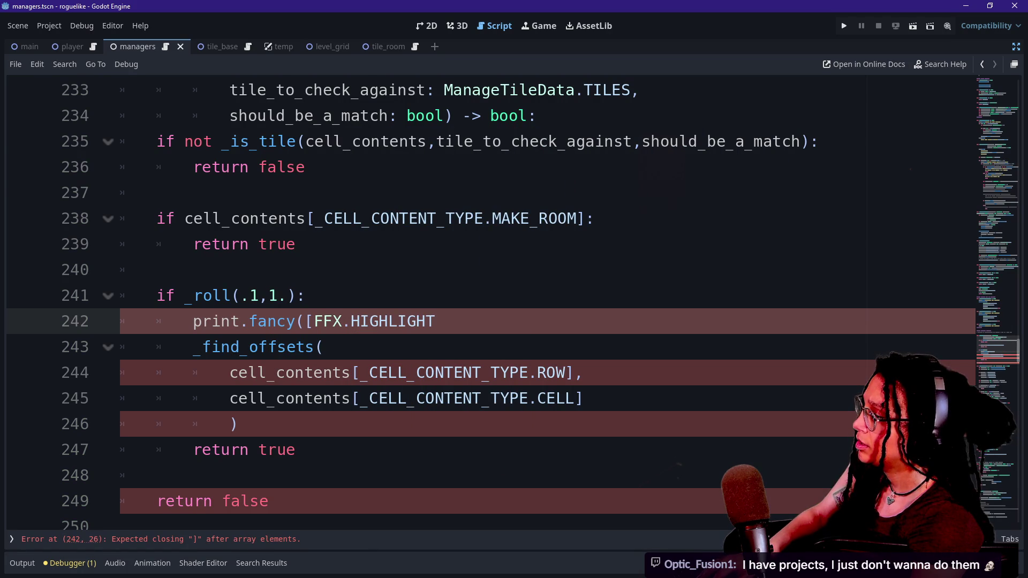
pyautogui.write('.')
pyautogui.press('BackSpace')
pyautogui.write(',"Room Seed ID')
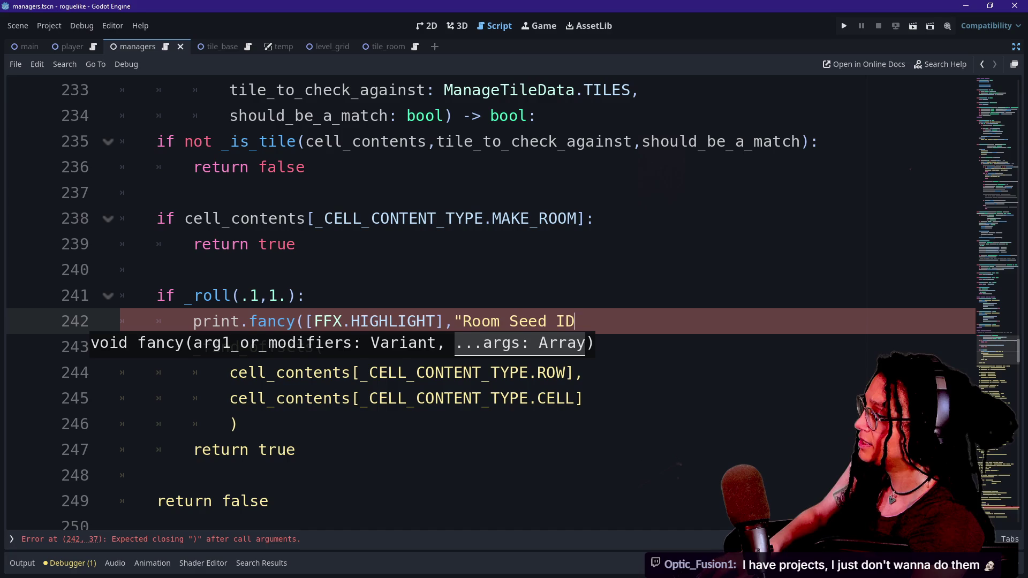
pyautogui.write(':",')
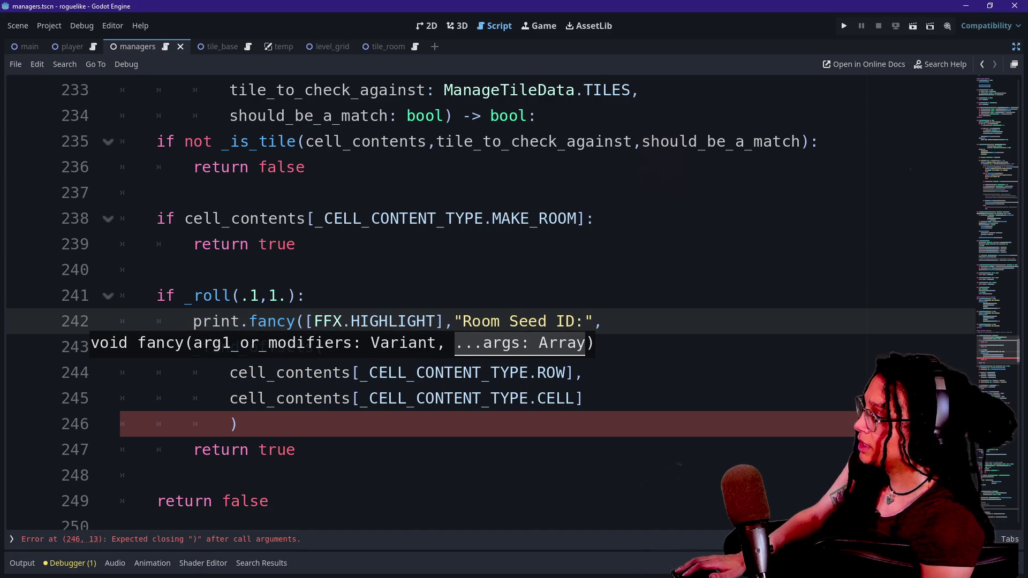
# Step: Split the print arguments across lines and add cell_contents[_CELL_CONTENT_TYPE.ID] as the last argument
pyautogui.moveTo(237, 372); pyautogui.dragTo(510, 373)
pyautogui.click(573, 373)
pyautogui.hotkey('shift', 'Home')
pyautogui.hotkey('ctrl', 'c')
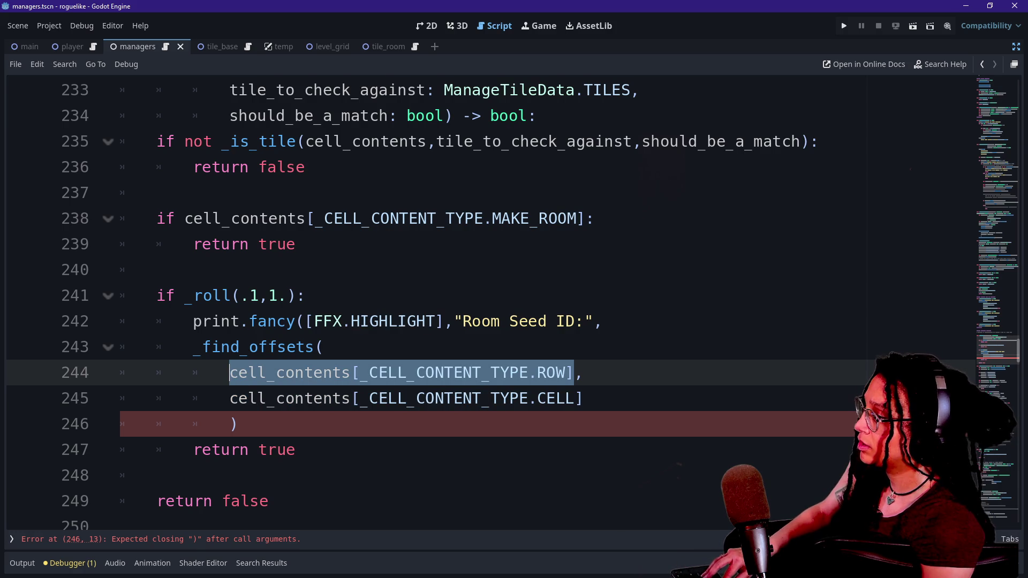
pyautogui.click(315, 321)
pyautogui.press('Return')
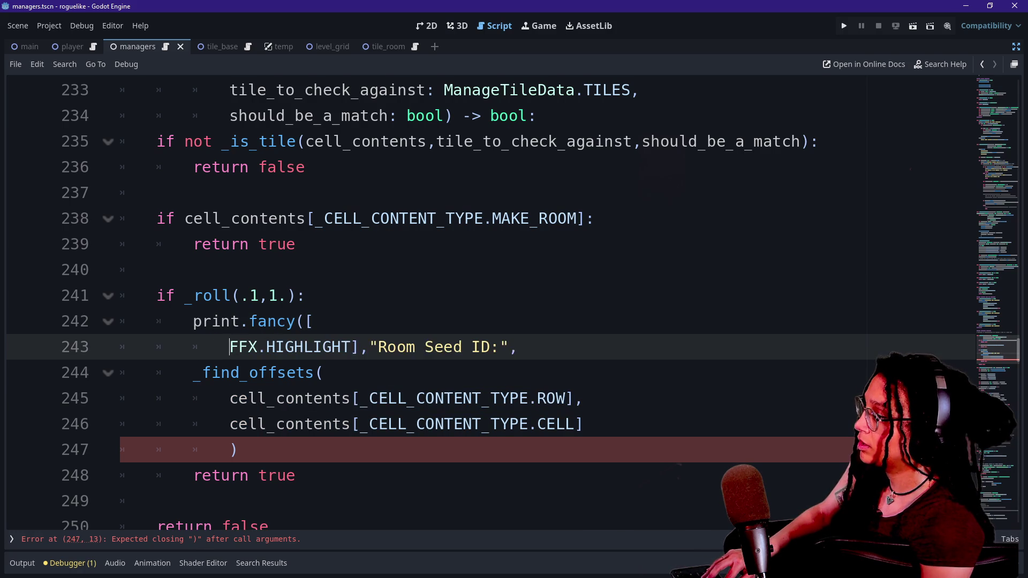
pyautogui.click(518, 347)
pyautogui.press('Return')
pyautogui.hotkey('ctrl', 'v')
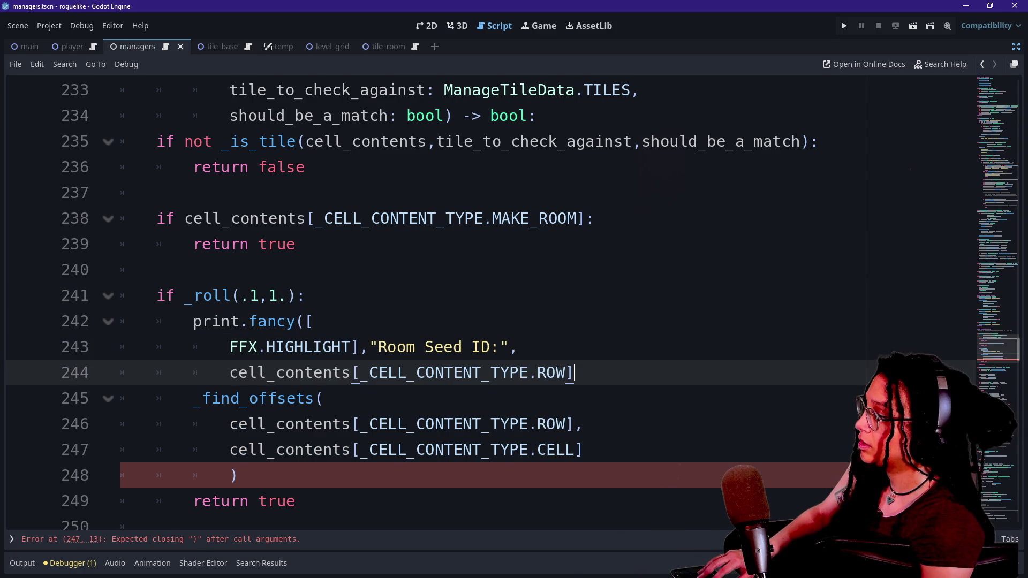
pyautogui.press('BackSpace')
pyautogui.press('BackSpace')
pyautogui.press('BackSpace')
pyautogui.write('ID')
# Step: Close the print call's parenthesis at the end of line 244
pyautogui.click(315, 321)
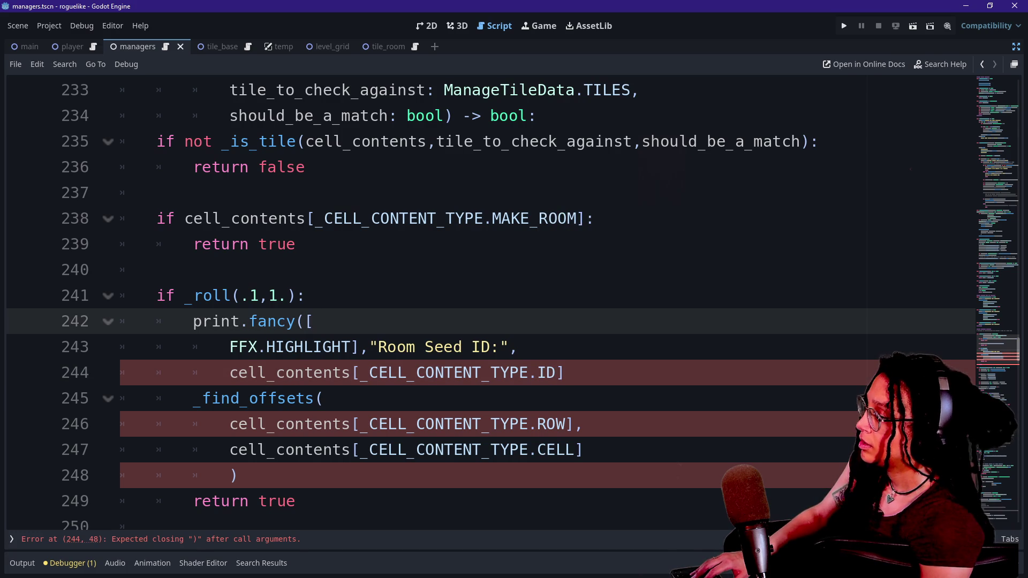
pyautogui.click(517, 347)
pyautogui.click(564, 372)
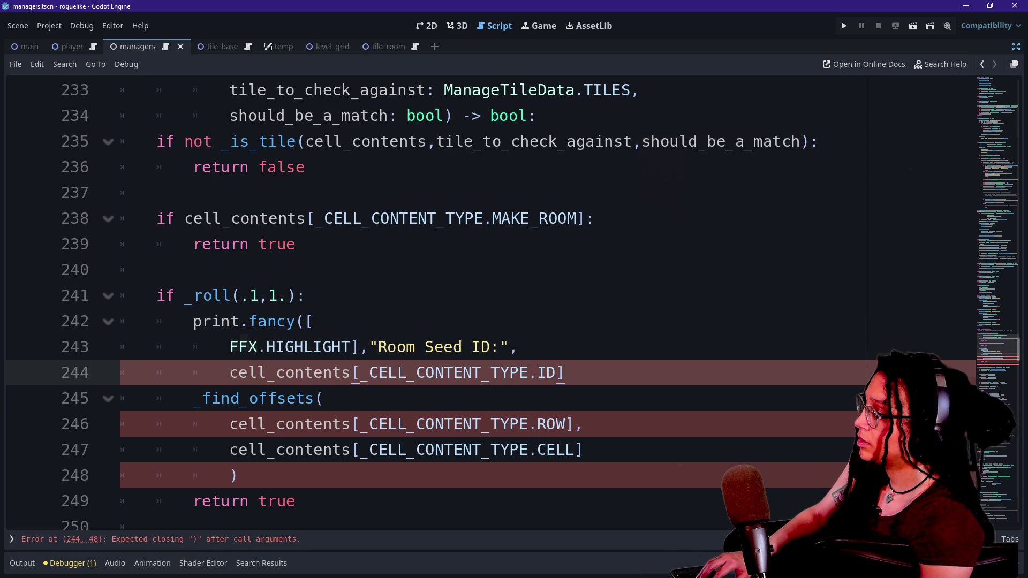
pyautogui.write(')')
pyautogui.click(230, 373)
# Step: Run the game and filter the Output log for seeds 205 and 224
pyautogui.write('strubg')
pyautogui.press('BackSpace')
pyautogui.press('BackSpace')
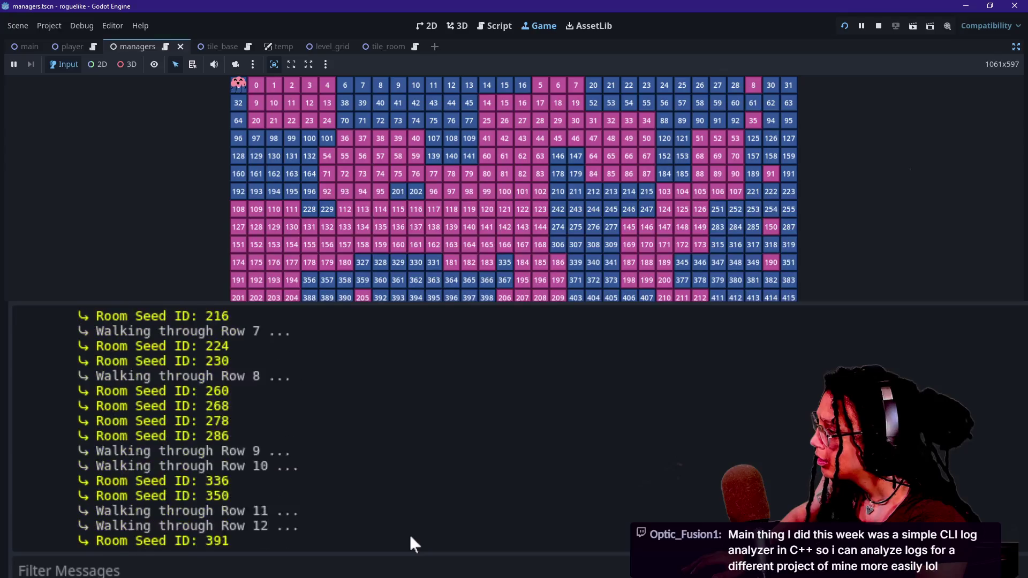
pyautogui.click(317, 568)
pyautogui.write('205')
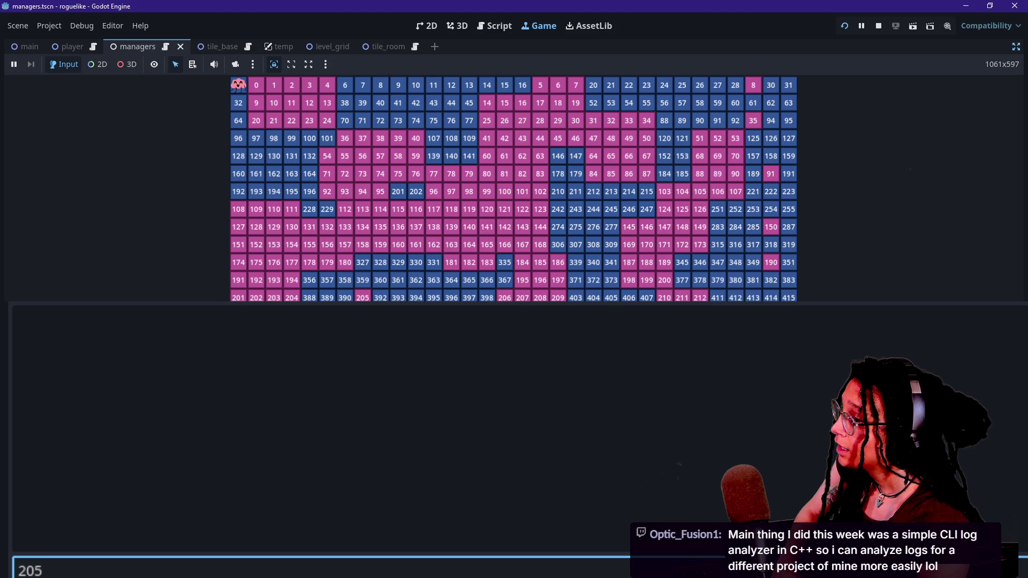
pyautogui.press('BackSpace')
pyautogui.press('BackSpace')
pyautogui.press('BackSpace')
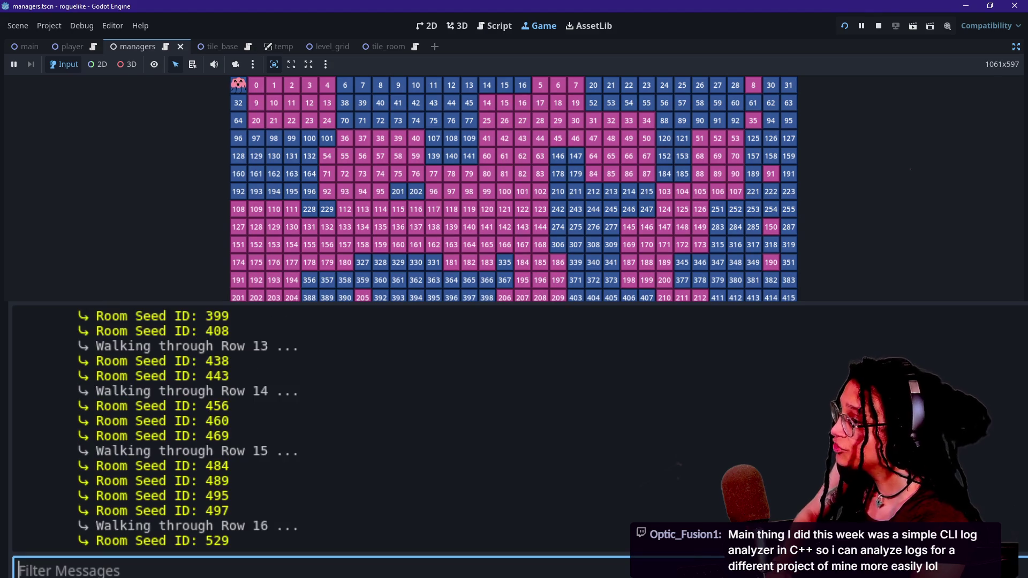
pyautogui.write('224')
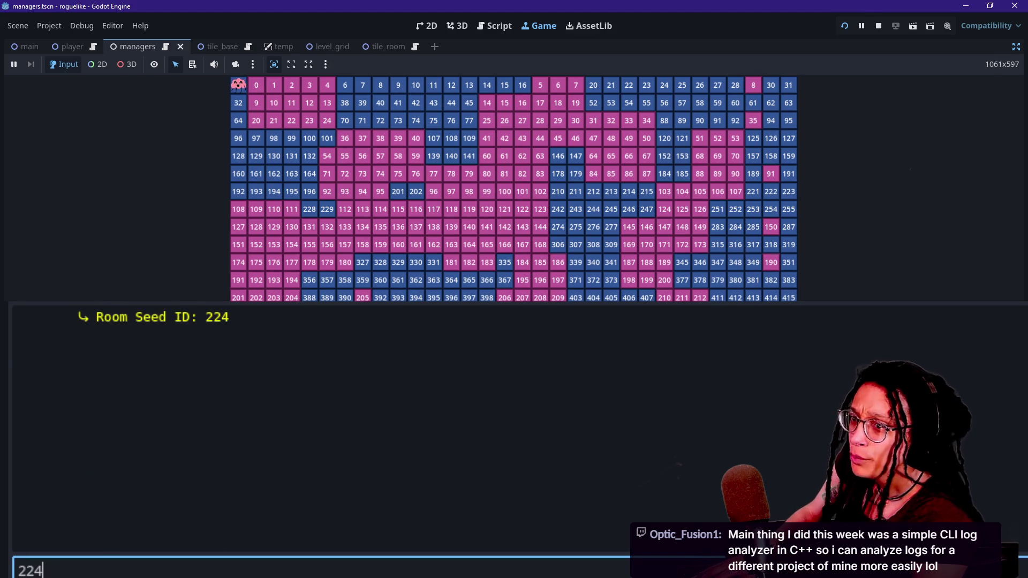
pyautogui.press('BackSpace')
pyautogui.press('BackSpace')
pyautogui.press('BackSpace')
# Step: Look up seeds 223, 236, 235, 228 and 216 in the Output filter in turn
pyautogui.write('223')
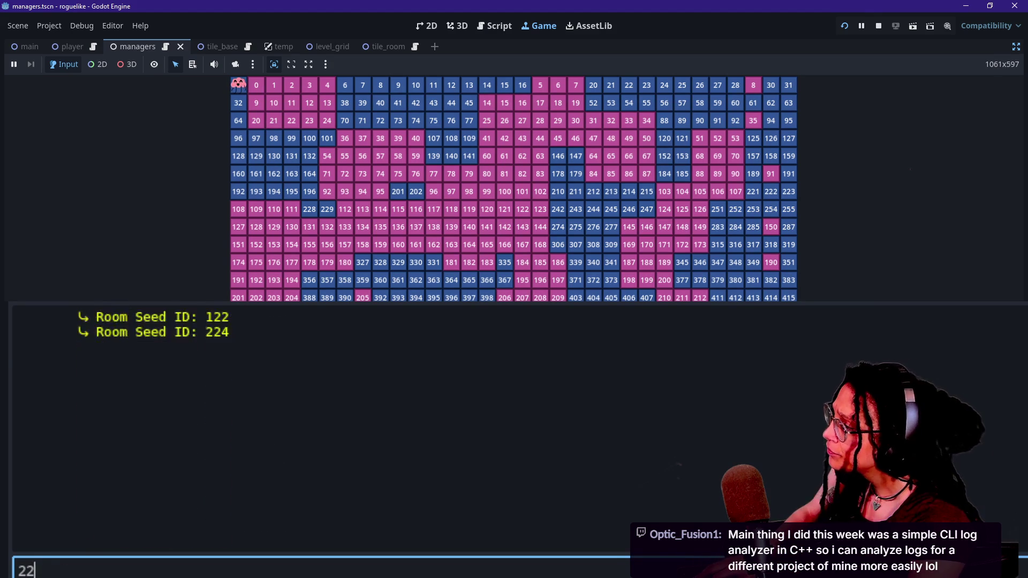
pyautogui.press('BackSpace')
pyautogui.press('BackSpace')
pyautogui.press('BackSpace')
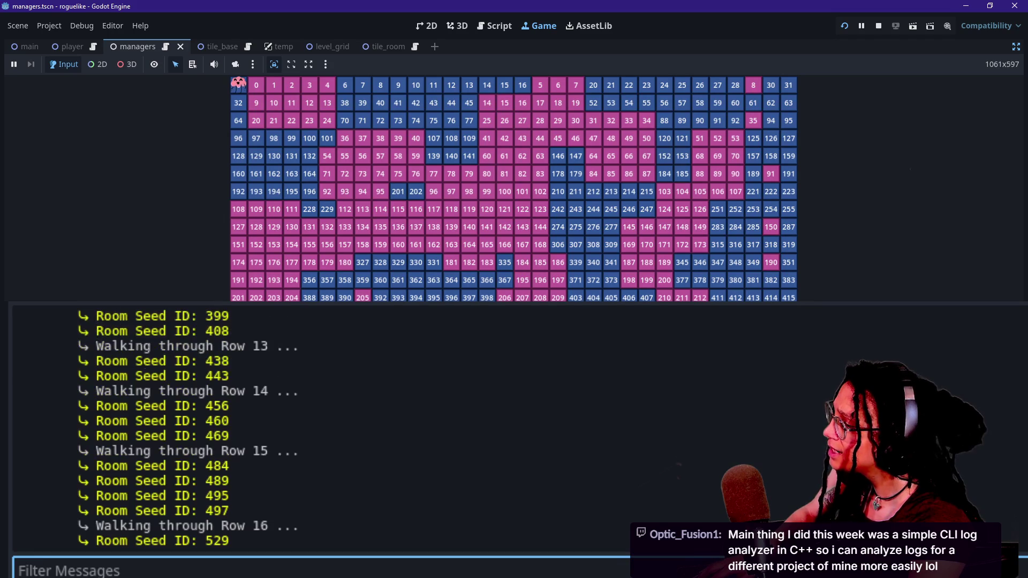
pyautogui.write('236')
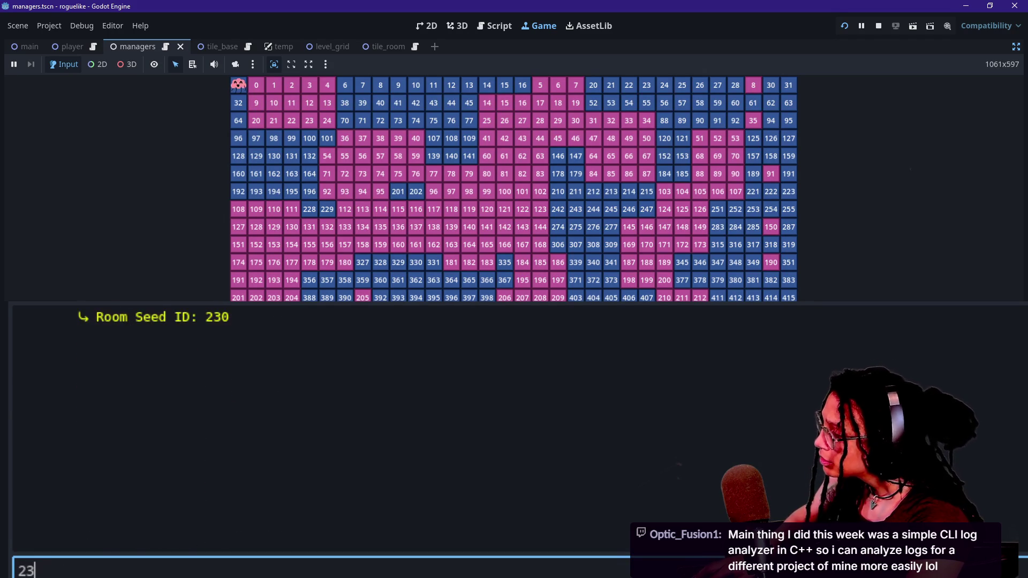
pyautogui.press('BackSpace')
pyautogui.press('BackSpace')
pyautogui.press('BackSpace')
pyautogui.write('235')
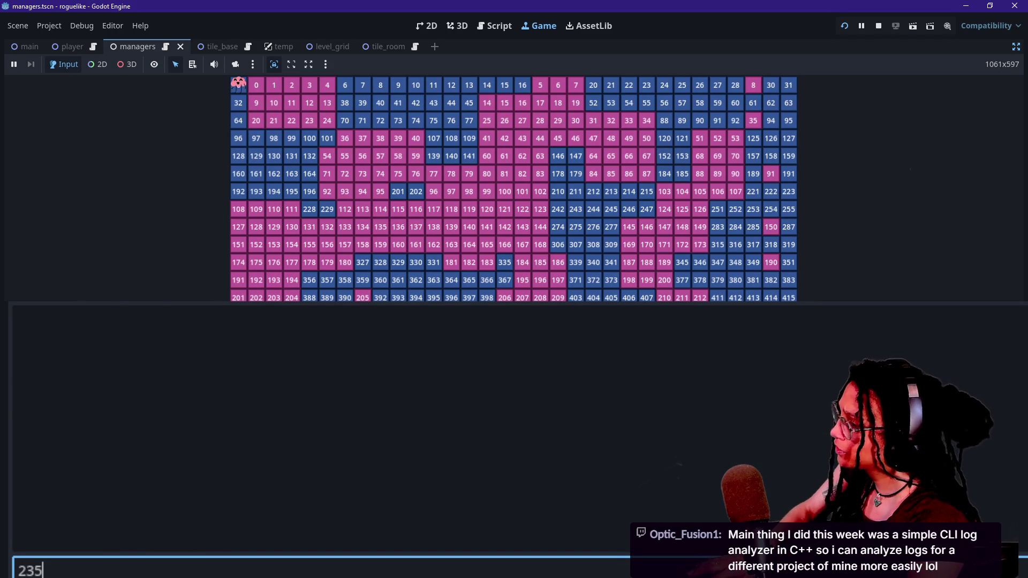
pyautogui.press('BackSpace')
pyautogui.press('BackSpace')
pyautogui.press('BackSpace')
pyautogui.write('228')
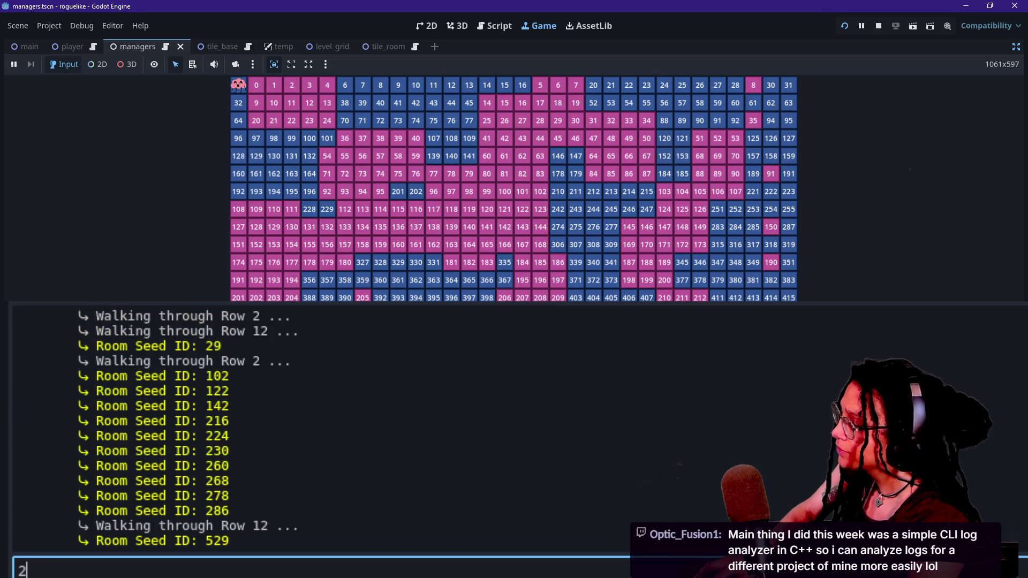
pyautogui.press('BackSpace')
pyautogui.press('BackSpace')
pyautogui.press('BackSpace')
pyautogui.write('216')
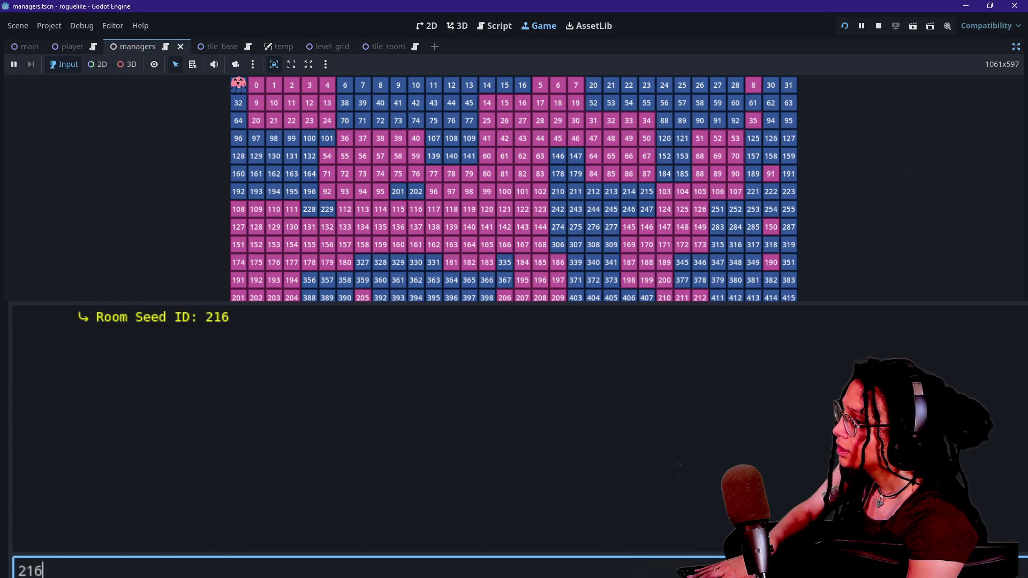
pyautogui.press('BackSpace')
pyautogui.press('BackSpace')
pyautogui.press('BackSpace')
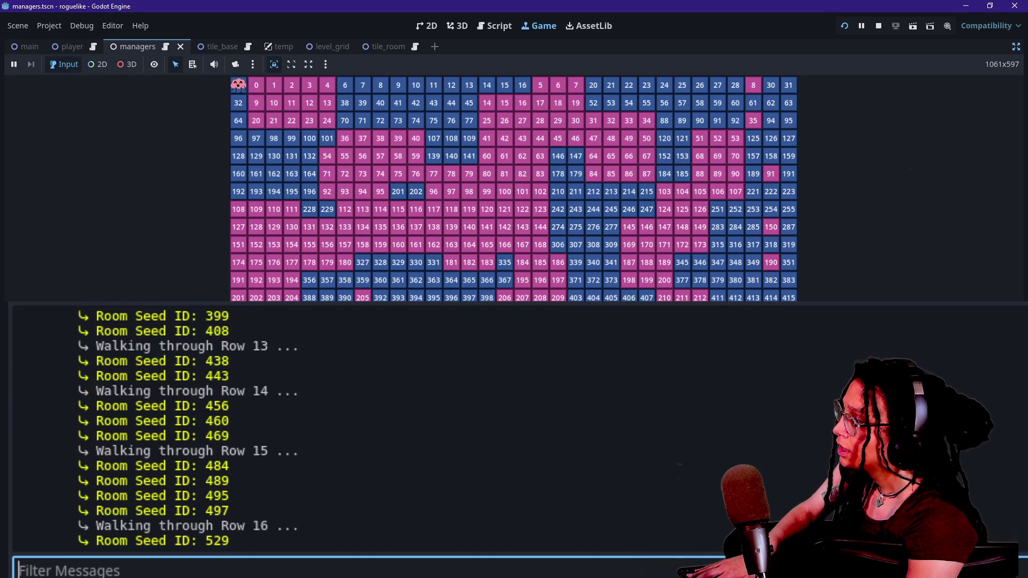
pyautogui.write('8')
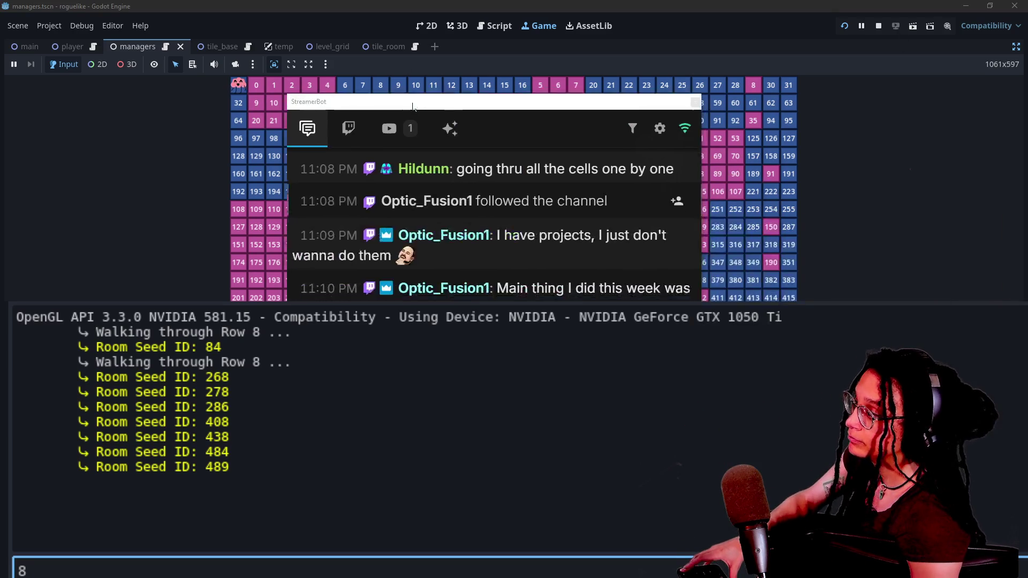
# Step: Scroll the StreamerBot chat back to the earlier viewer messages and highlight one
pyautogui.scroll(10, 490, 214)
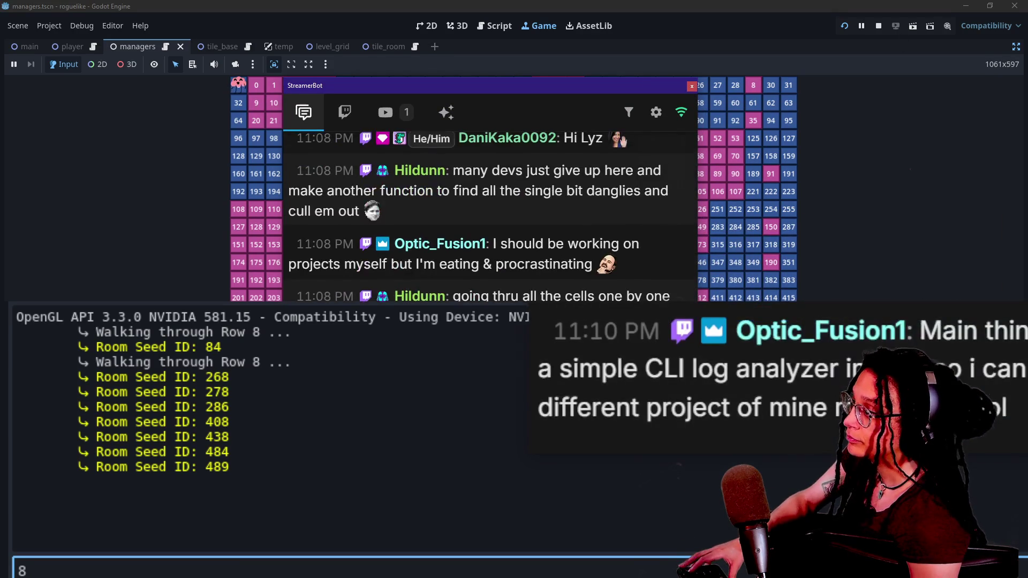
pyautogui.scroll(10, 490, 214)
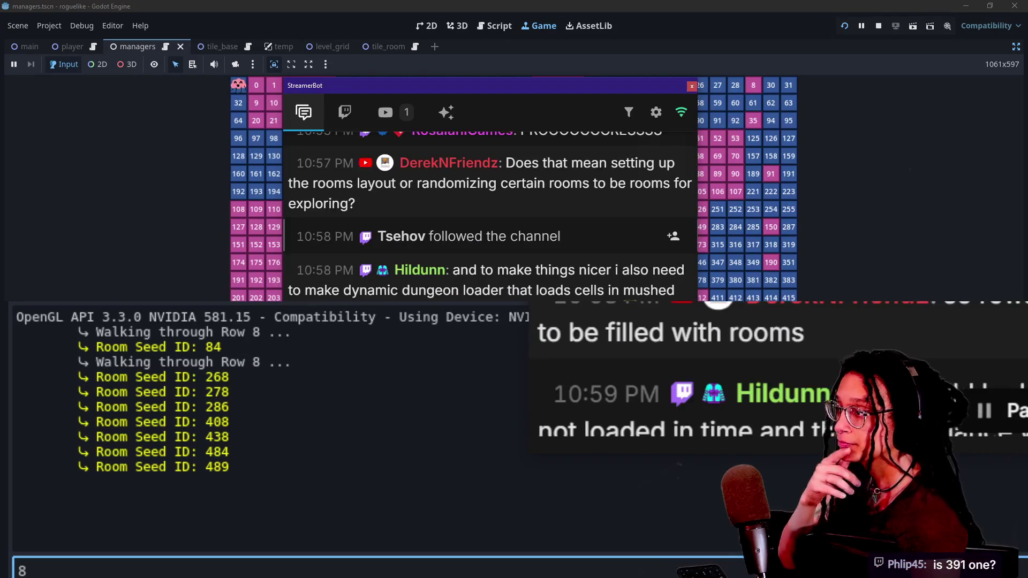
pyautogui.scroll(5, 490, 214)
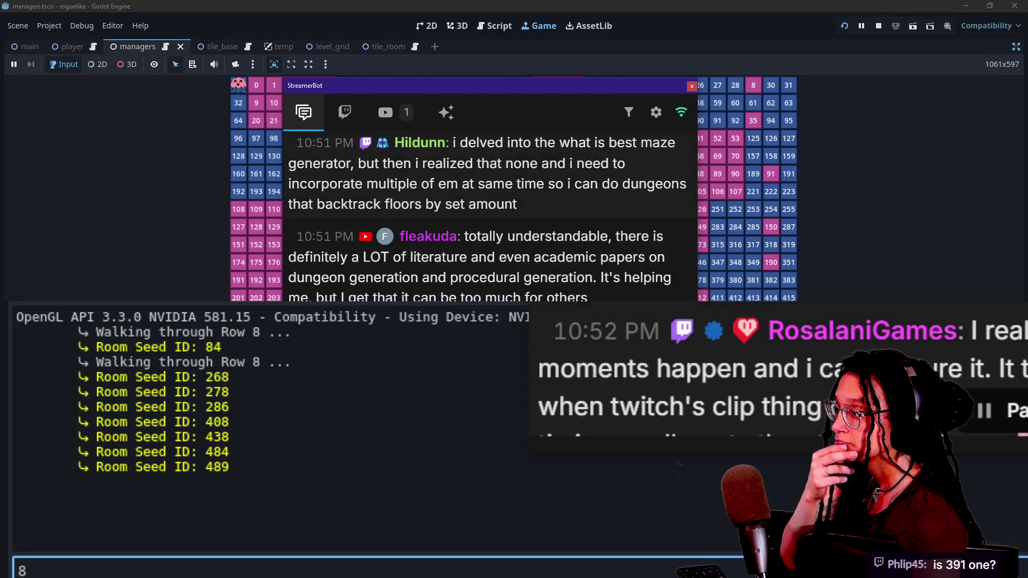
pyautogui.scroll(15, 490, 214)
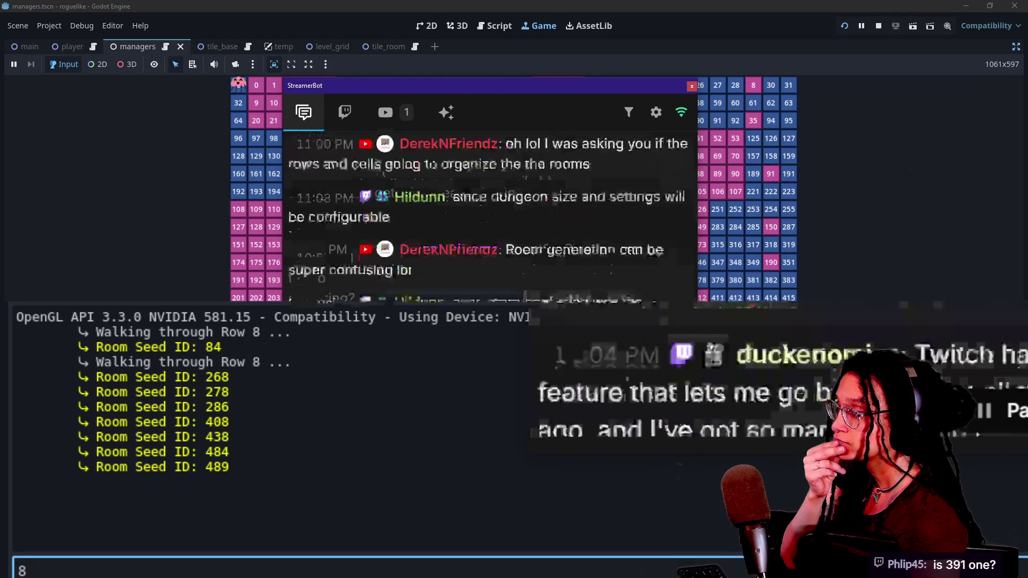
pyautogui.scroll(3, 490, 214)
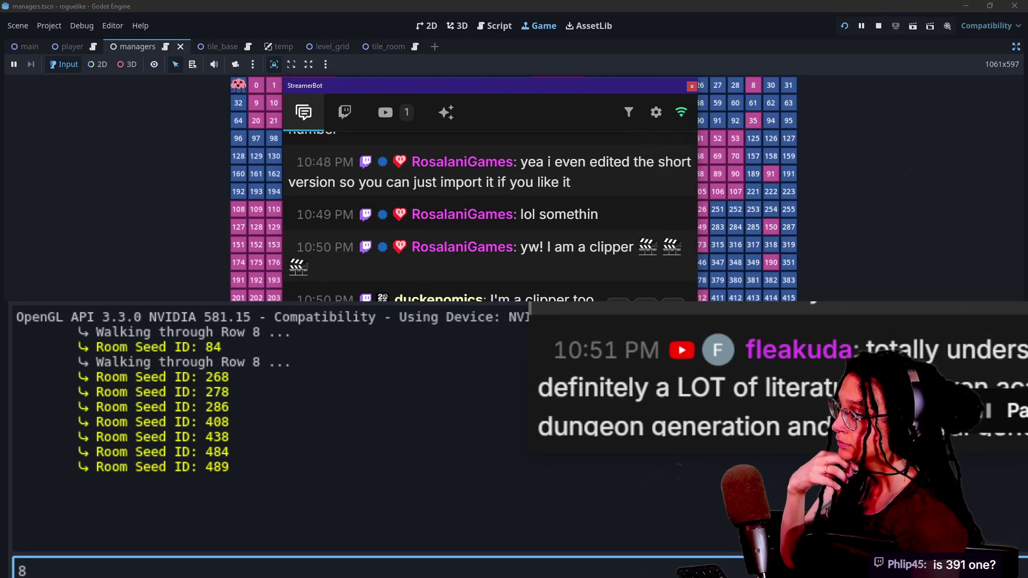
pyautogui.scroll(-3, 489, 214)
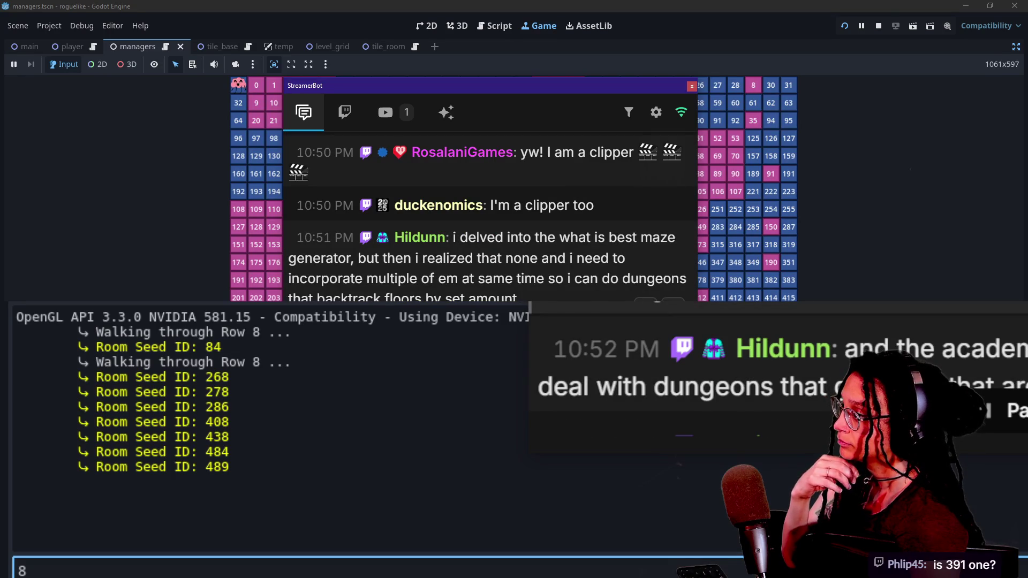
pyautogui.scroll(-3, 489, 214)
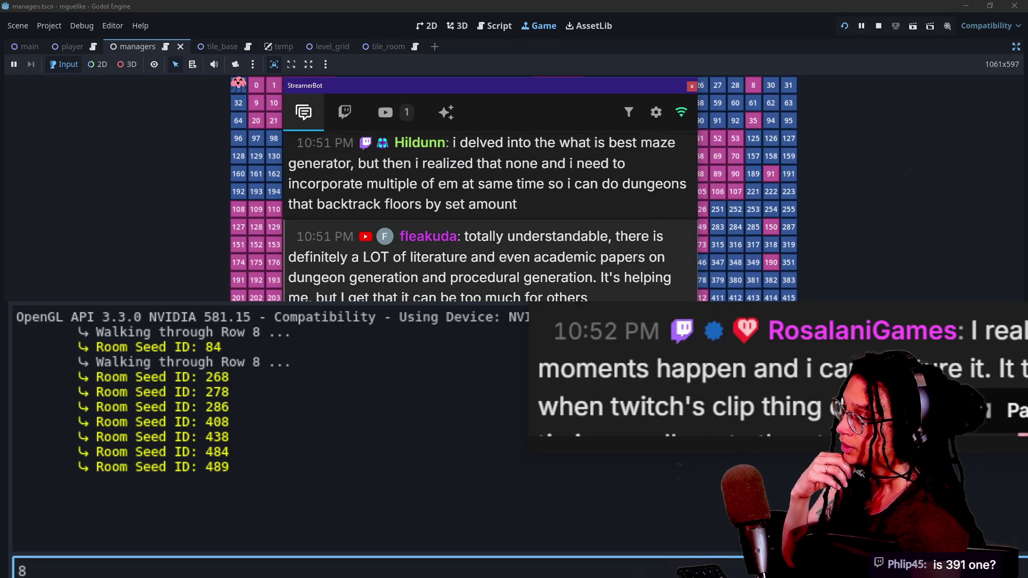
pyautogui.moveTo(411, 257); pyautogui.dragTo(610, 277)
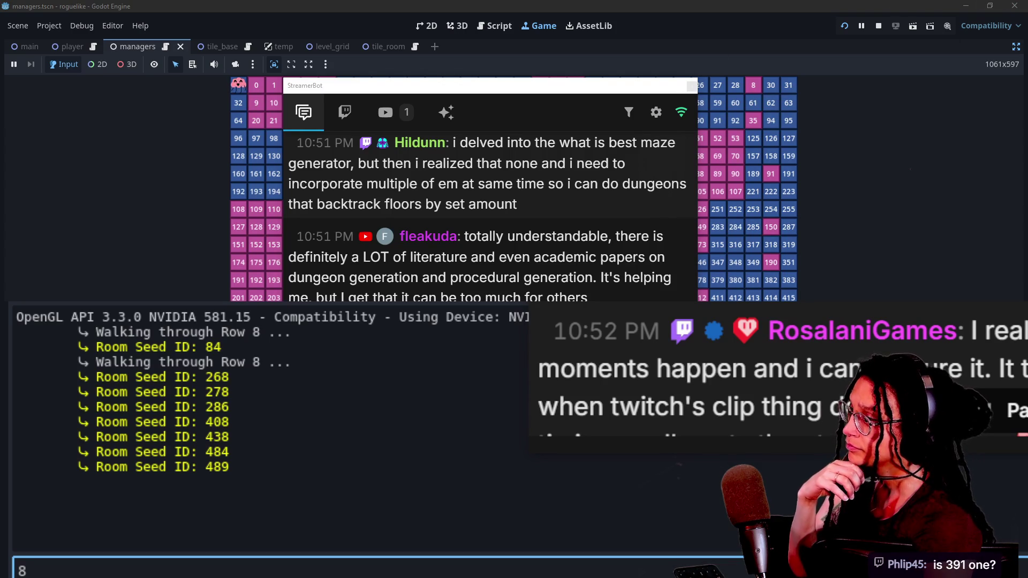
# Step: Highlight the chat messages about dungeon literature and academic dungeon papers
pyautogui.click(482, 268)
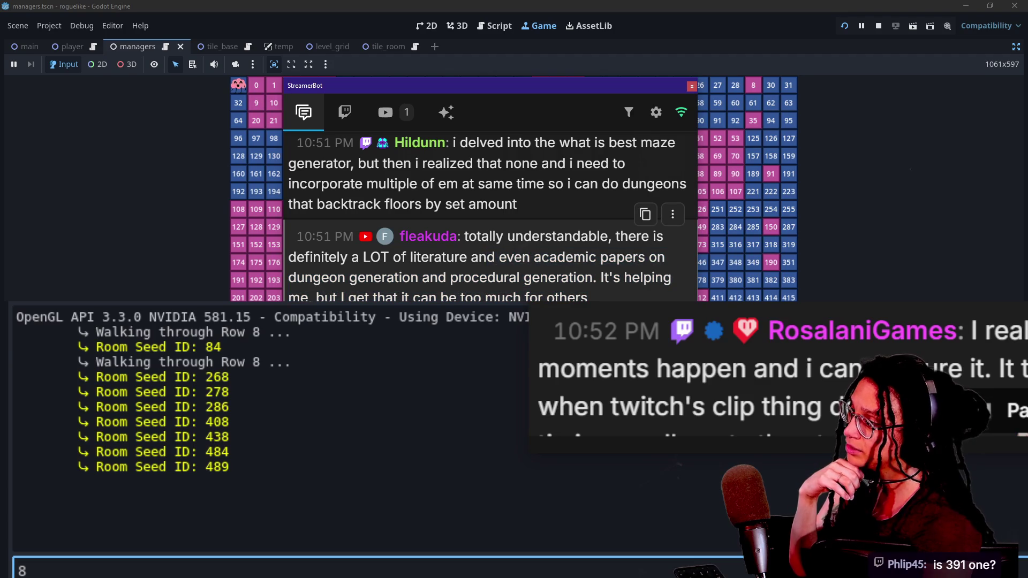
pyautogui.moveTo(464, 236); pyautogui.dragTo(569, 277)
pyautogui.click(585, 296)
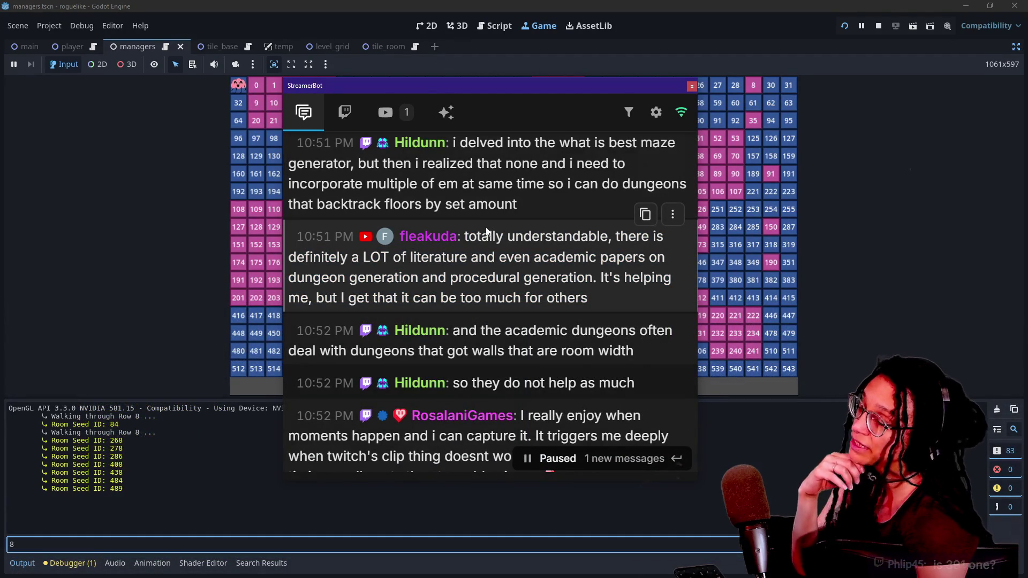
pyautogui.moveTo(464, 236); pyautogui.dragTo(634, 350)
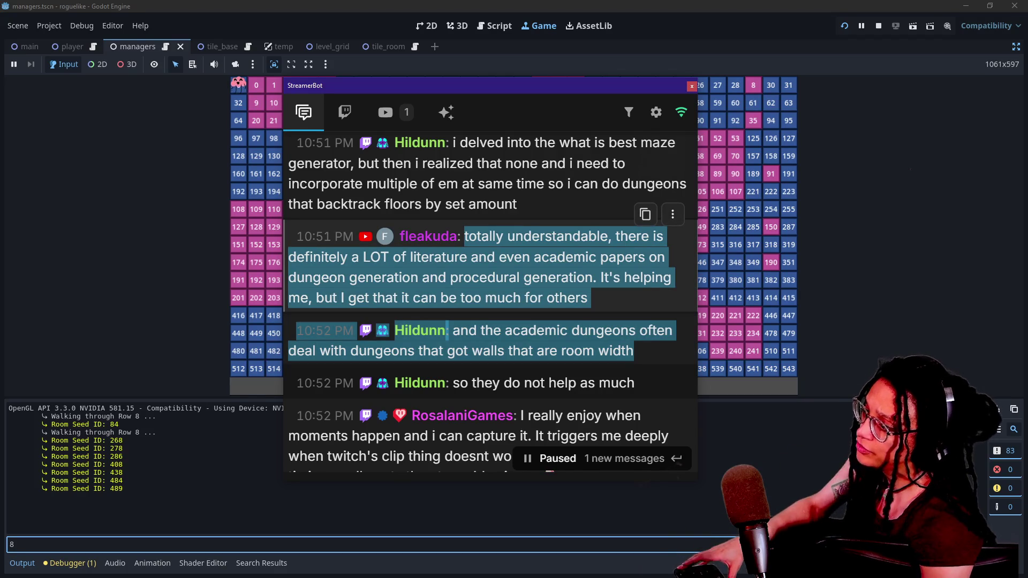
pyautogui.click(464, 238)
pyautogui.moveTo(464, 236); pyautogui.dragTo(590, 294)
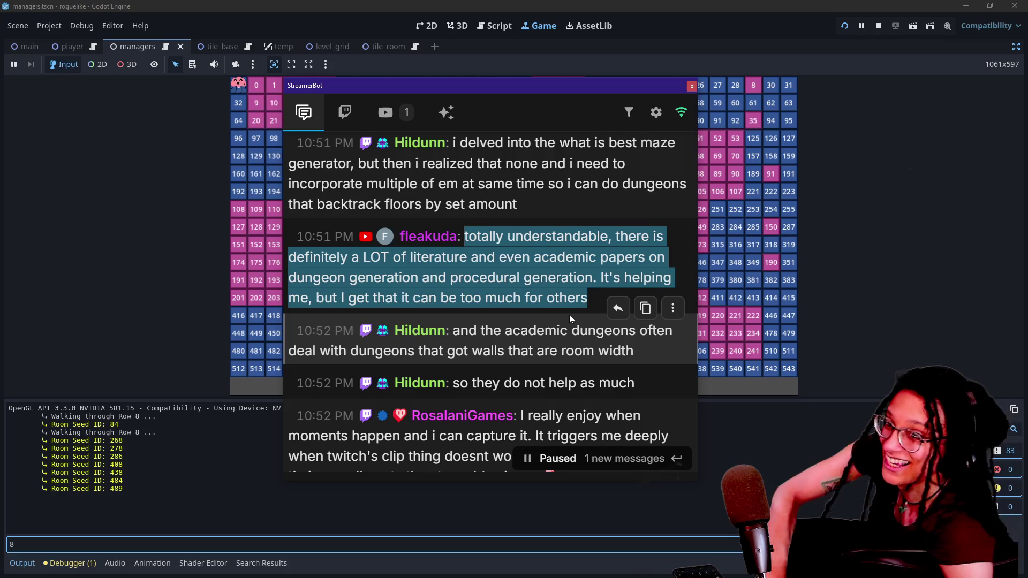
pyautogui.click(556, 300)
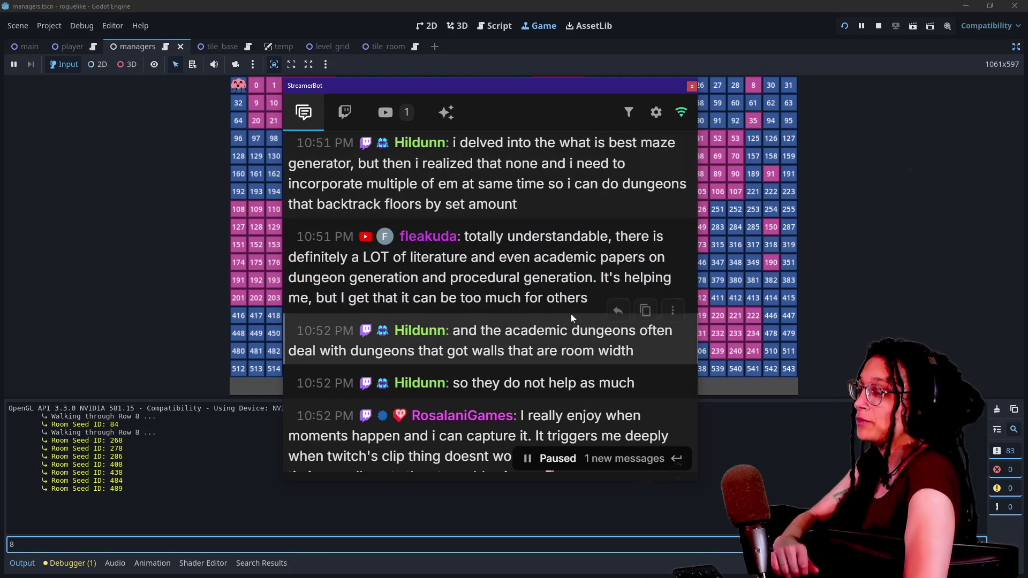
# Step: Highlight messages about room-width walls and room layout randomizing, then move the chat window bottom-left
pyautogui.moveTo(512, 330)
pyautogui.mouseDown()
pyautogui.moveTo(610, 332)
pyautogui.moveTo(654, 350)
pyautogui.mouseUp()
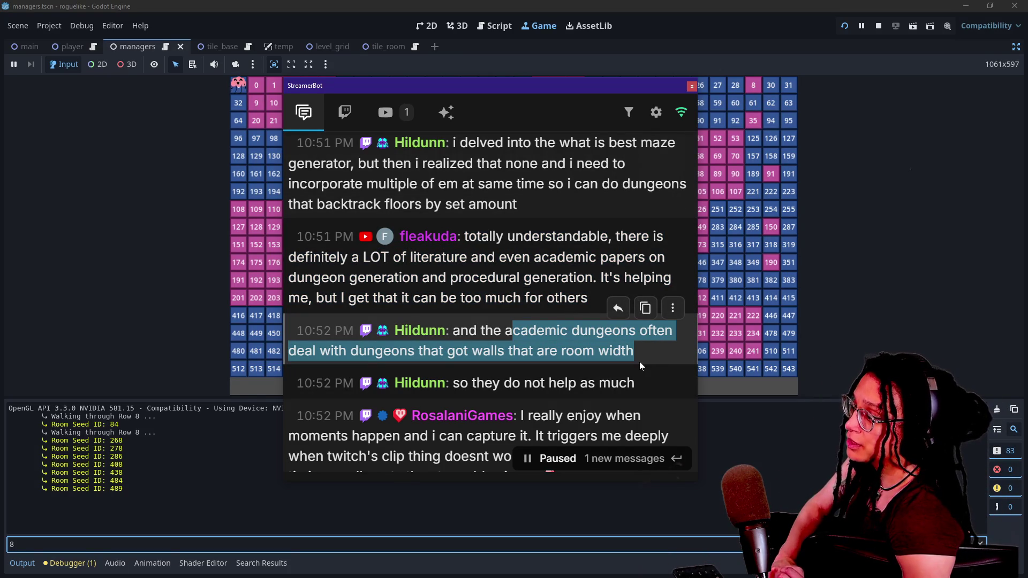
pyautogui.scroll(-2, 639, 361)
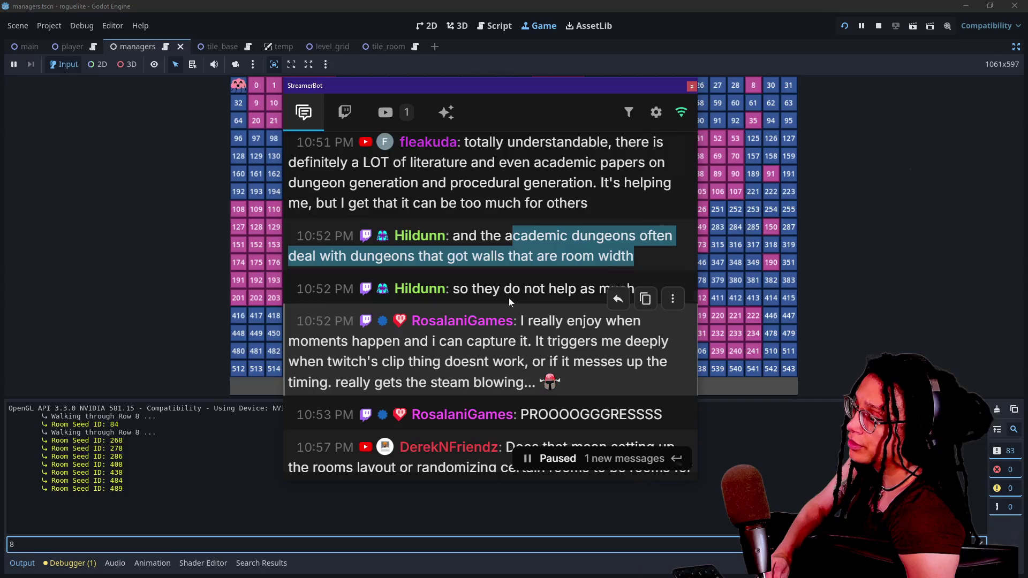
pyautogui.moveTo(460, 288); pyautogui.dragTo(634, 289)
pyautogui.moveTo(521, 321); pyautogui.dragTo(562, 396)
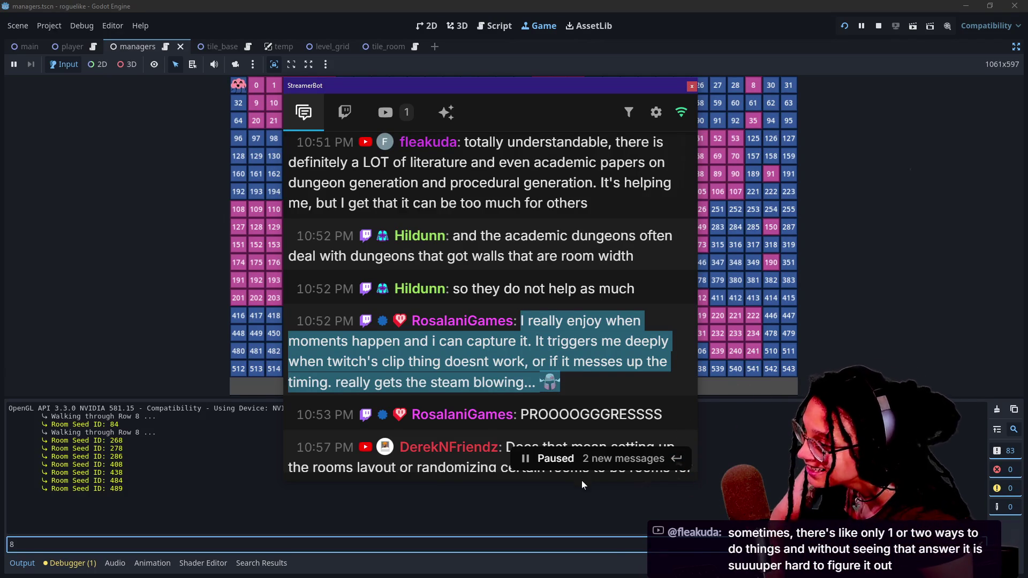
pyautogui.moveTo(595, 428)
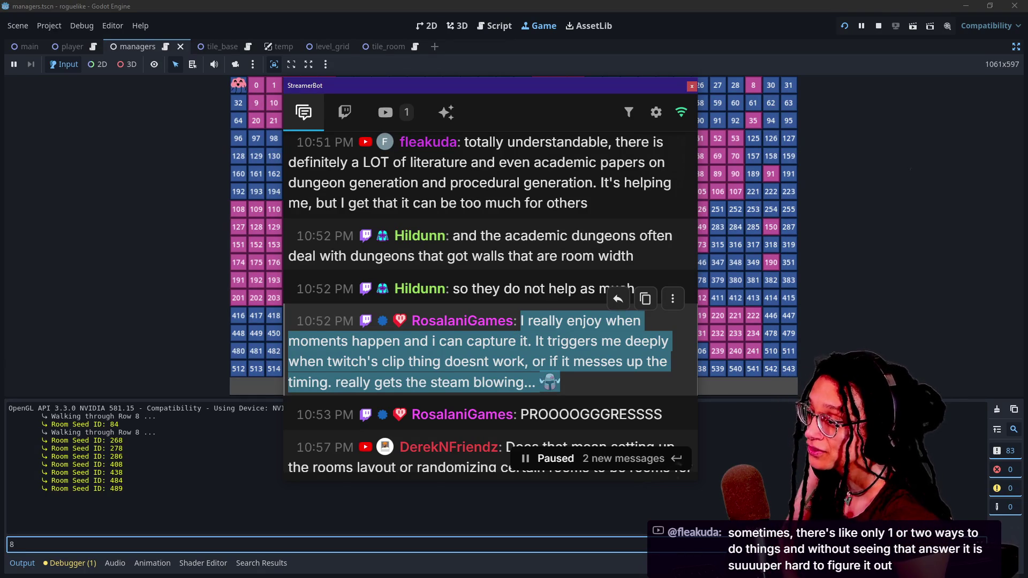
pyautogui.scroll(-2, 480, 383)
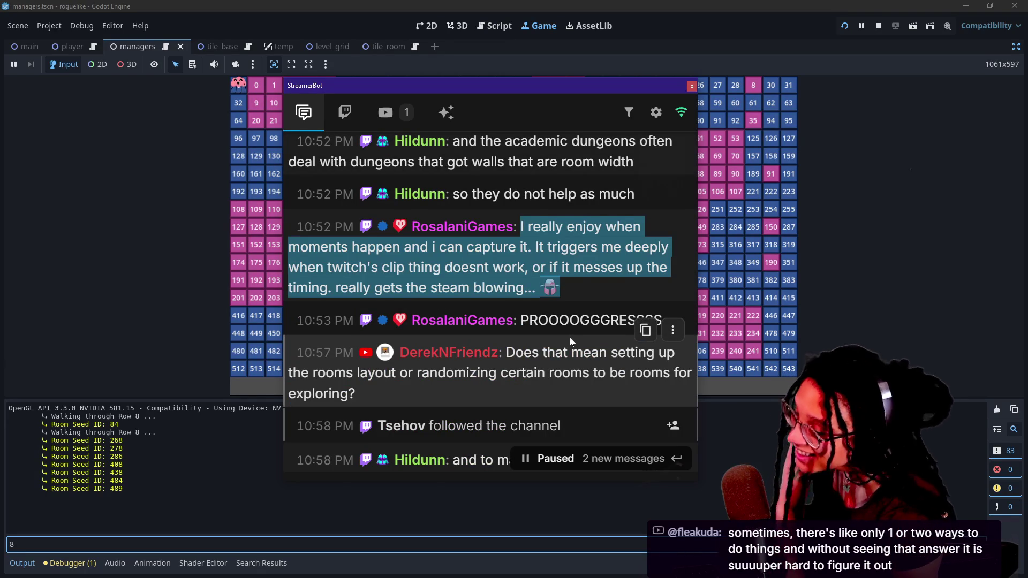
pyautogui.scroll(-2, 540, 337)
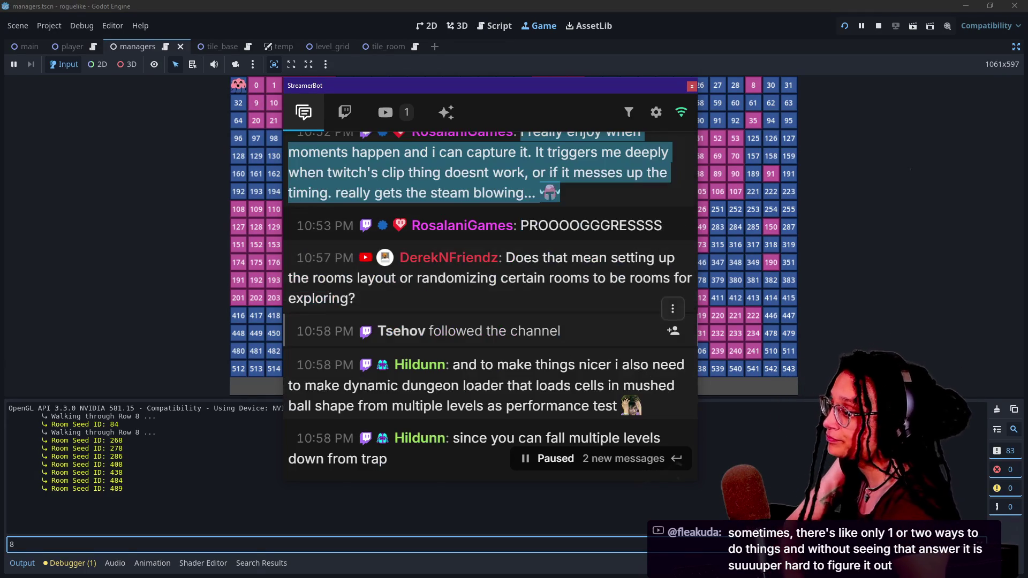
pyautogui.click(691, 276)
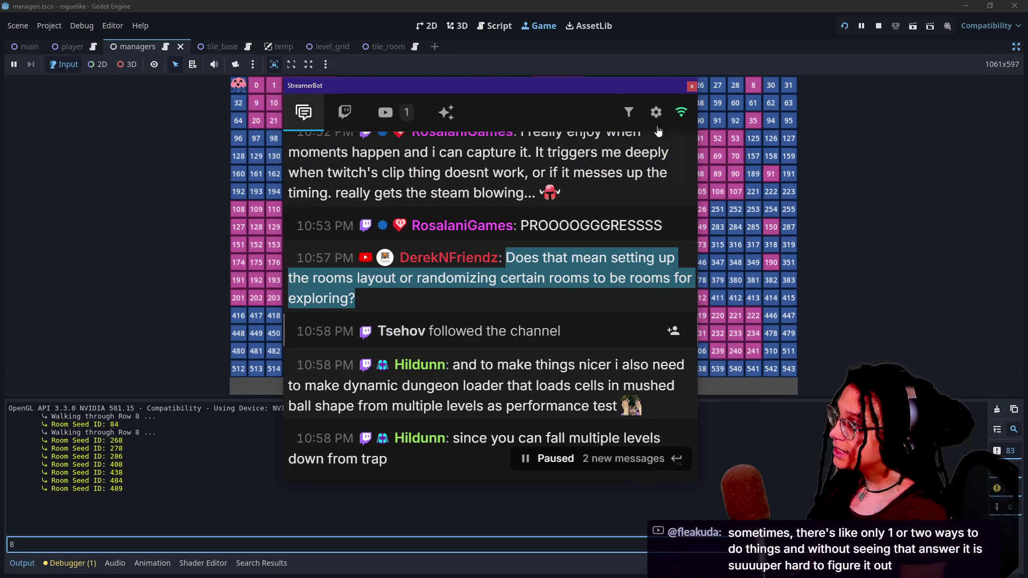
pyautogui.moveTo(591, 83)
pyautogui.mouseDown()
pyautogui.moveTo(625, 335)
pyautogui.moveTo(547, 416)
pyautogui.mouseUp()
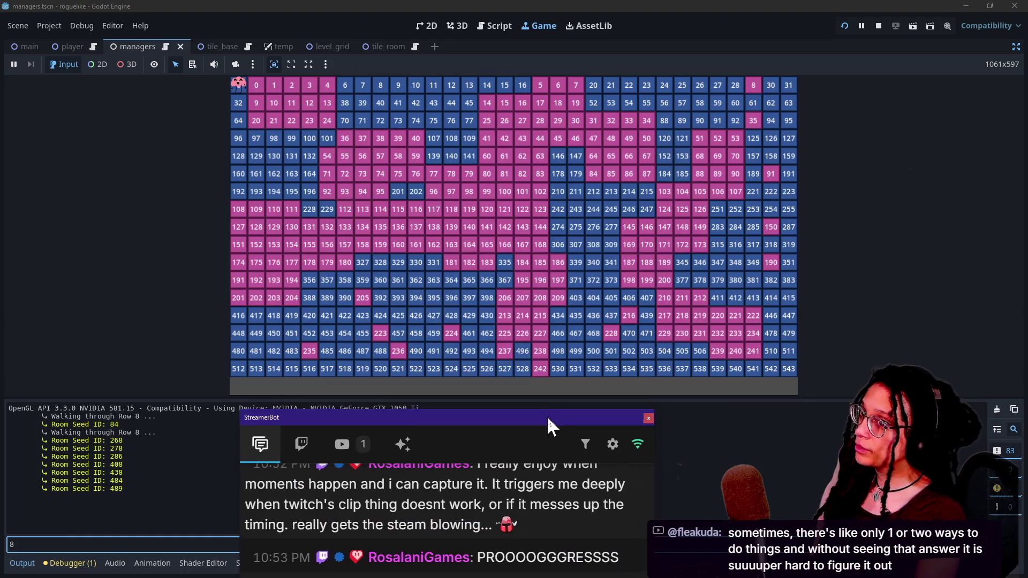
# Step: Walk the character past tile 40, then right along the top row to its far end
pyautogui.click(346, 109)
pyautogui.press('Right')
pyautogui.press('Right')
pyautogui.press('Right')
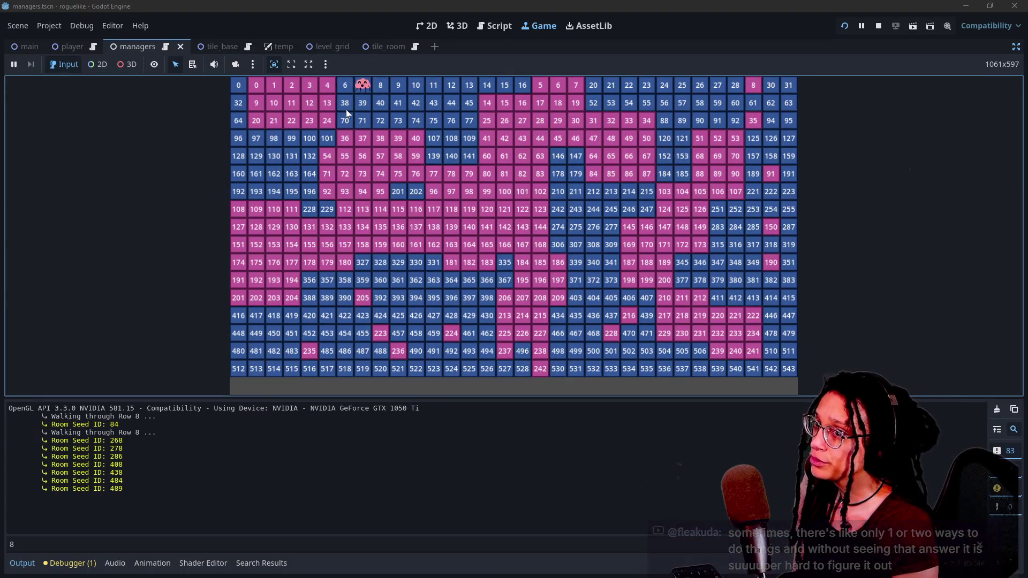
pyautogui.press('Down')
pyautogui.press('Left')
pyautogui.press('Up')
pyautogui.press('Left')
pyautogui.press('Left')
pyautogui.press('Left')
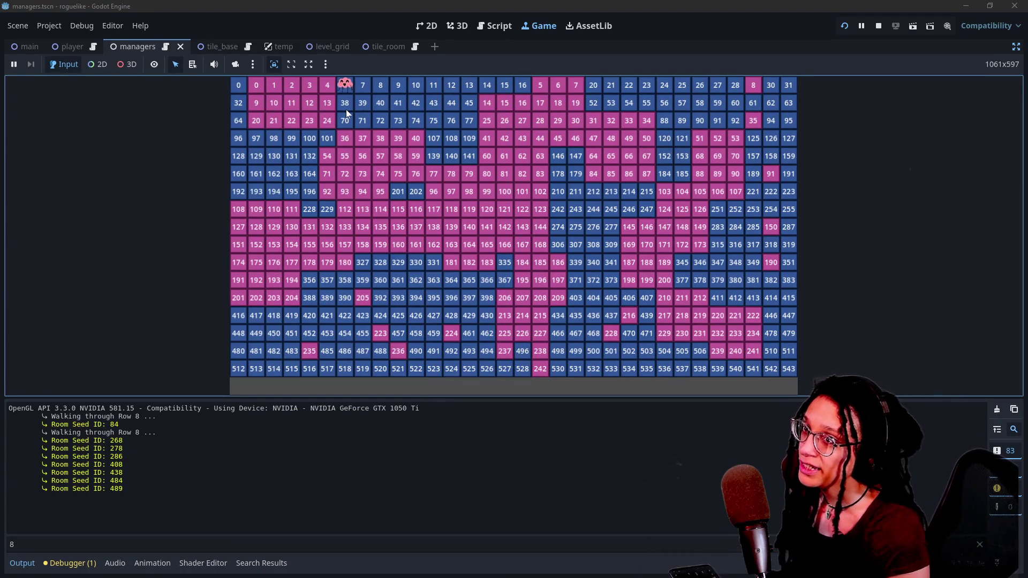
pyautogui.press('Right')
pyautogui.press('Right')
pyautogui.press('Right')
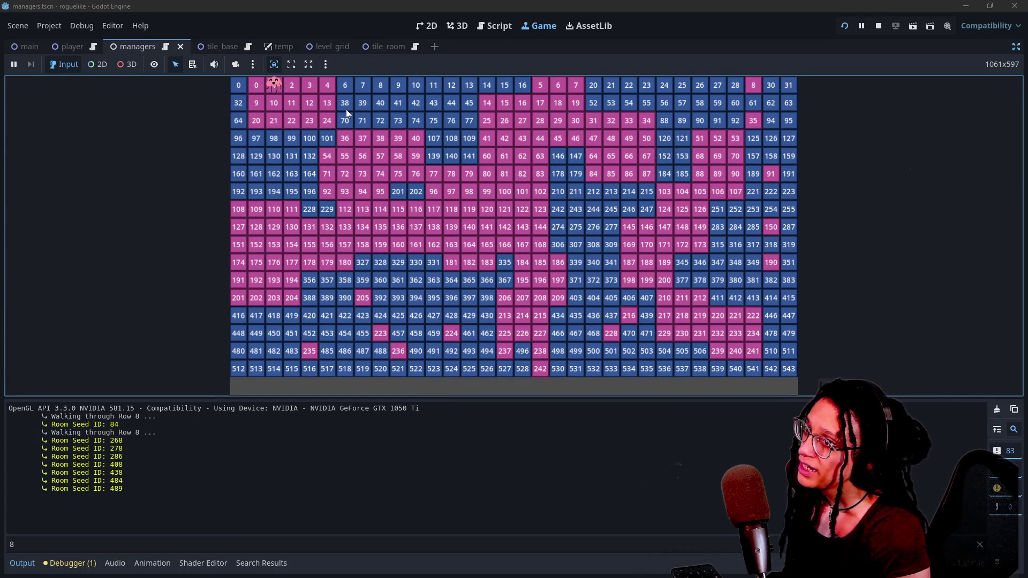
pyautogui.press('Right')
pyautogui.press('Right')
pyautogui.press('Right')
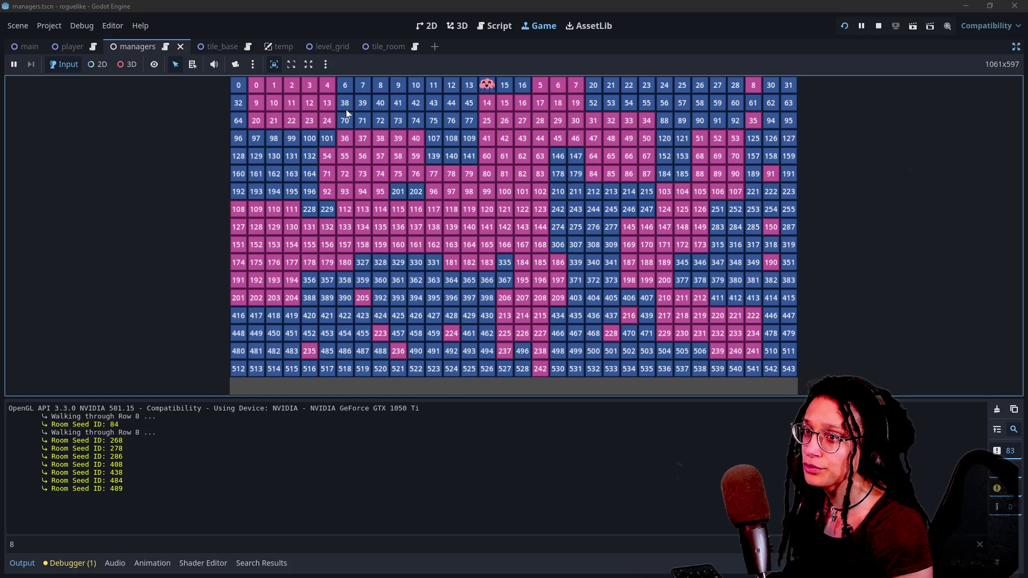
pyautogui.press('Right')
pyautogui.press('Right')
pyautogui.press('Right')
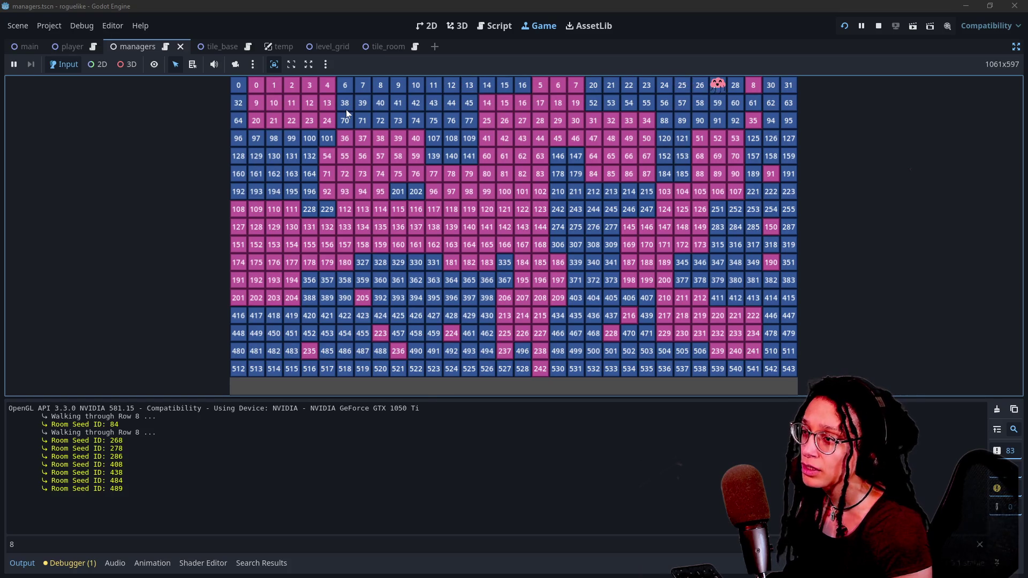
pyautogui.press('Right')
pyautogui.press('Right')
pyautogui.press('Right')
pyautogui.press('Right')
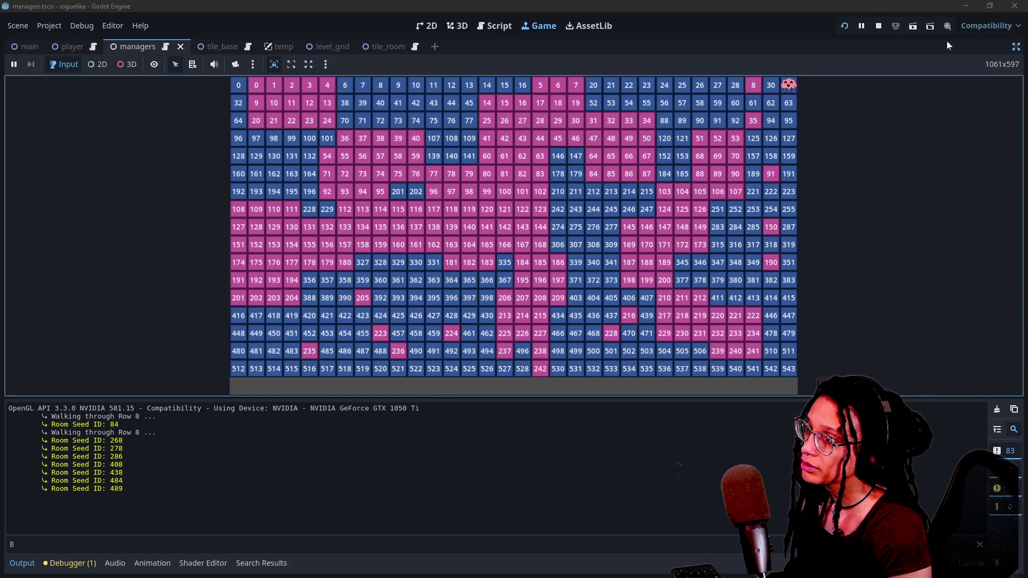
pyautogui.click(1016, 47)
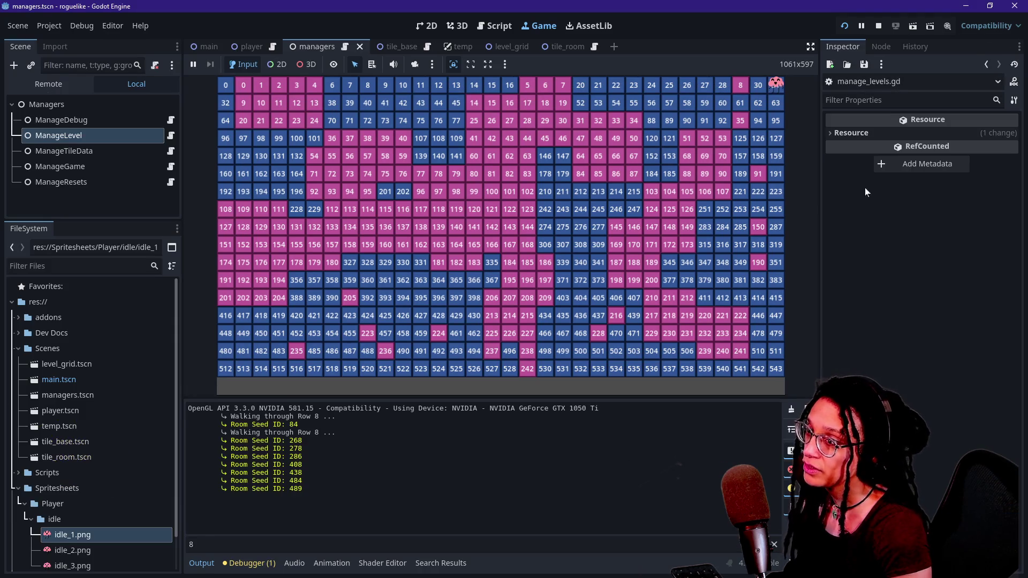
# Step: Set ManageLevel's Room Size Mean and Room Size Deviation to 0.0 and save the scene
pyautogui.click(101, 138)
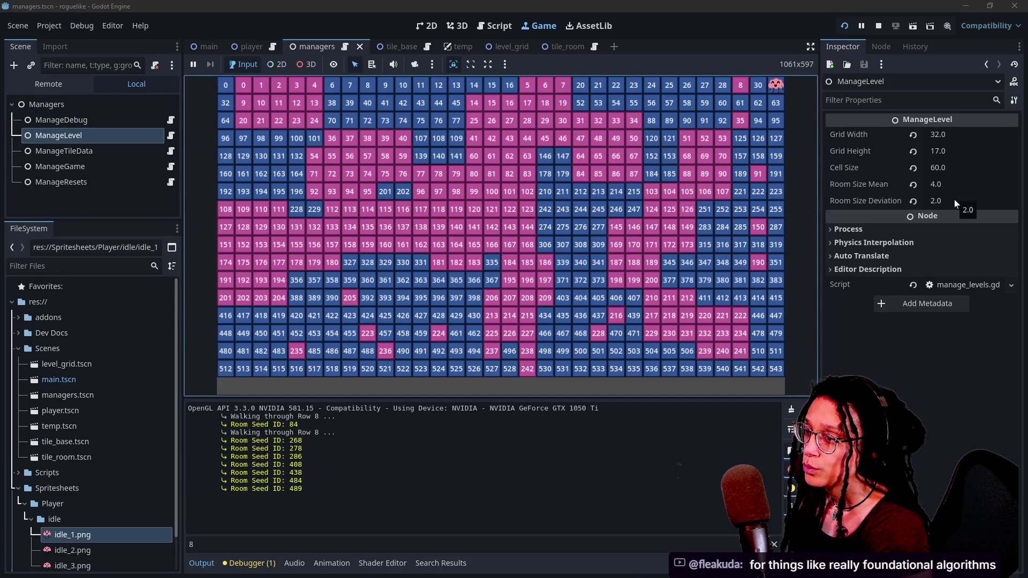
pyautogui.click(953, 187)
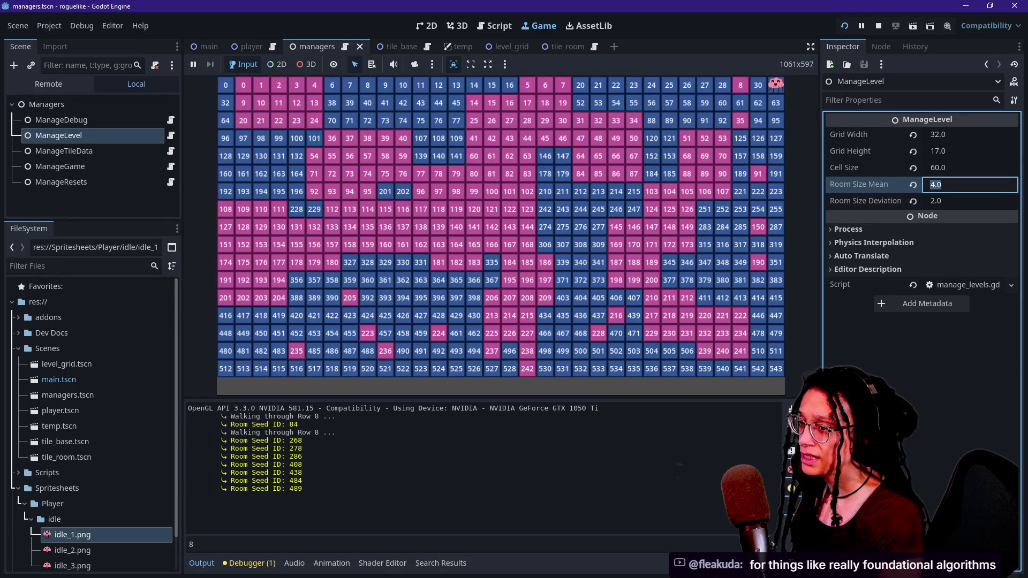
pyautogui.write('0')
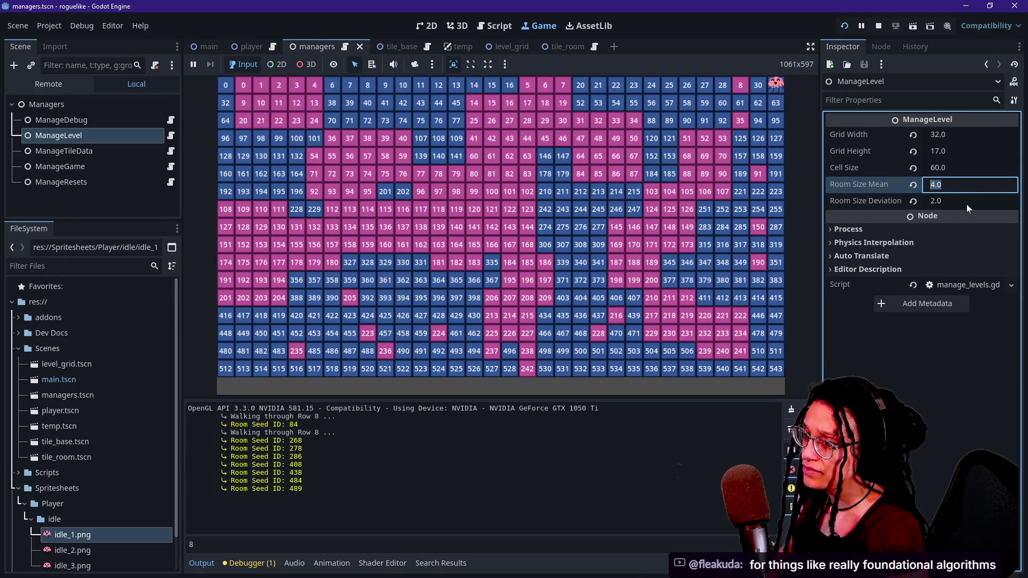
pyautogui.press('Tab')
pyautogui.write('0')
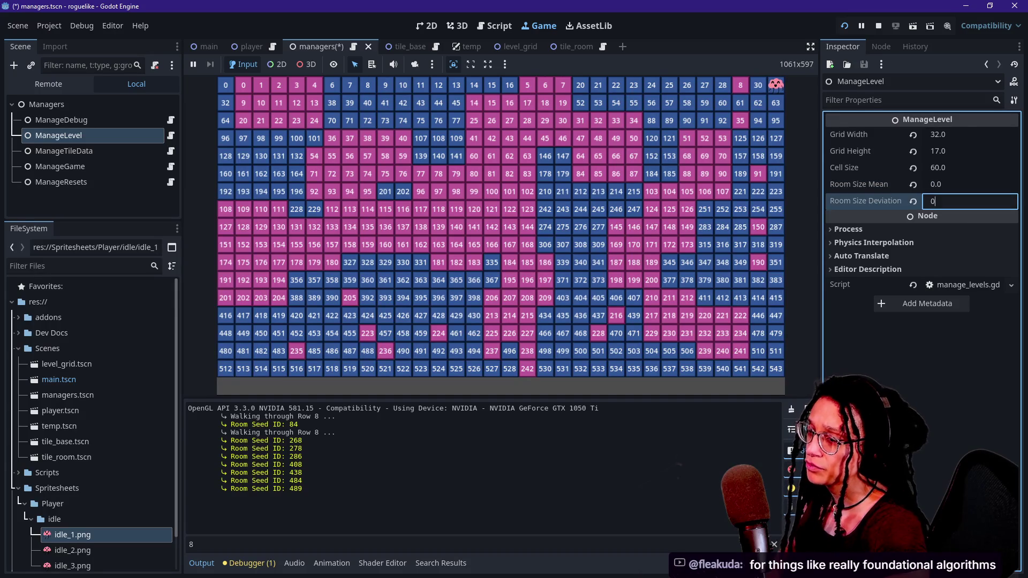
pyautogui.press('Return')
pyautogui.hotkey('ctrl', 's')
# Step: Regenerate the room grid with R and restart the game using the zeroed room sizes
pyautogui.click(621, 182)
pyautogui.press('r')
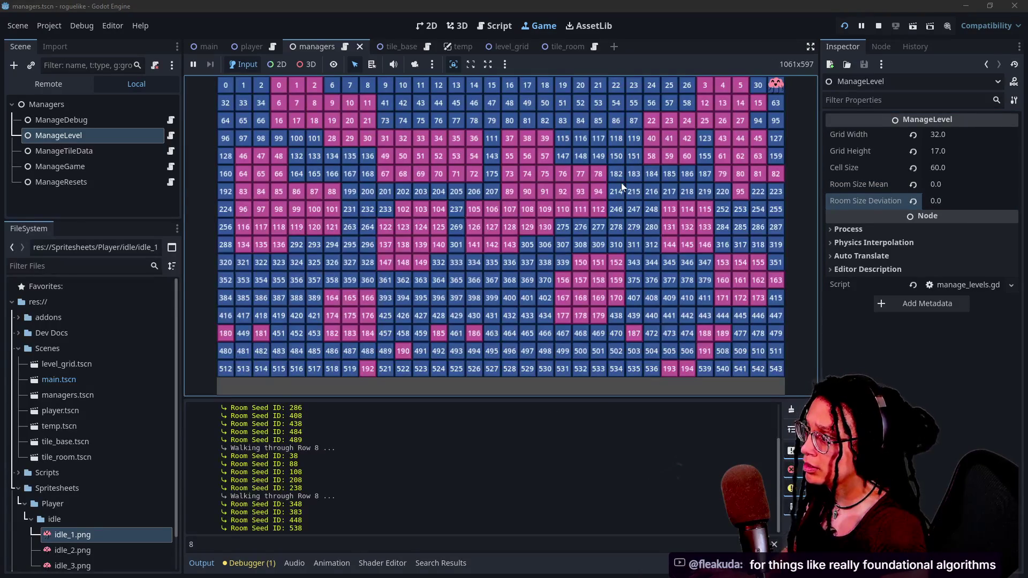
pyautogui.click(926, 316)
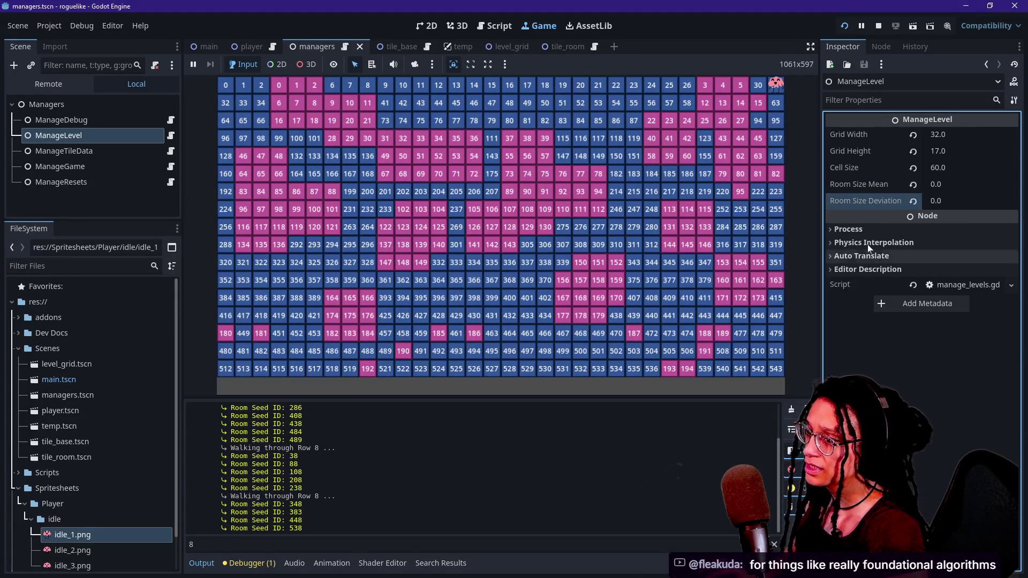
pyautogui.click(847, 25)
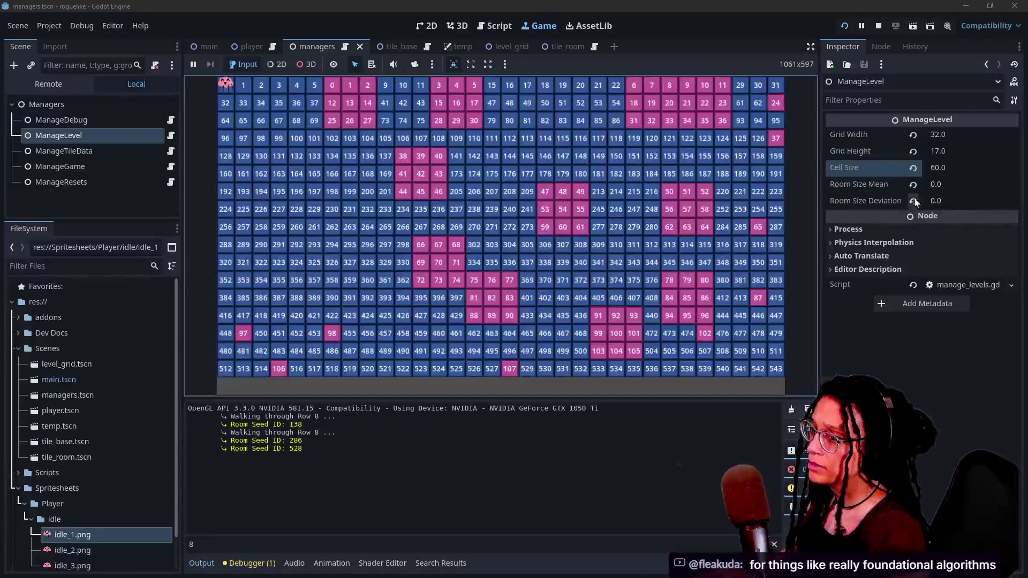
# Step: Change Room Size Mean to 1.0 and restart the game
pyautogui.click(937, 185)
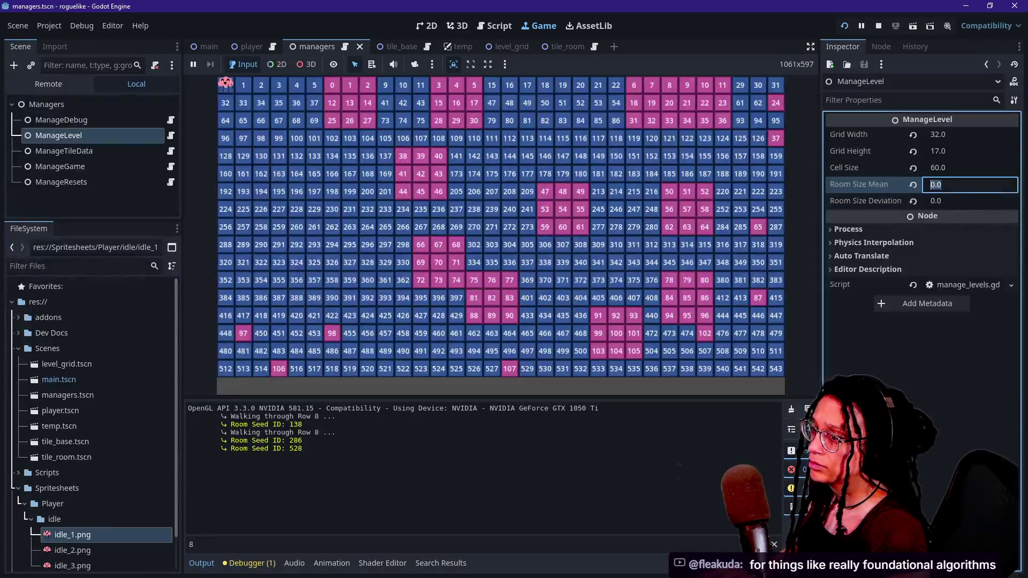
pyautogui.click(965, 203)
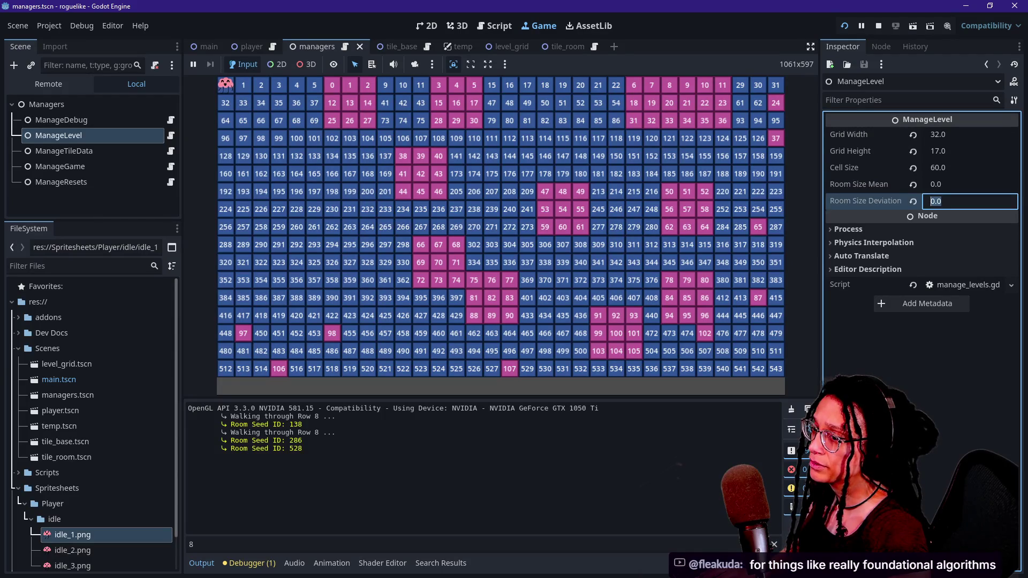
pyautogui.click(958, 187)
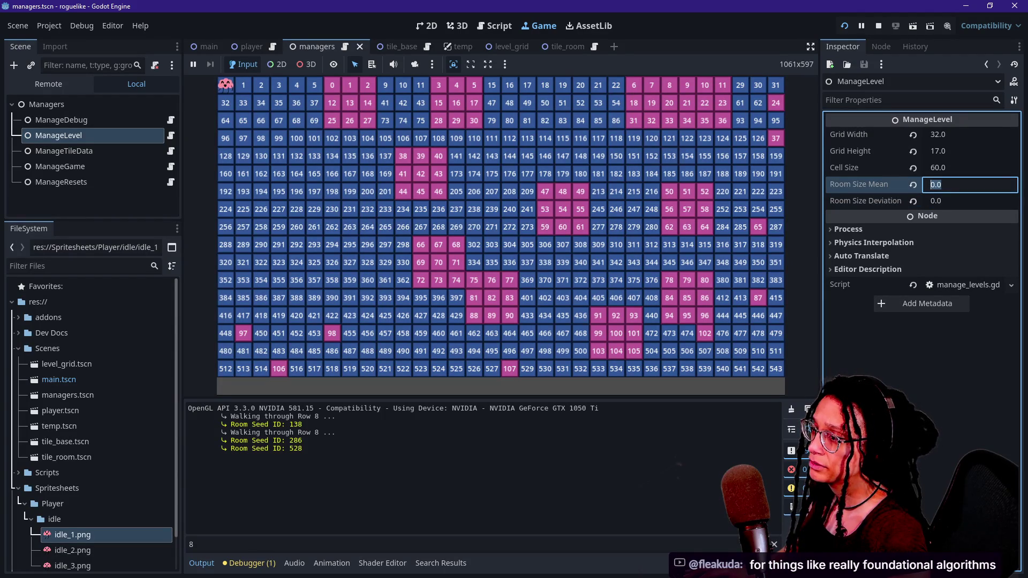
pyautogui.write('1')
pyautogui.press('Return')
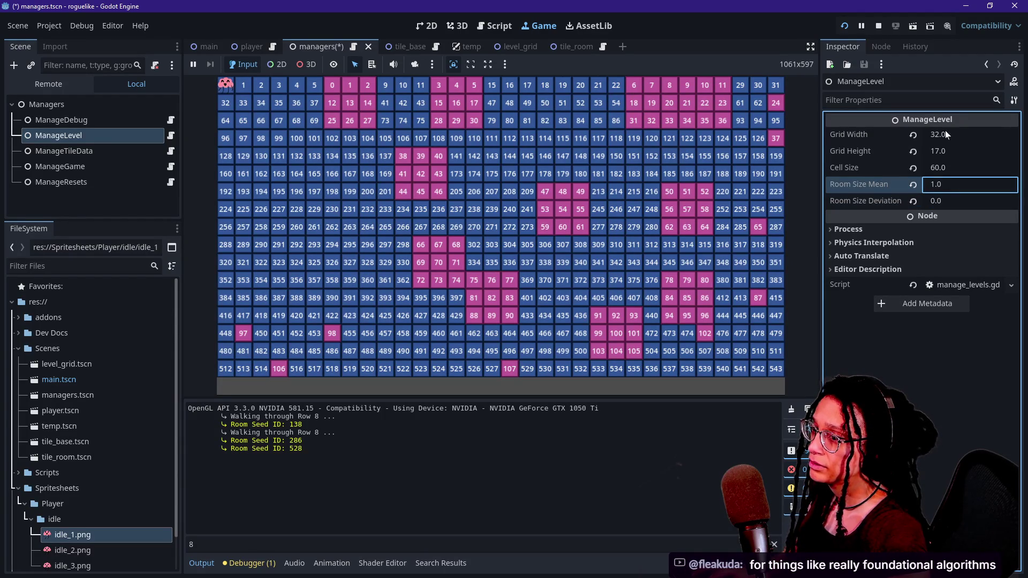
pyautogui.click(844, 26)
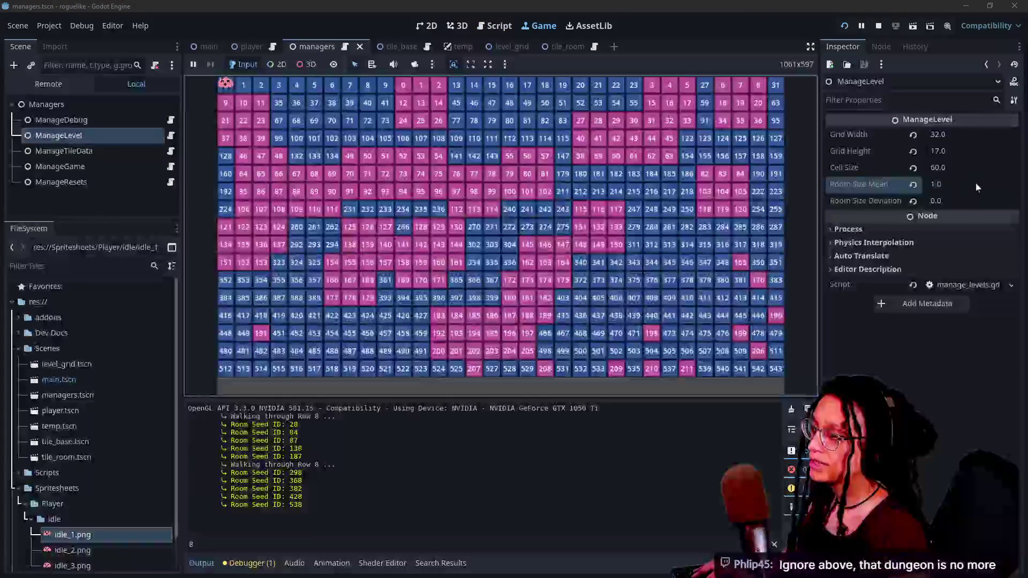
# Step: Set Room Size Mean back to 0.0, save, and restart the game
pyautogui.click(976, 187)
pyautogui.write('0')
pyautogui.press('Return')
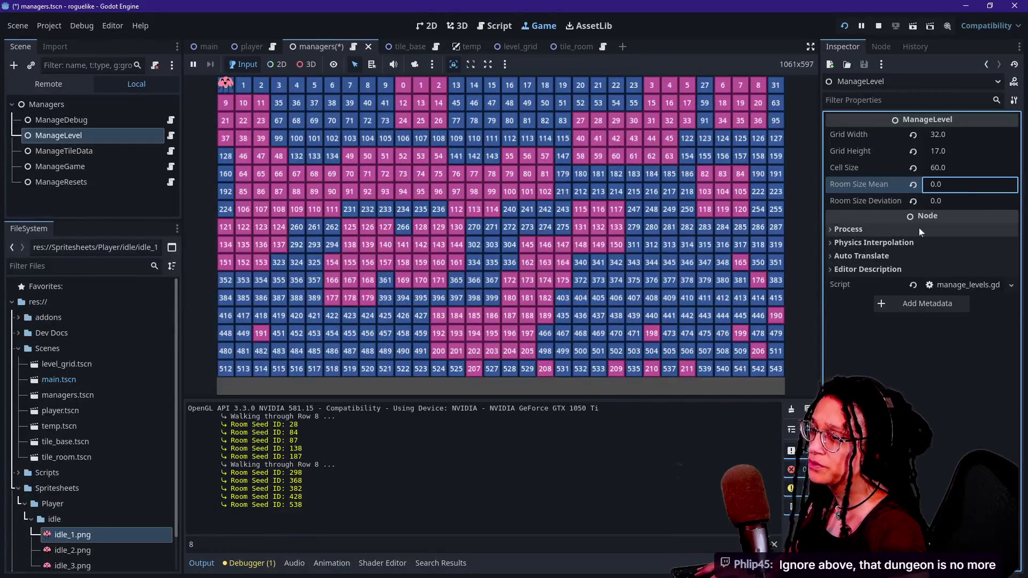
pyautogui.hotkey('ctrl', 's')
pyautogui.click(846, 23)
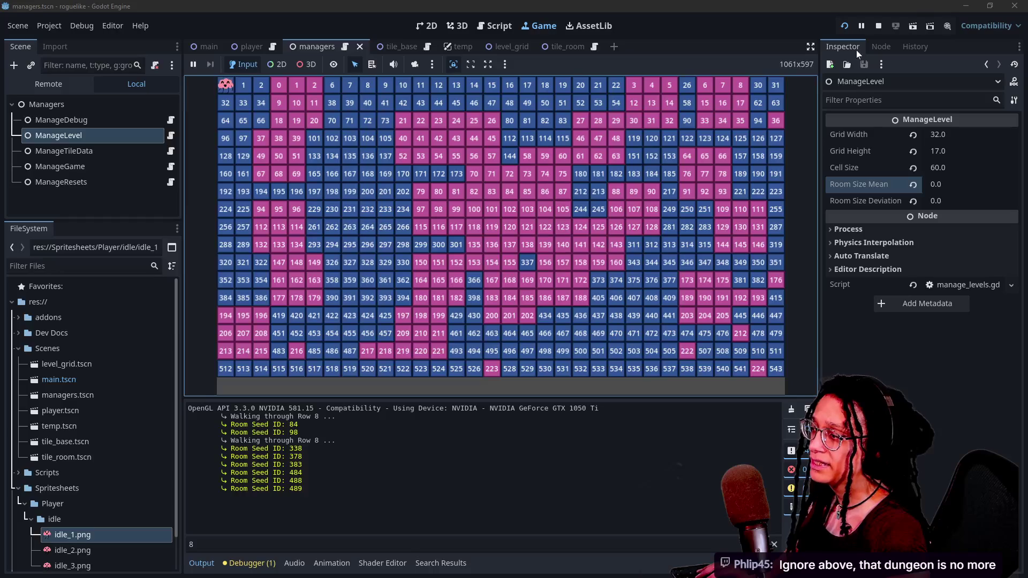
pyautogui.click(889, 183)
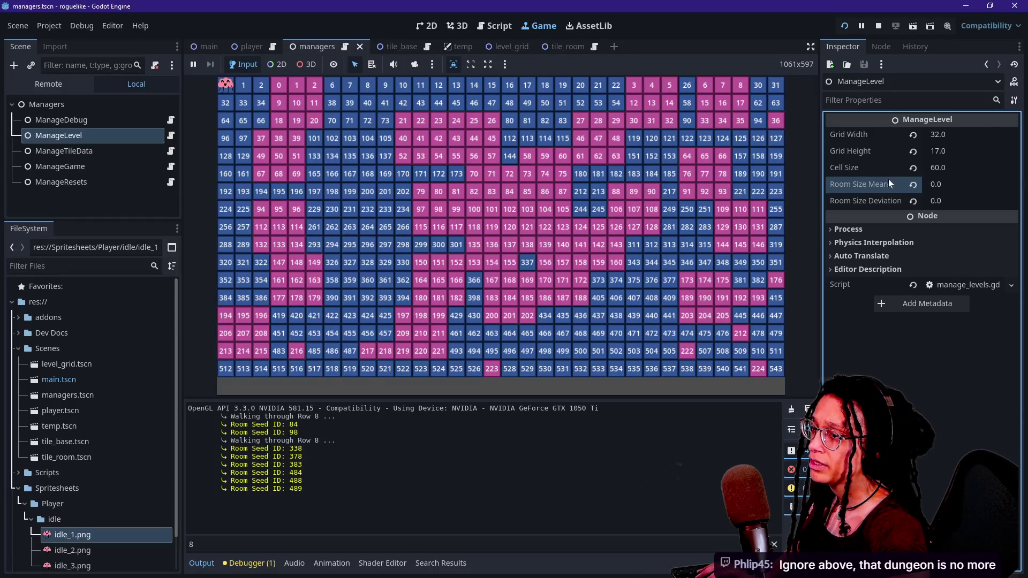
pyautogui.click(939, 184)
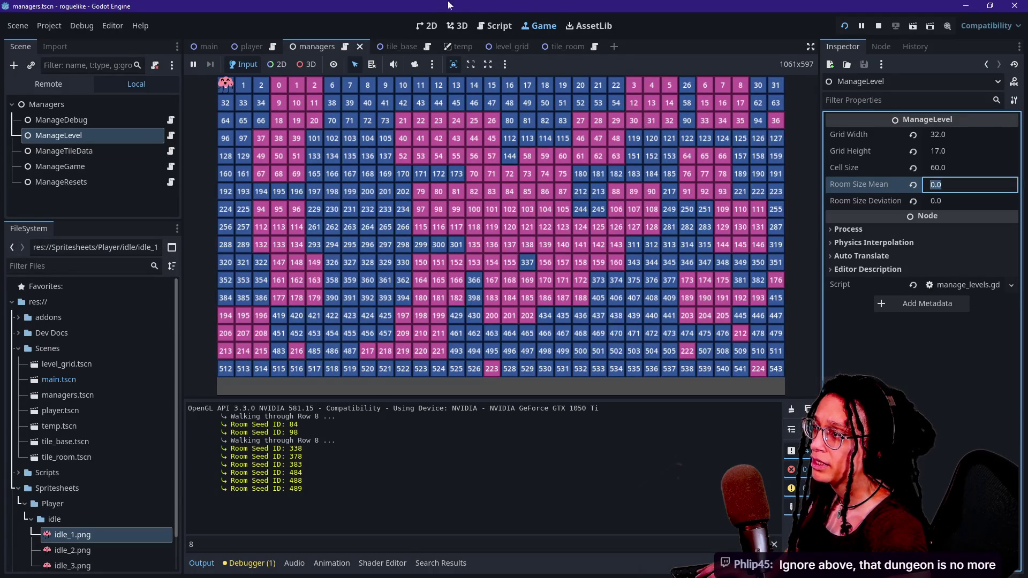
pyautogui.click(508, 26)
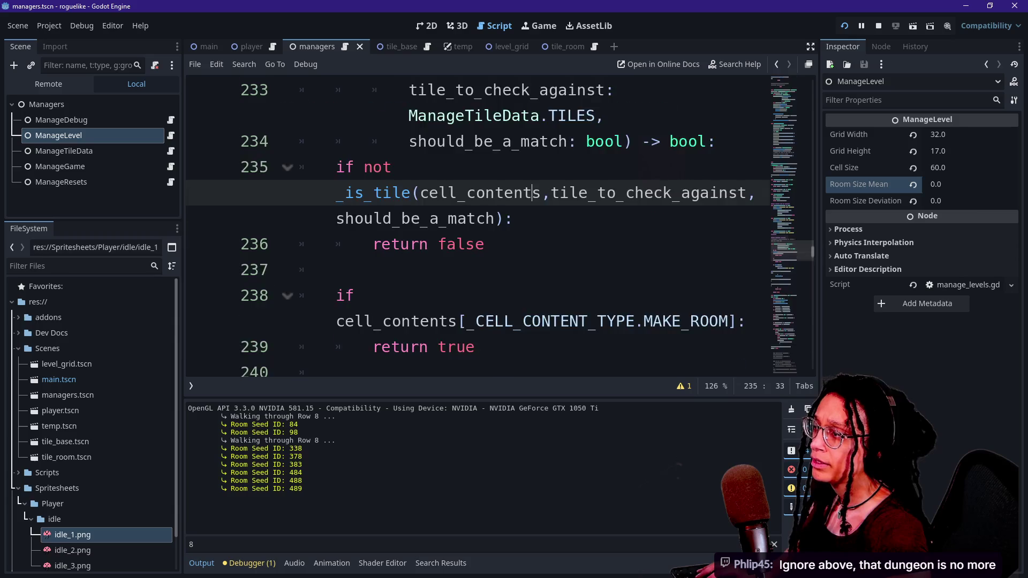
# Step: Hide the side panels for distraction-free coding and find the default mean and deviation lines
pyautogui.hotkey('ctrl', 'shift', 'F11')
pyautogui.hotkey('ctrl', 'j')
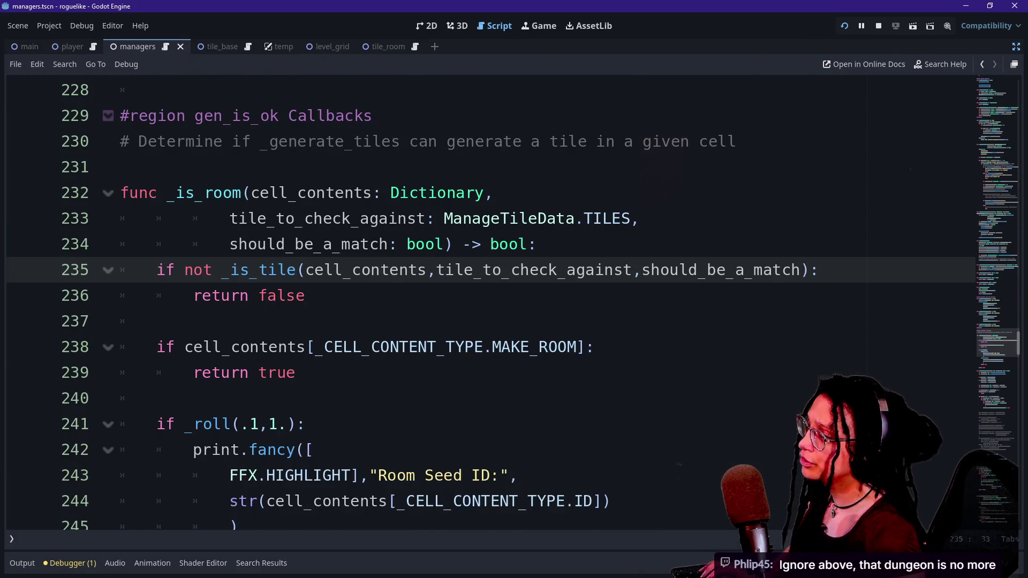
pyautogui.scroll(10, 481, 300)
pyautogui.scroll(20, 481, 300)
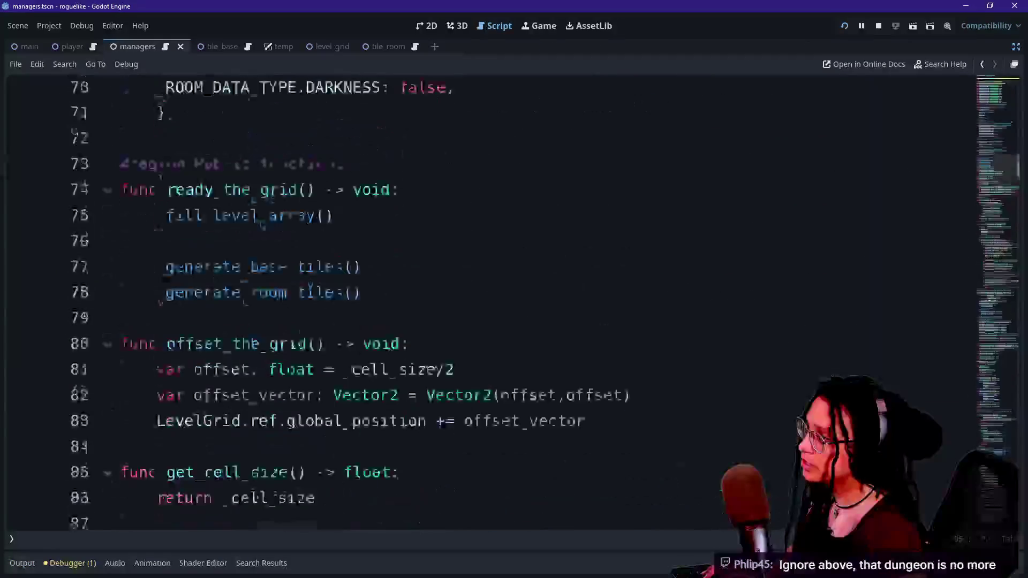
pyautogui.scroll(8, 482, 300)
pyautogui.scroll(-2, 481, 299)
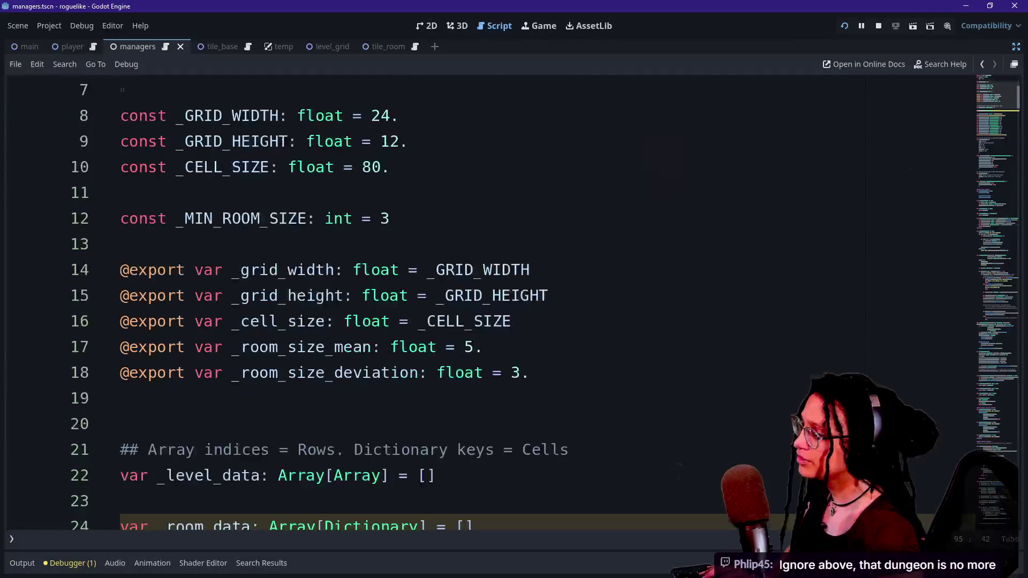
pyautogui.moveTo(464, 347)
pyautogui.mouseDown()
pyautogui.moveTo(326, 372)
pyautogui.moveTo(464, 347)
pyautogui.mouseUp()
# Step: Select _room_size_mean on line 17 and jump with Ctrl+D to its use at line 309
pyautogui.moveTo(231, 347); pyautogui.dragTo(373, 347)
pyautogui.hotkey('ctrl', 'd')
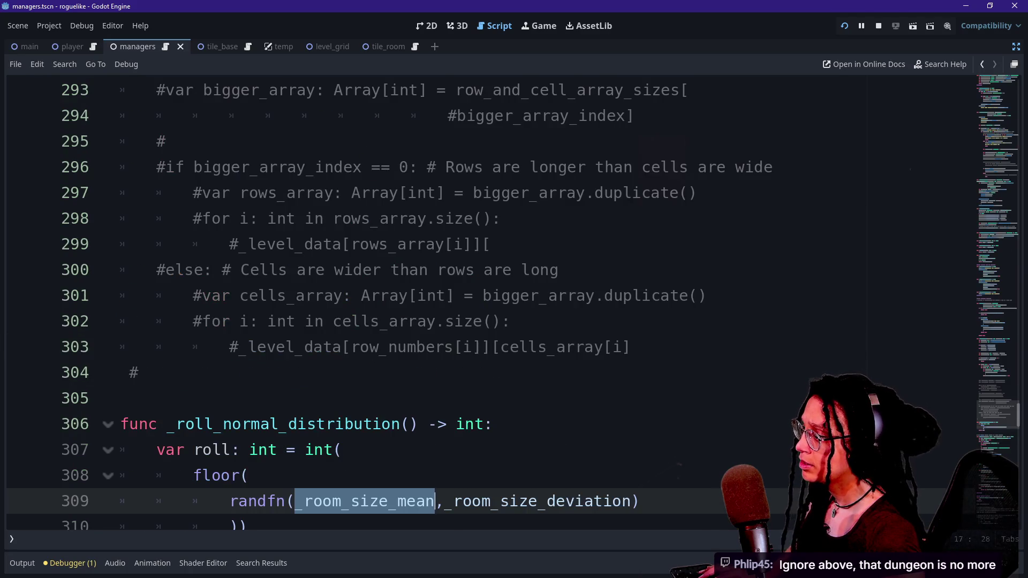
pyautogui.click(508, 347)
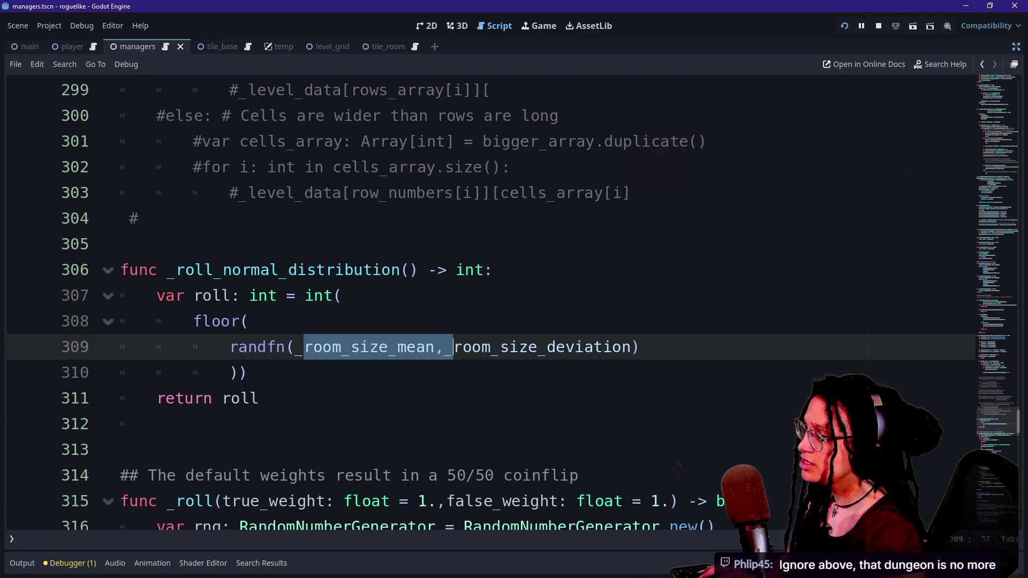
pyautogui.scroll(-1, 509, 347)
pyautogui.click(249, 244)
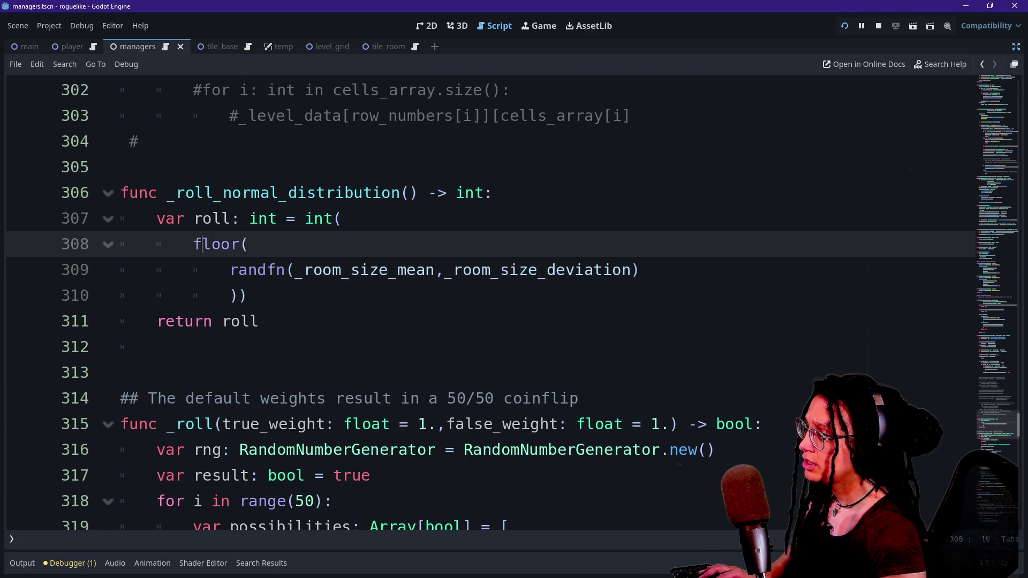
pyautogui.click(246, 296)
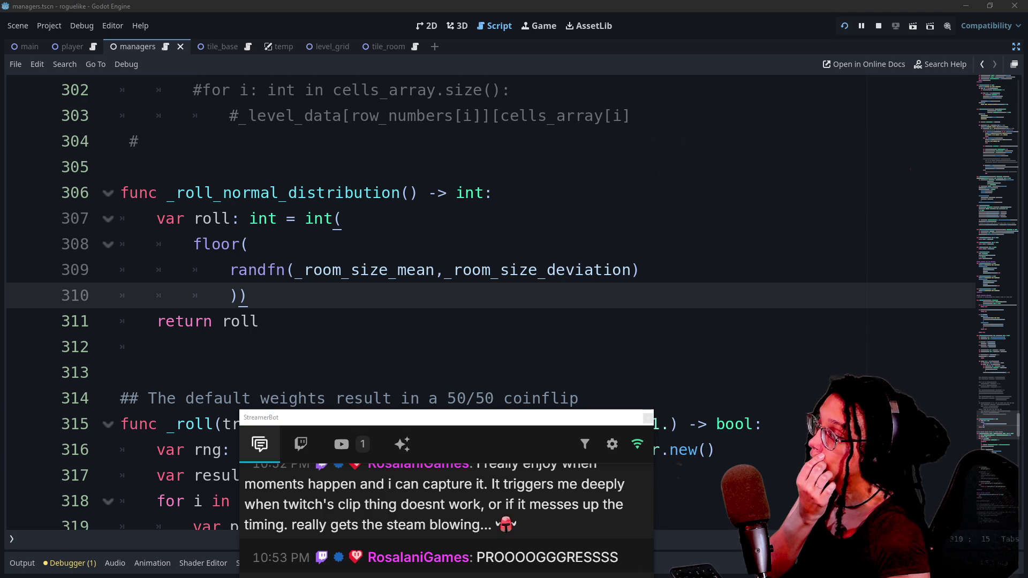
# Step: Place the caret at the end of line 310, after the floor(randfn(...)) roll
pyautogui.press('Down')
pyautogui.press('Up')
pyautogui.press('Up')
pyautogui.press('Down')
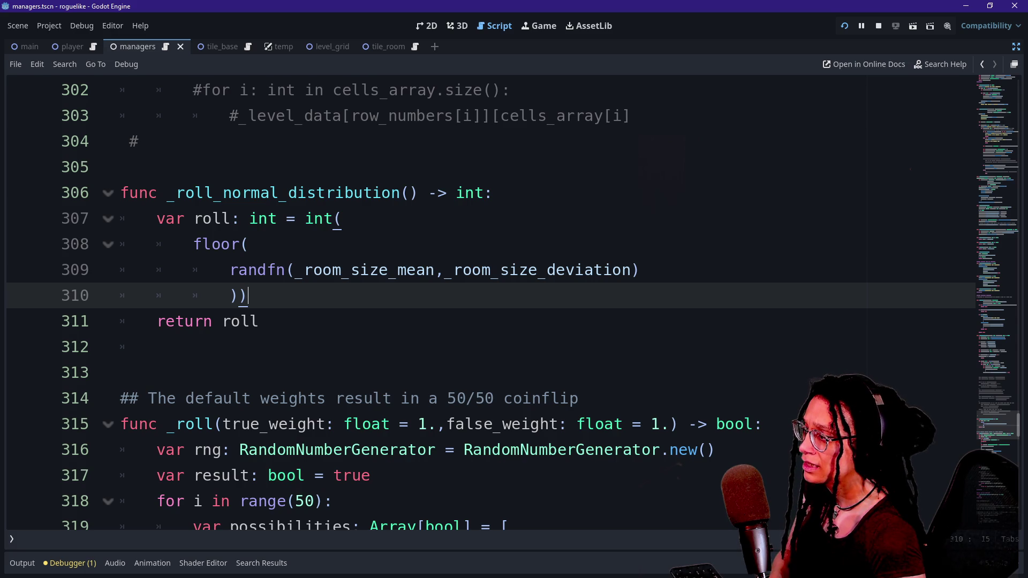
pyautogui.click(249, 244)
pyautogui.click(248, 295)
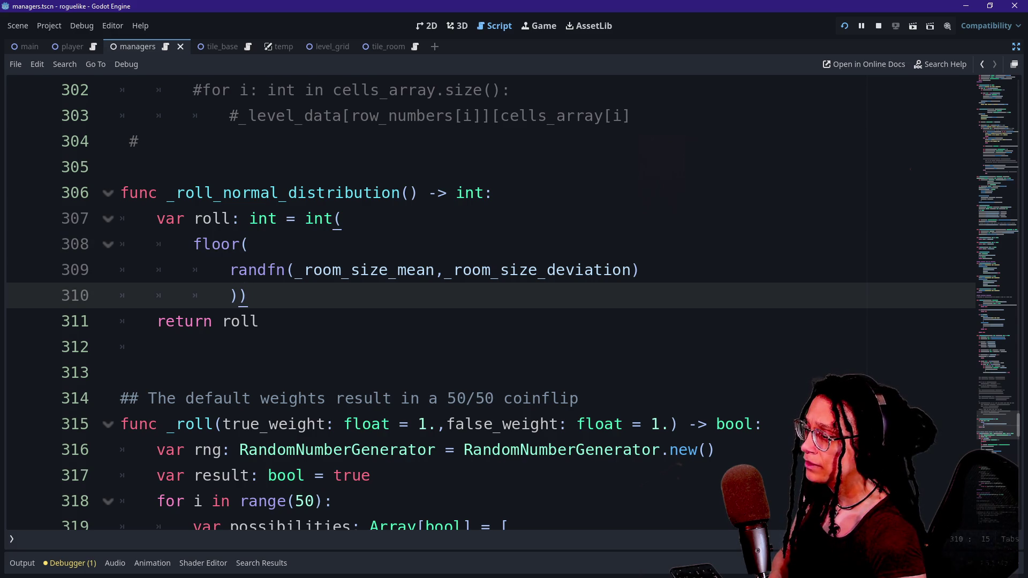
pyautogui.moveTo(374, 269)
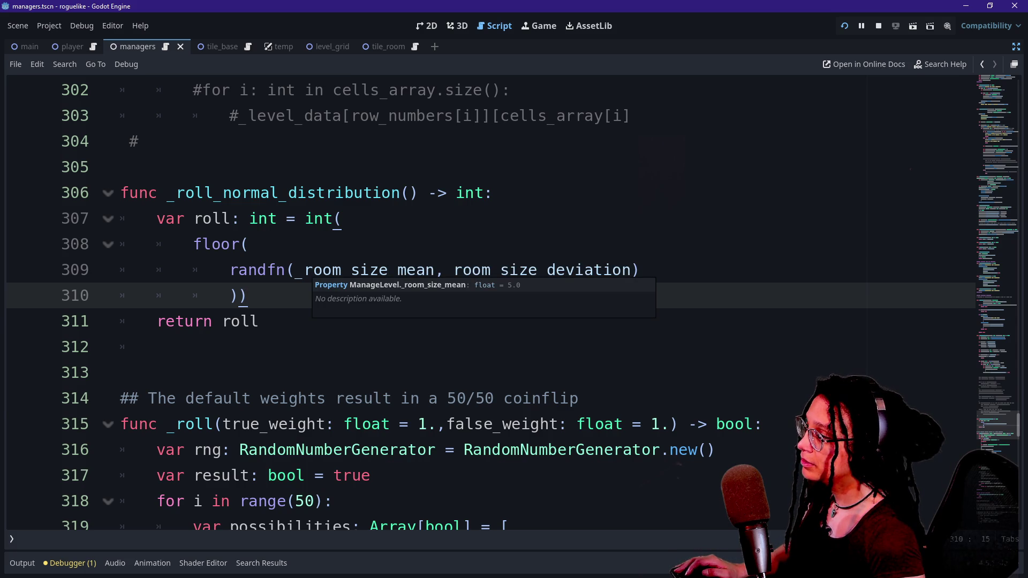
# Step: Add print.fancy("Room mean:", _room_size_mean, "\nRoom deviation", _room_size_deviation) on line 311 and fix its indentation
pyautogui.press('Return')
pyautogui.write('pr')
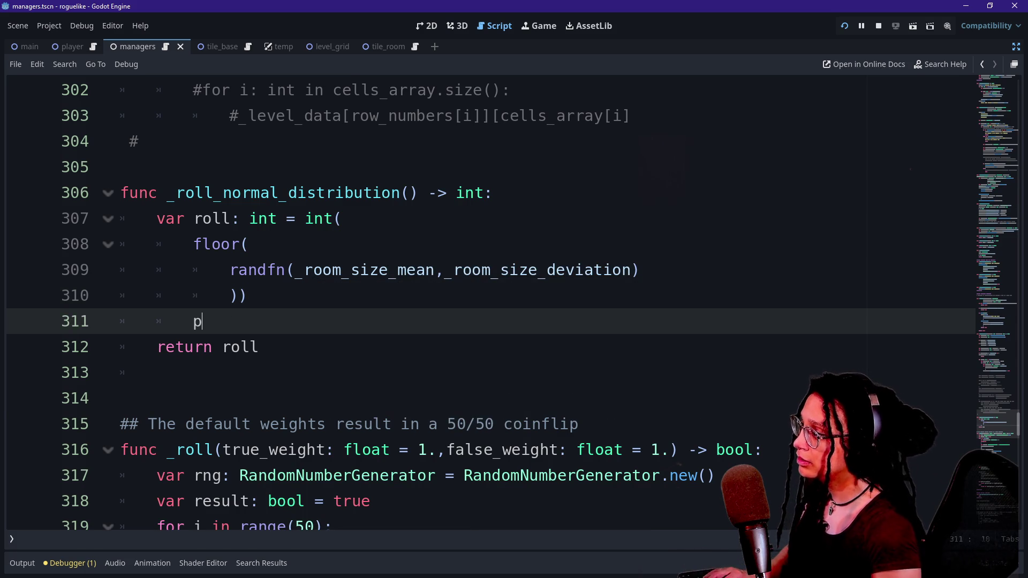
pyautogui.write('t.fanct')
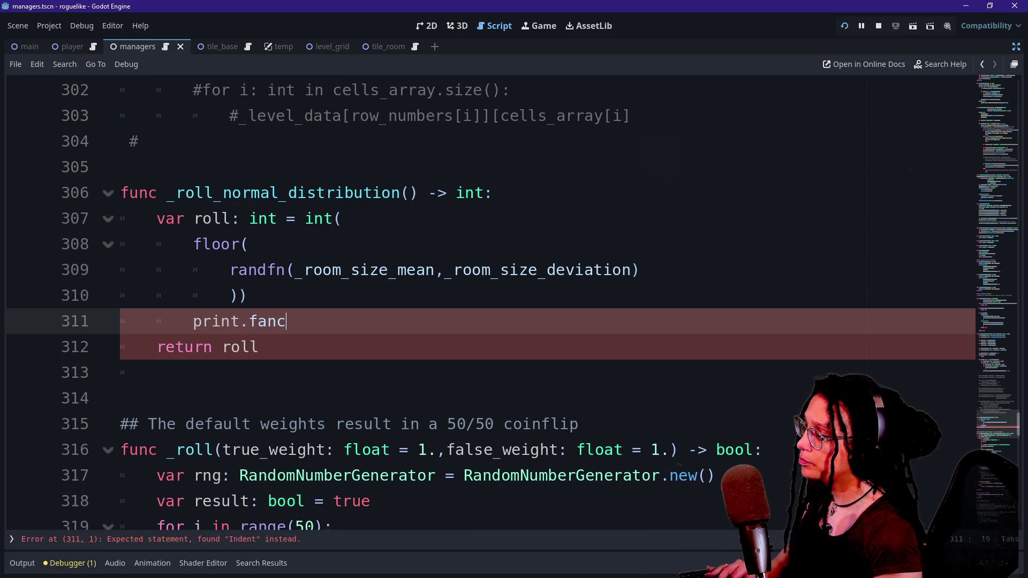
pyautogui.write('("Roo')
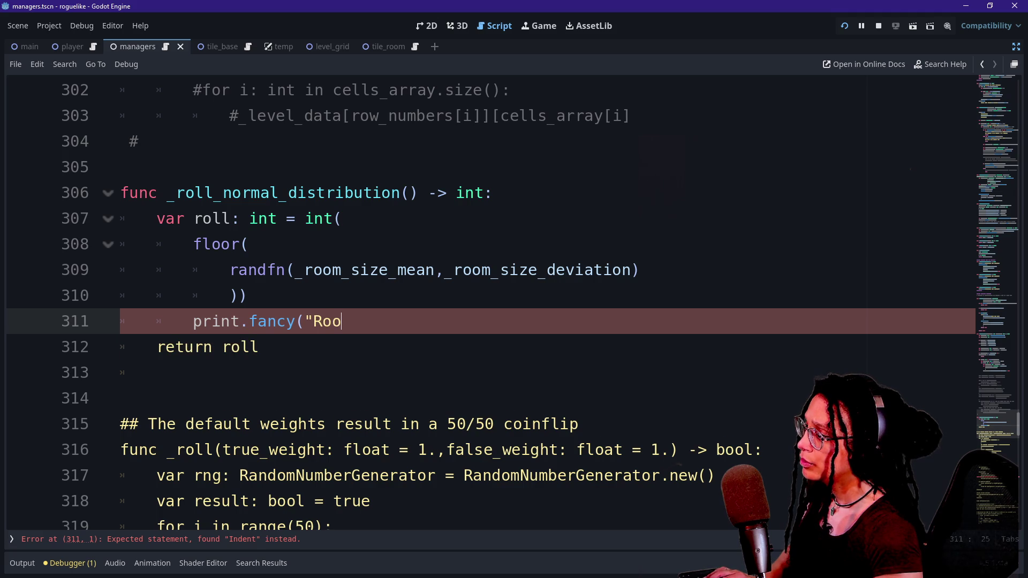
pyautogui.write('ean:')
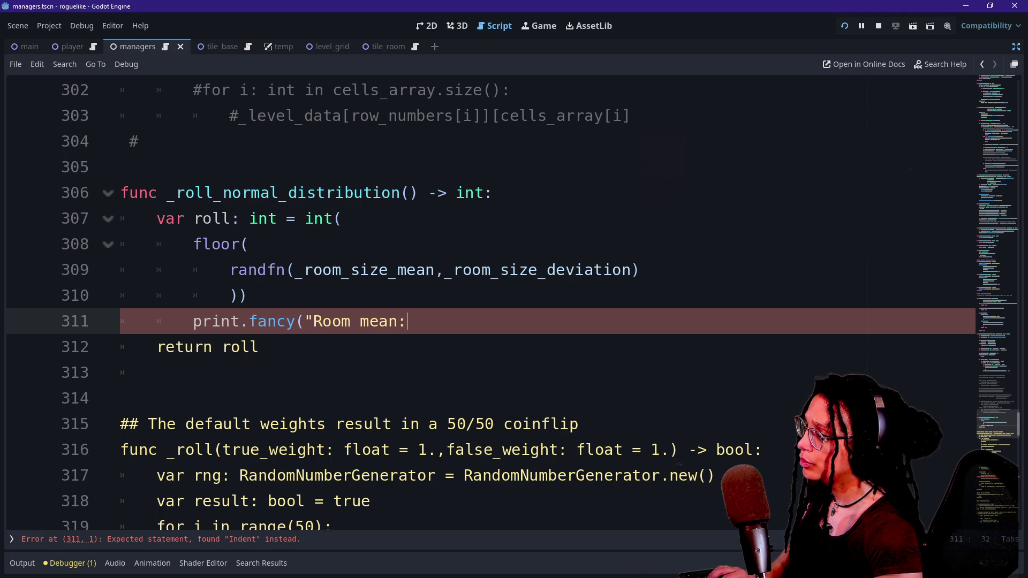
pyautogui.press('BackSpace')
pyautogui.write('"')
pyautogui.write('oom_size_mean,')
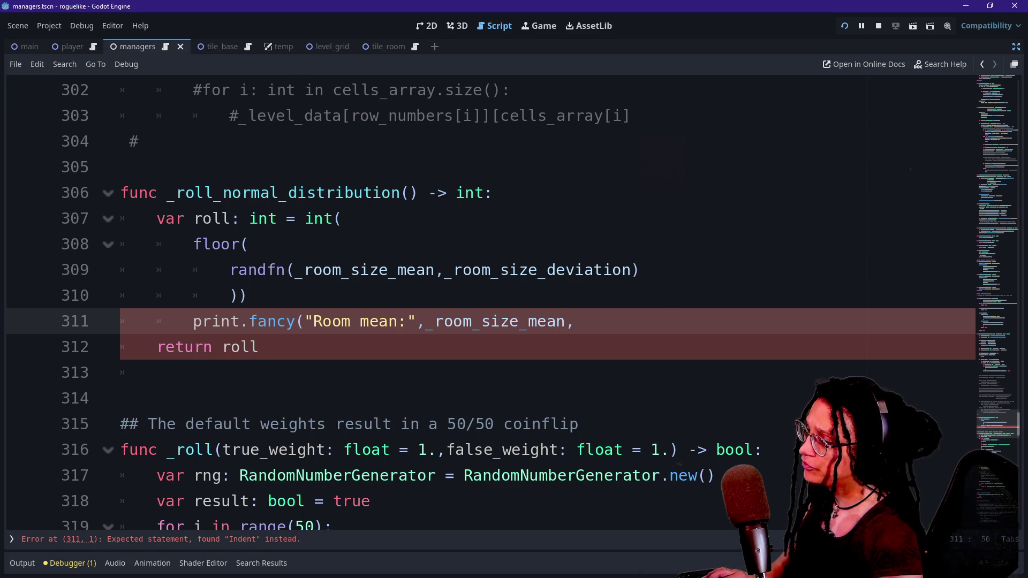
pyautogui.press('BackSpace')
pyautogui.write('"')
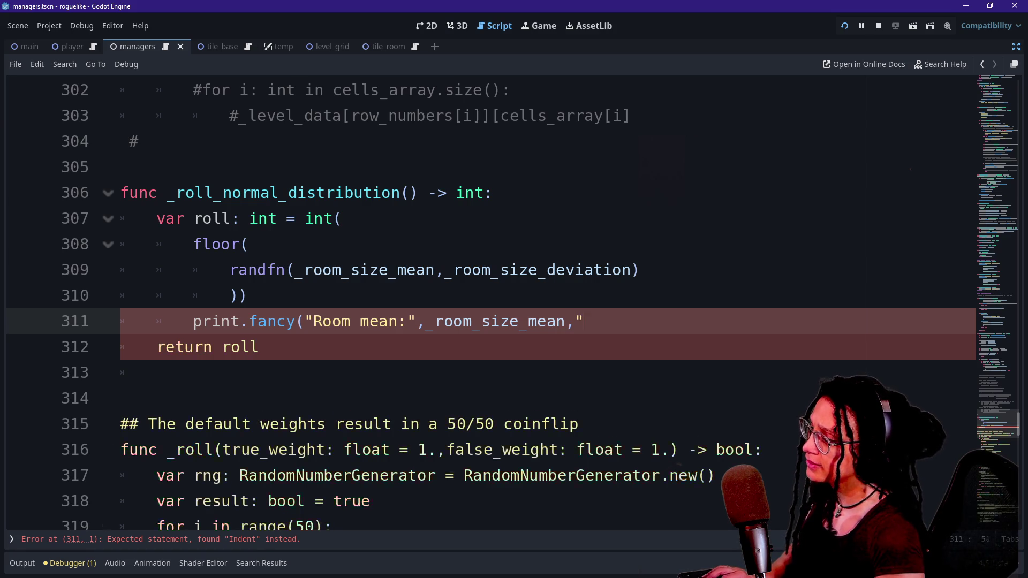
pyautogui.press('Return')
pyautogui.press('BackSpace')
pyautogui.write('\\n_')
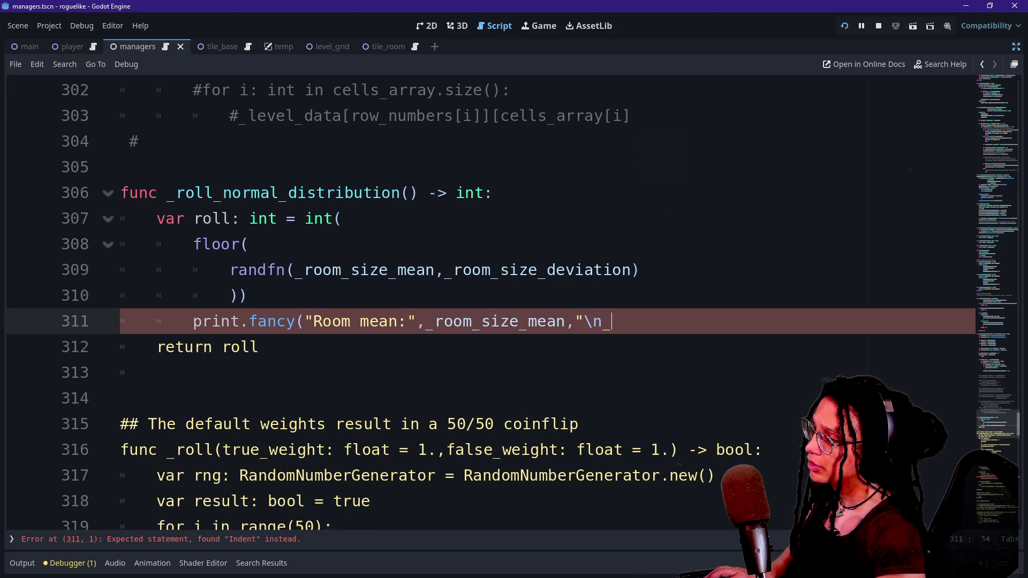
pyautogui.write('oom')
pyautogui.press('BackSpace')
pyautogui.press('BackSpace')
pyautogui.press('BackSpace')
pyautogui.write('oom deviation')
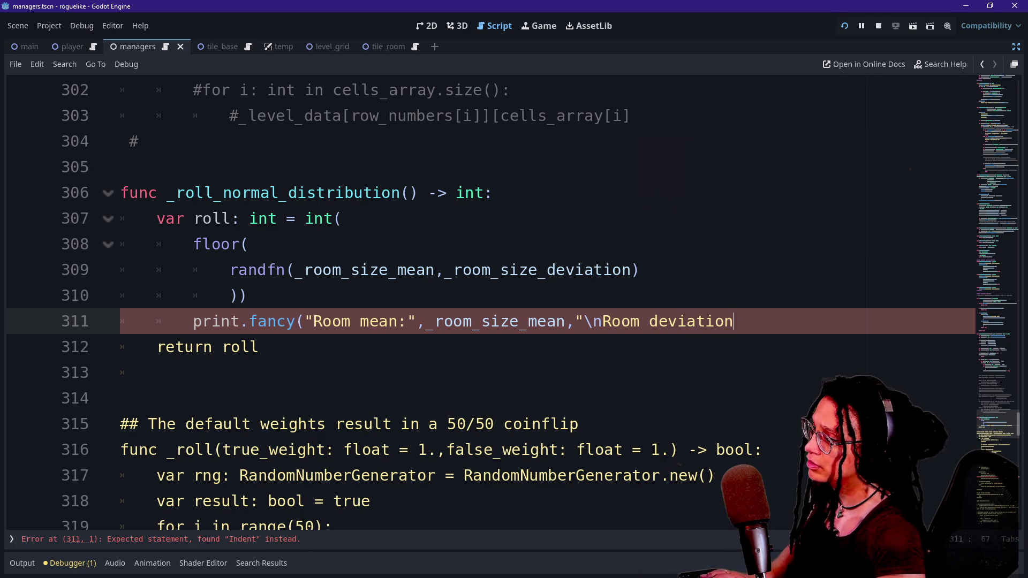
pyautogui.write('", _')
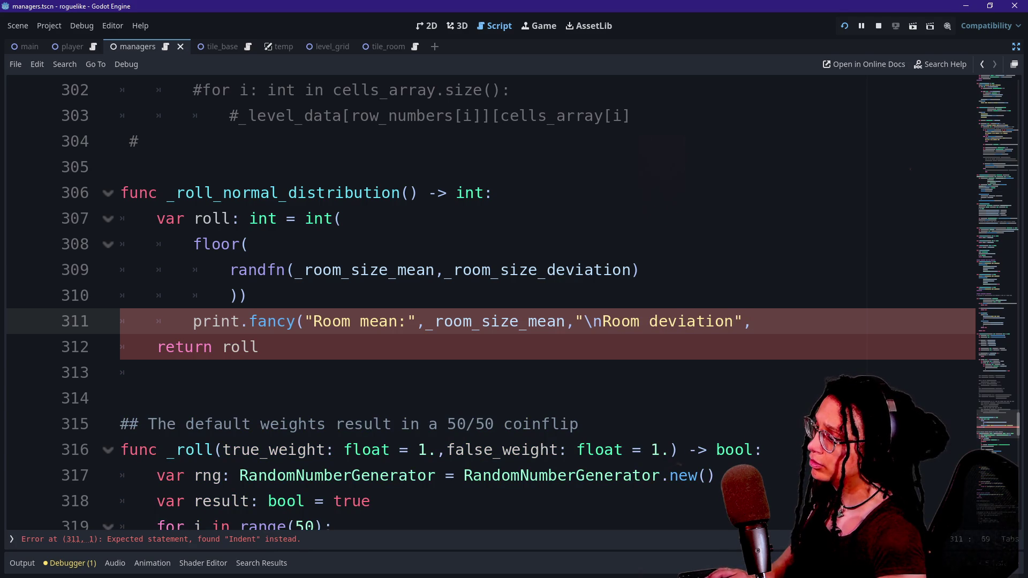
pyautogui.write('room_size_')
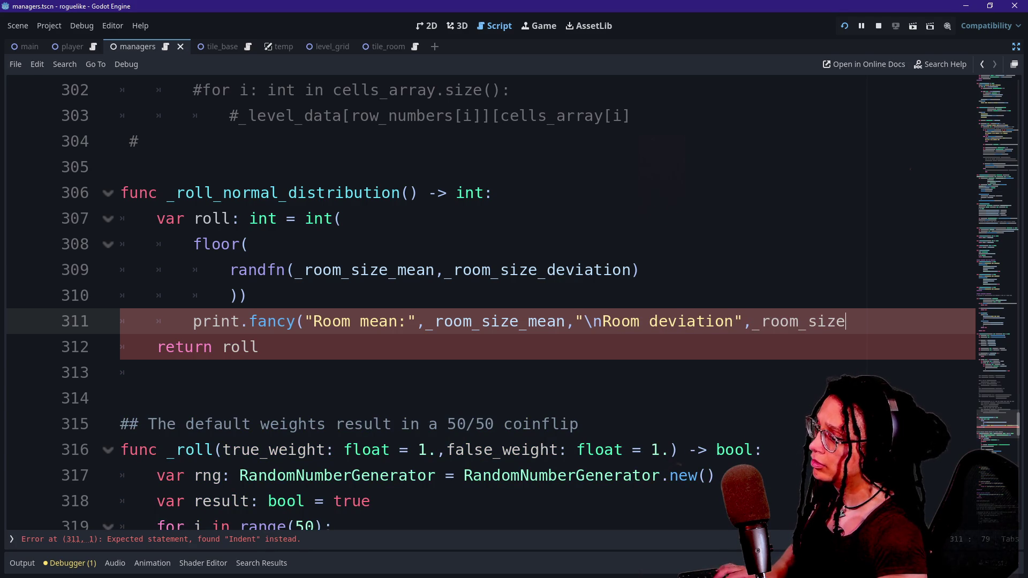
pyautogui.write('deviation)')
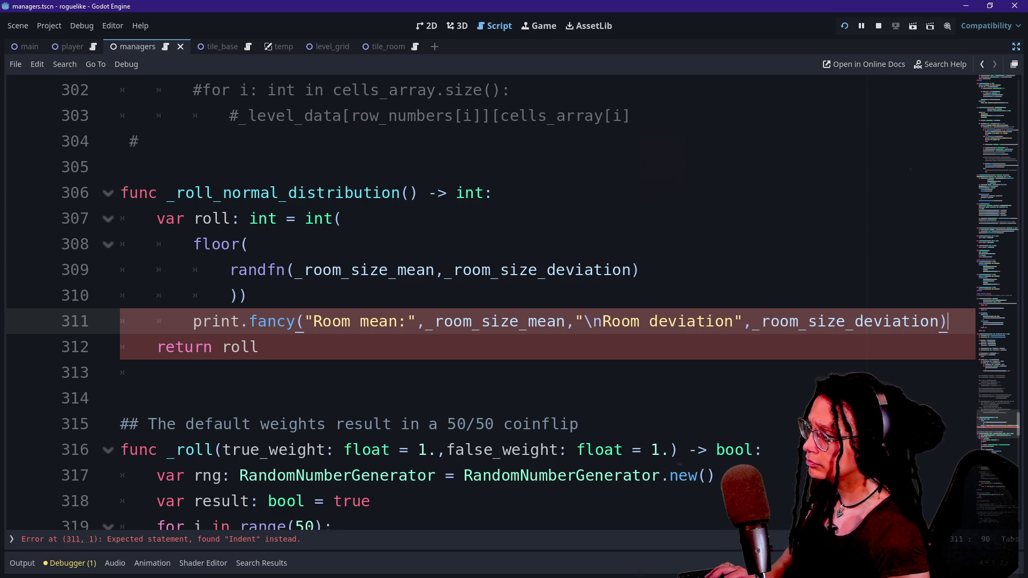
pyautogui.hotkey('shift', 'Tab')
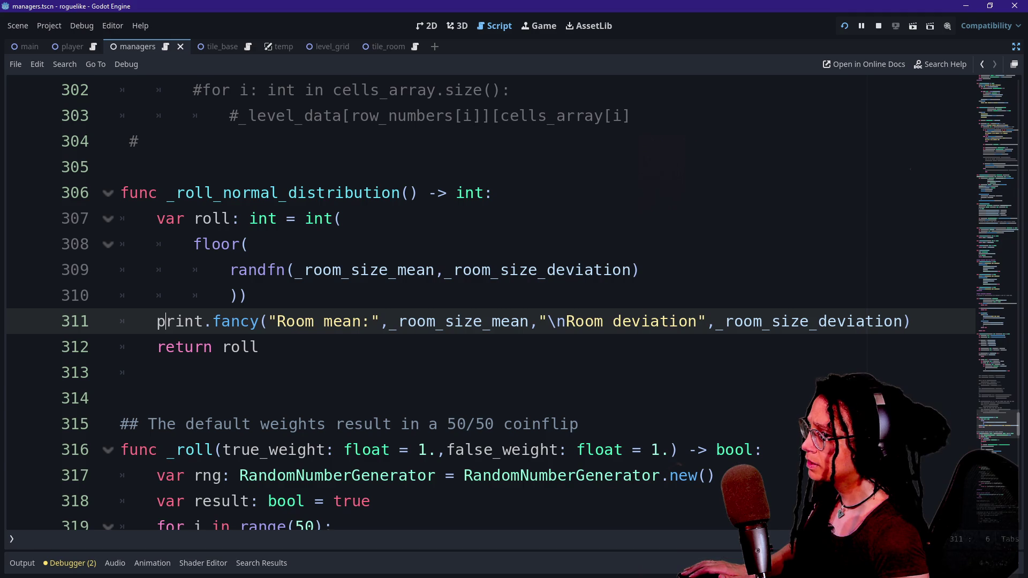
# Step: Run the game and check the Output log, filtered by 'de', for room mean and deviation 0.0
pyautogui.click(843, 28)
pyautogui.click(22, 563)
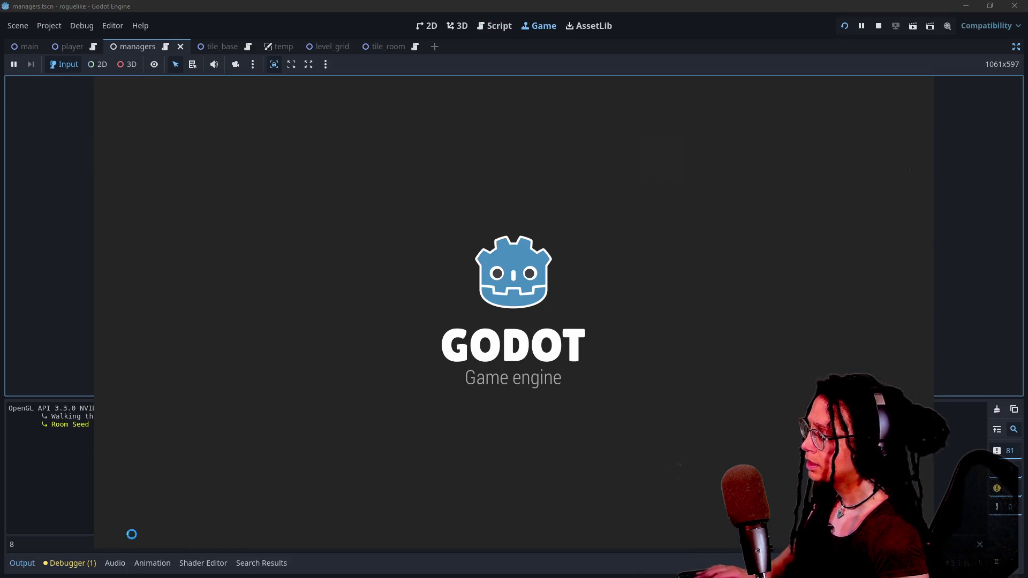
pyautogui.press('BackSpace')
pyautogui.write('dev')
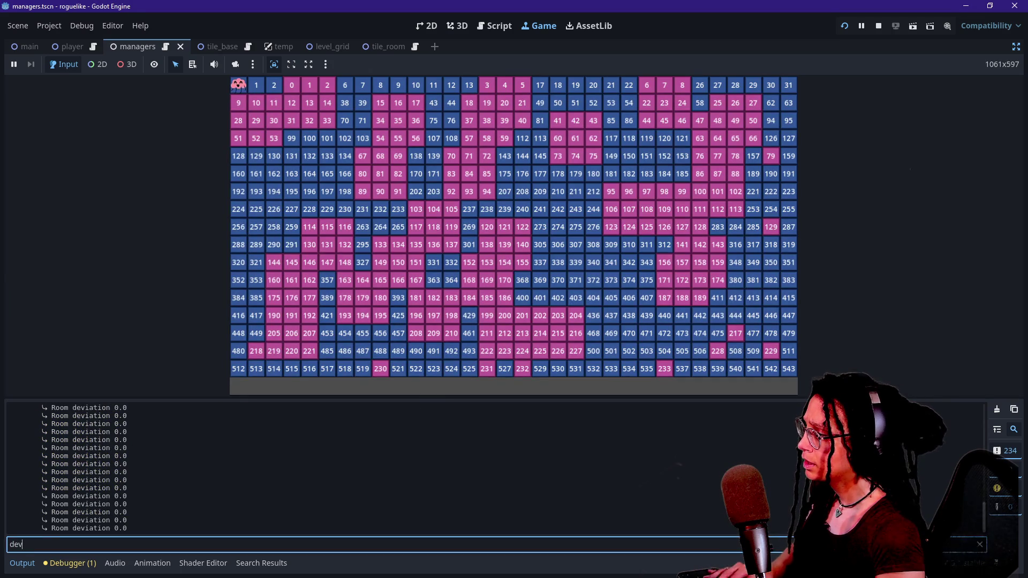
pyautogui.press('BackSpace')
pyautogui.press('BackSpace')
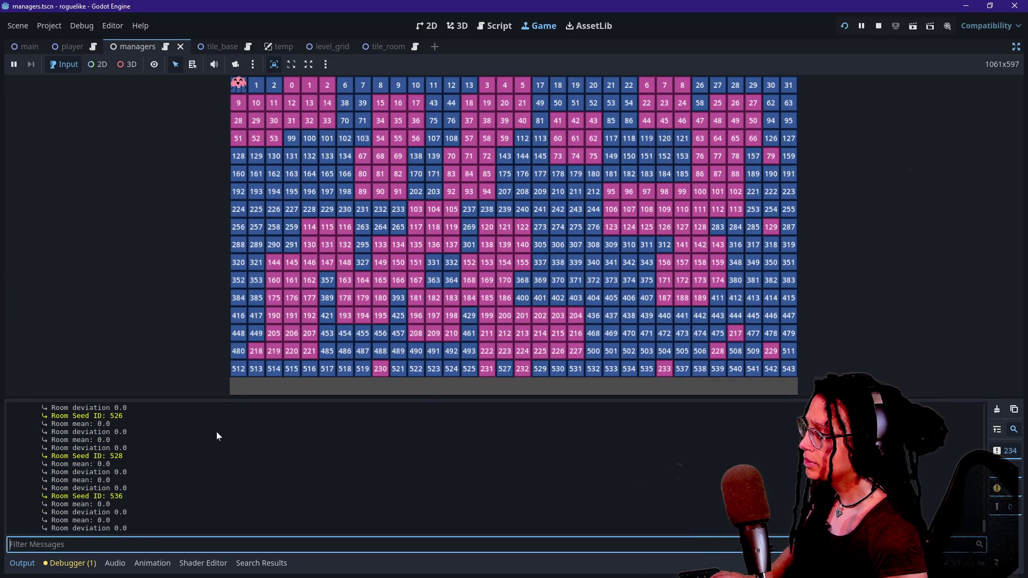
pyautogui.scroll(10, 141, 464)
pyautogui.scroll(20, 142, 468)
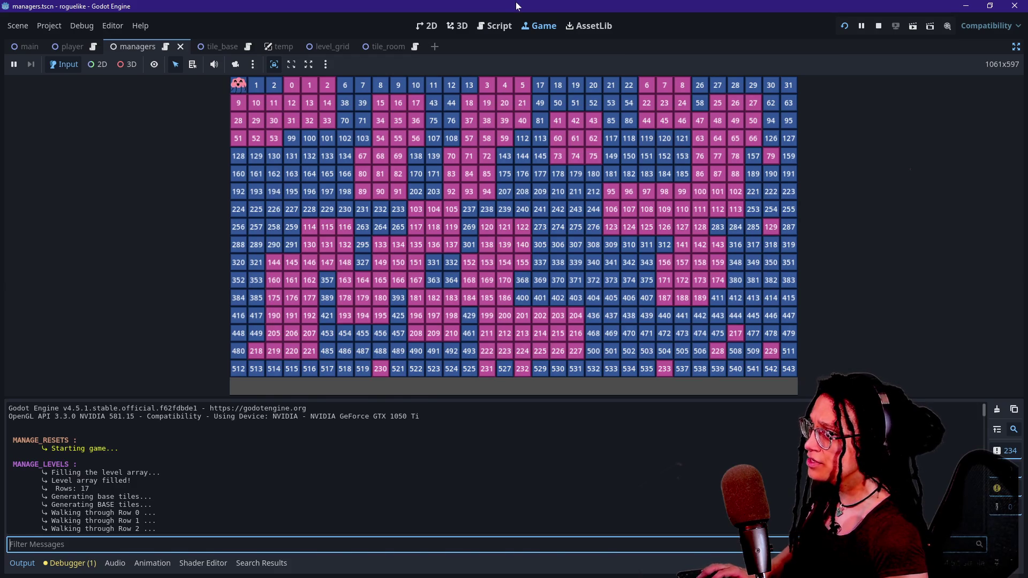
pyautogui.hotkey('alt', 'Tab')
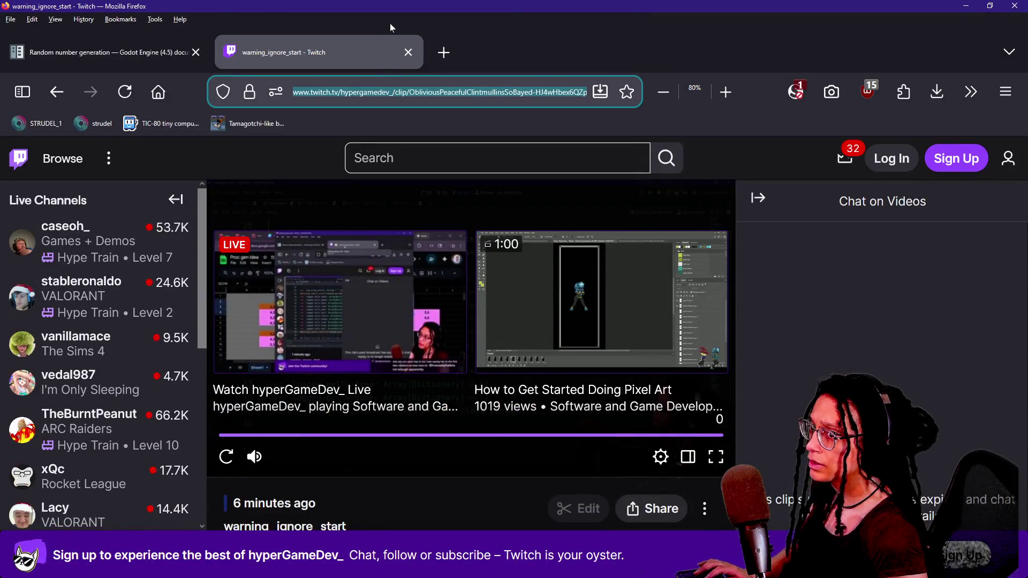
# Step: Run the rand_weighted test with weights 1,0, getting Trues: 50, Falses: 0
pyautogui.hotkey('alt', 'Tab')
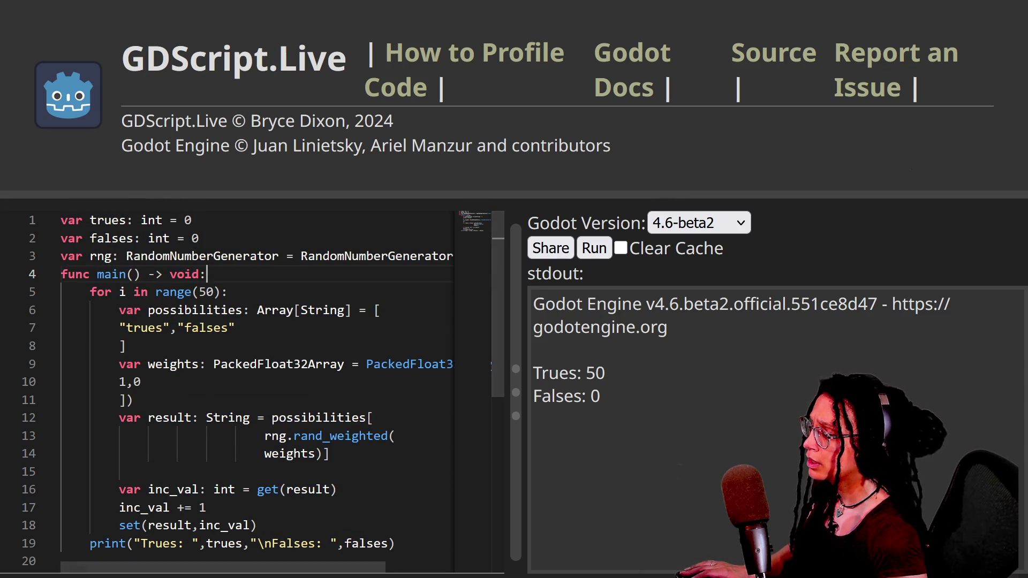
pyautogui.click(600, 252)
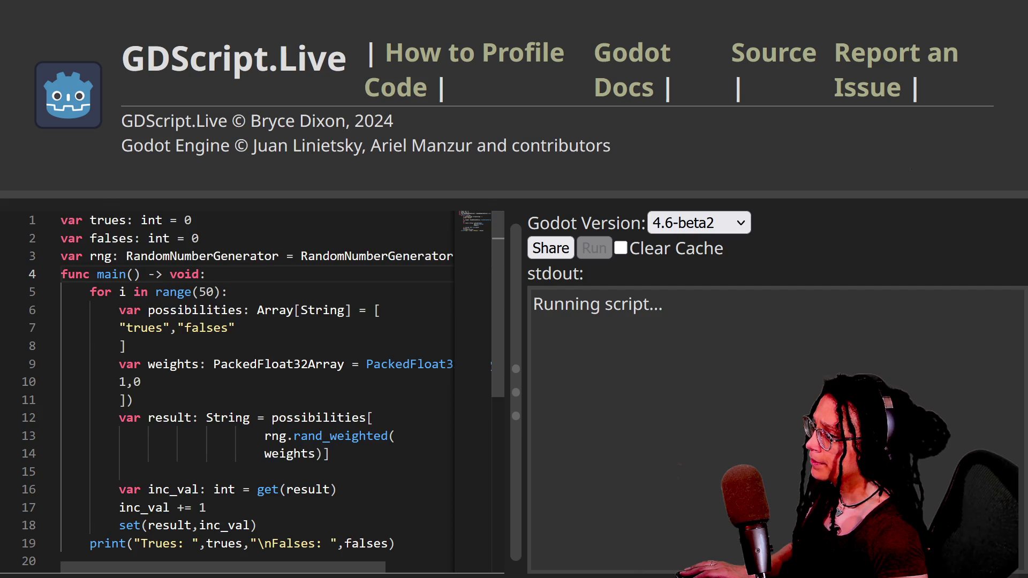
pyautogui.scroll(-1, 257, 386)
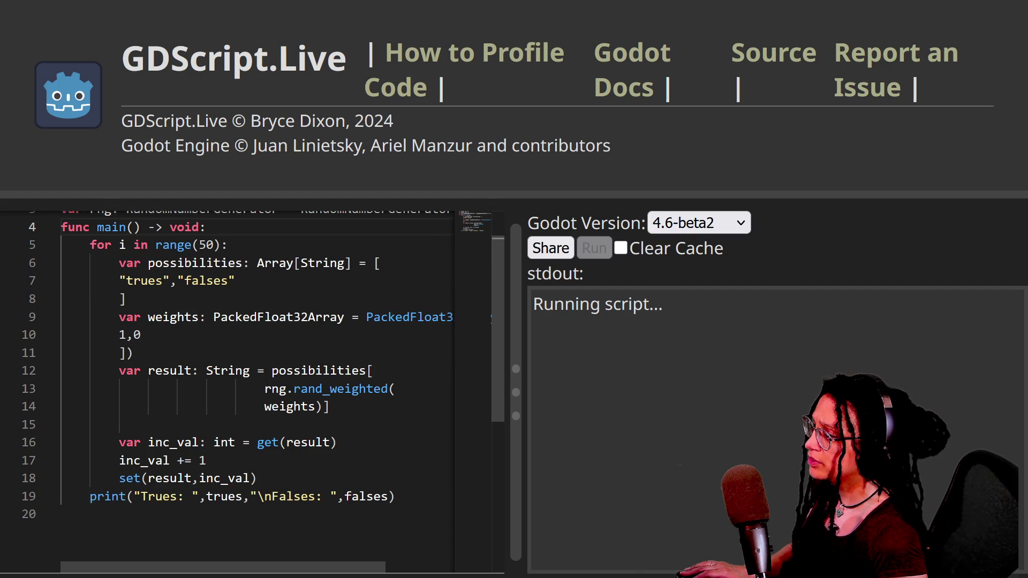
pyautogui.click(125, 335)
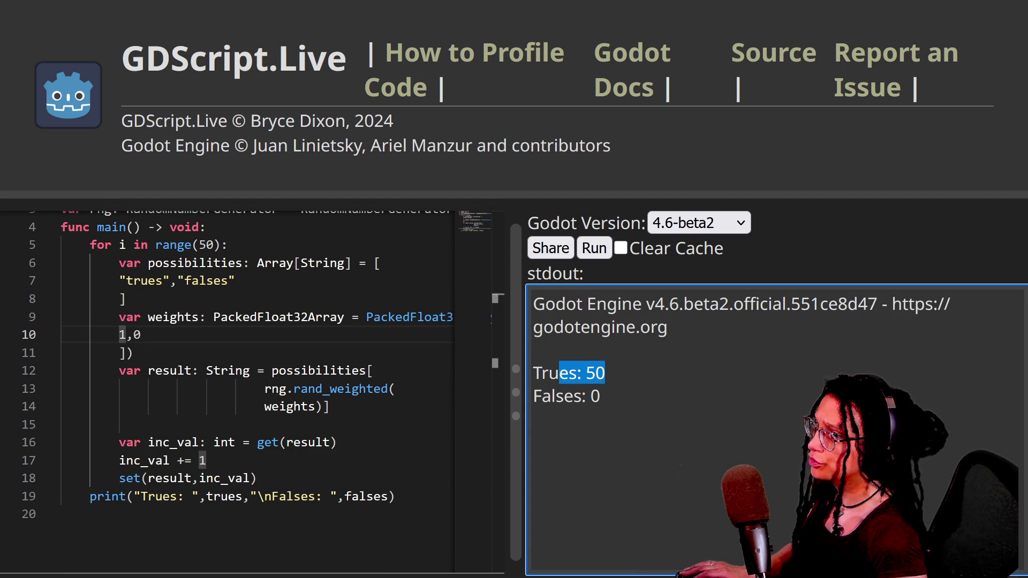
pyautogui.moveTo(583, 396); pyautogui.dragTo(601, 396)
# Step: Change the line 10 weights to 0,0 and rerun, getting Trues: 0, Falses: 50
pyautogui.click(119, 335)
pyautogui.press('BackSpace')
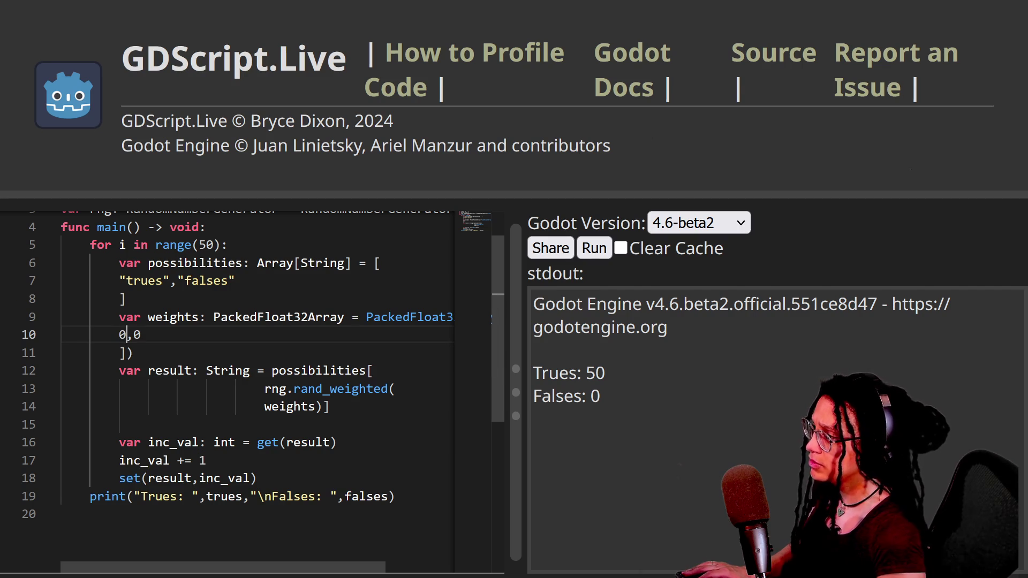
pyautogui.click(593, 249)
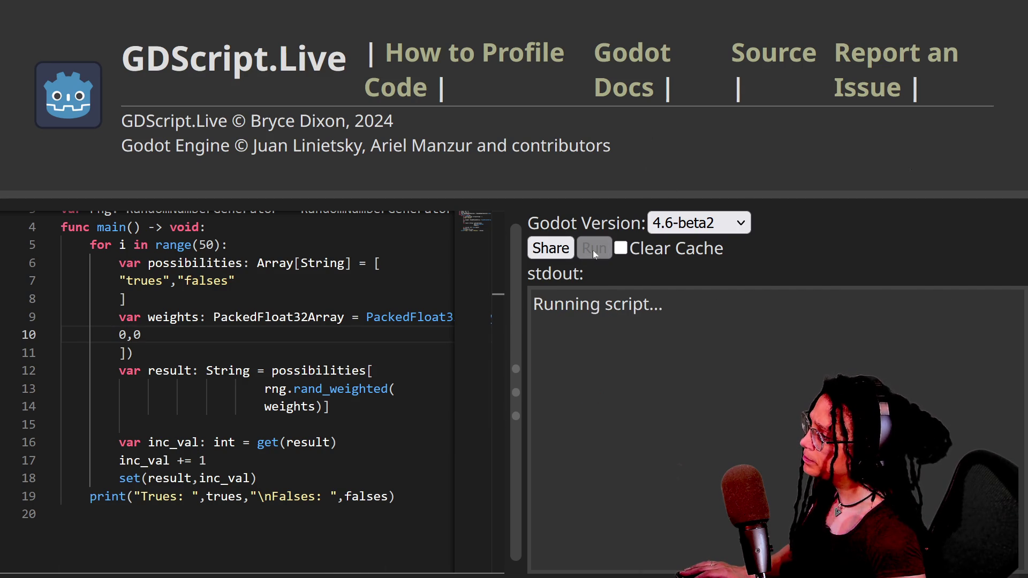
pyautogui.click(134, 353)
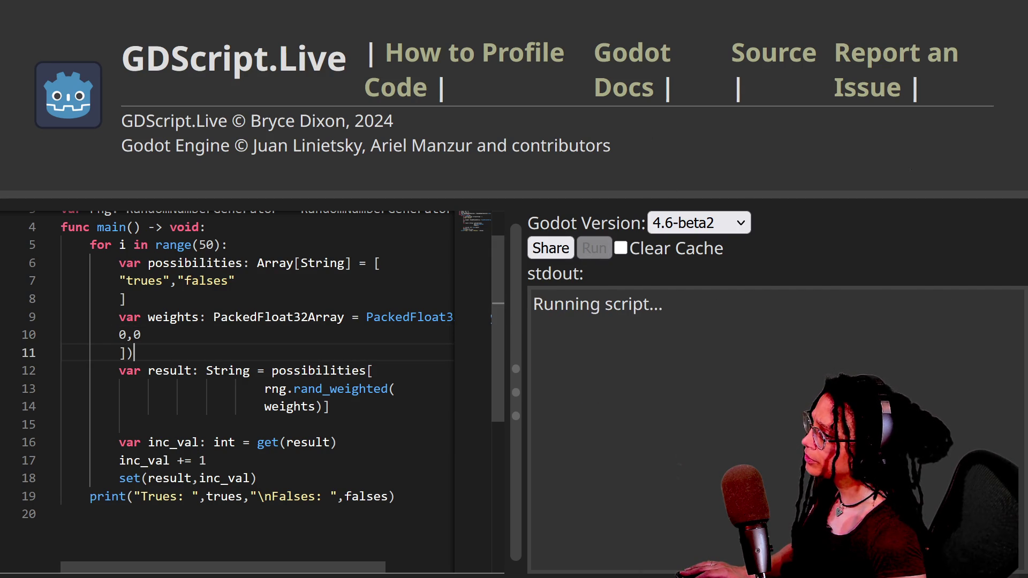
pyautogui.click(610, 396)
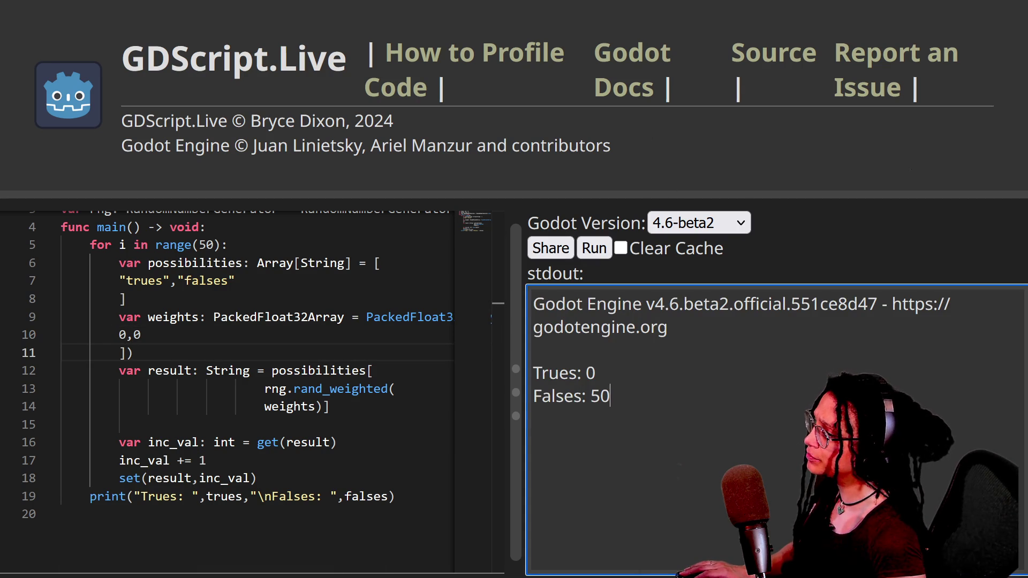
pyautogui.click(610, 396)
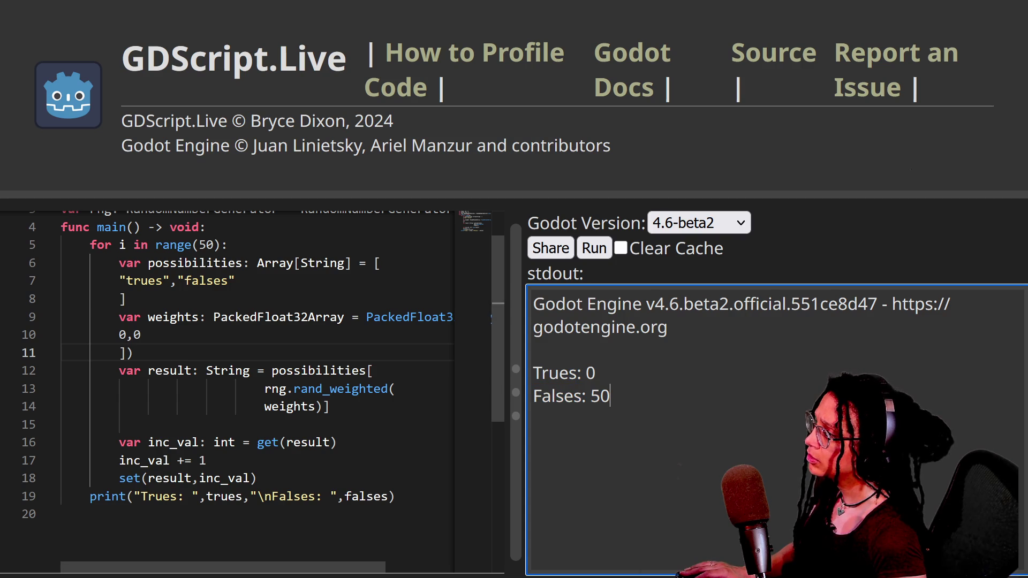
pyautogui.doubleClick(122, 335)
# Step: Rerun the coin flip with weights 1,1 (29 trues, 21 falses), then 0,1 (50 falses)
pyautogui.write('1,1')
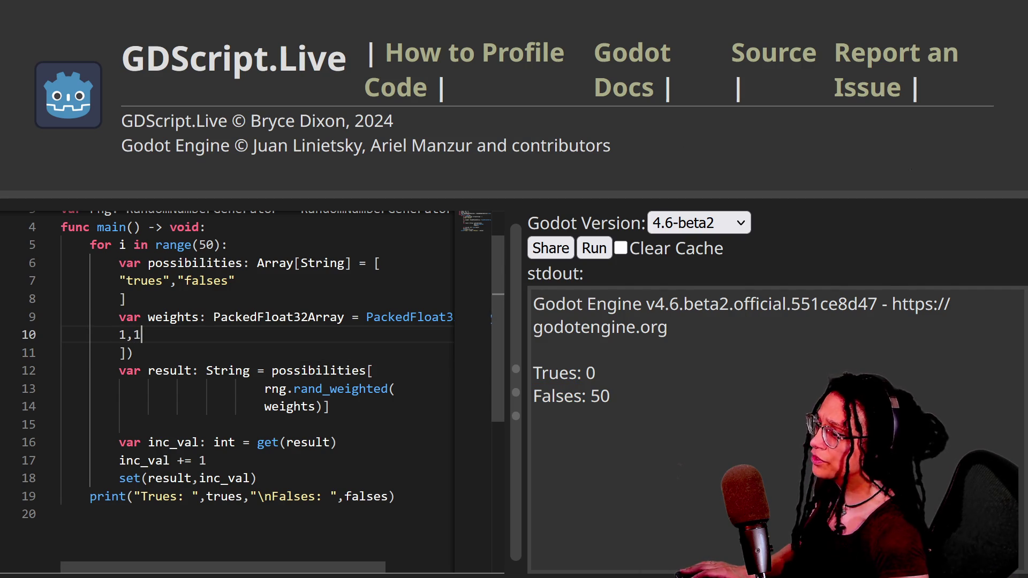
pyautogui.click(594, 247)
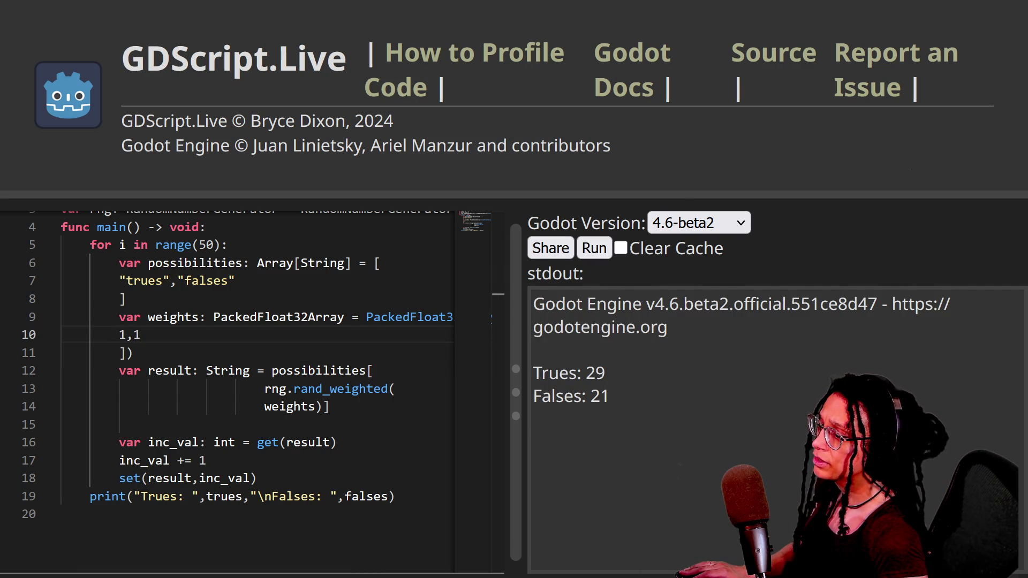
pyautogui.click(125, 335)
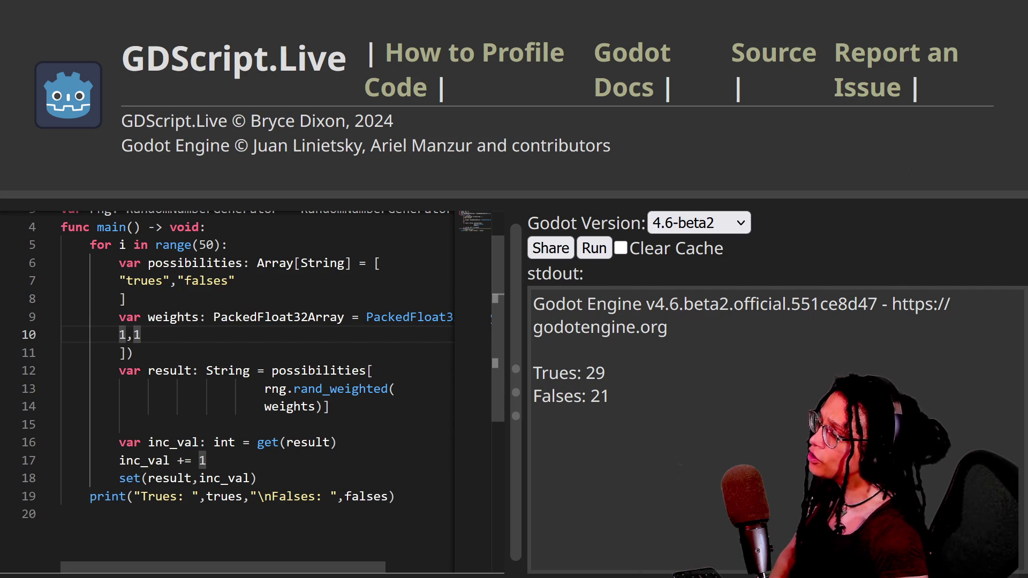
pyautogui.press('BackSpace')
pyautogui.write('0')
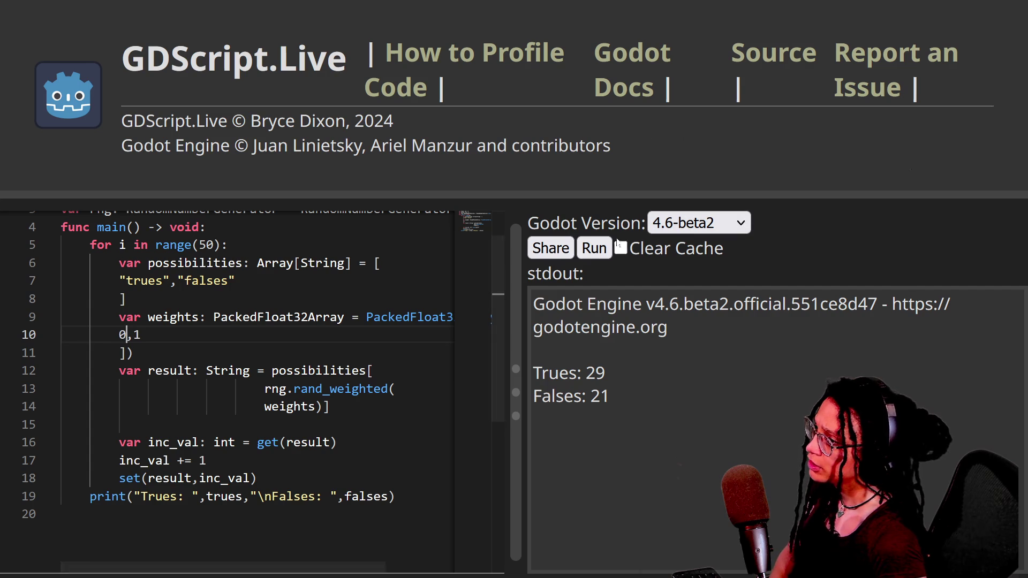
pyautogui.click(594, 248)
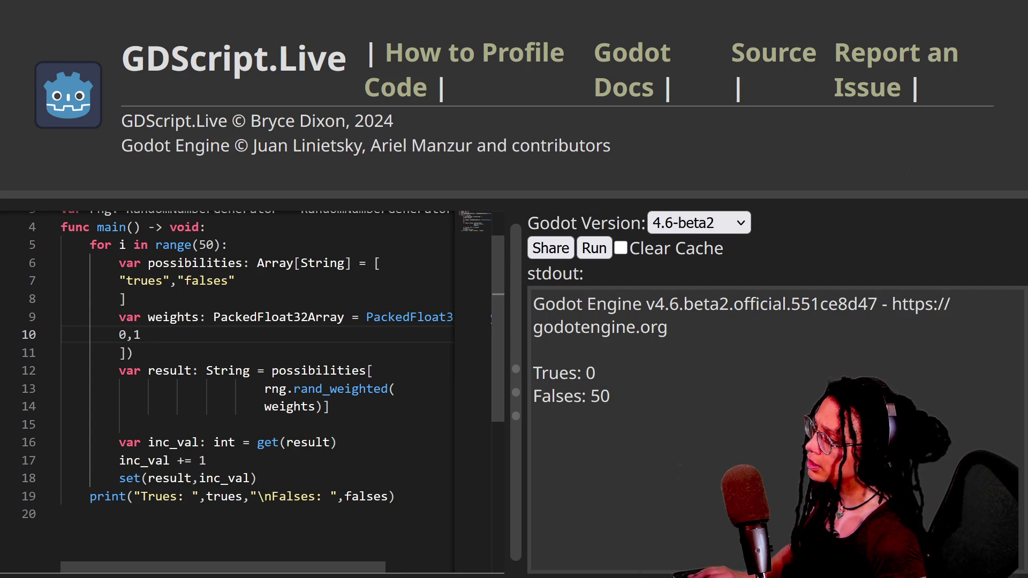
pyautogui.hotkey('shift', 'Left')
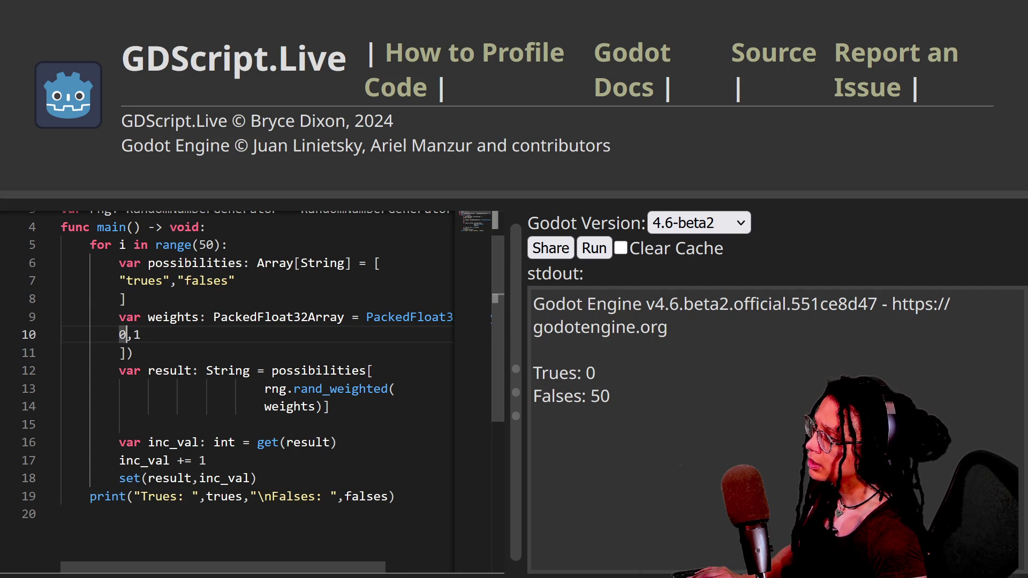
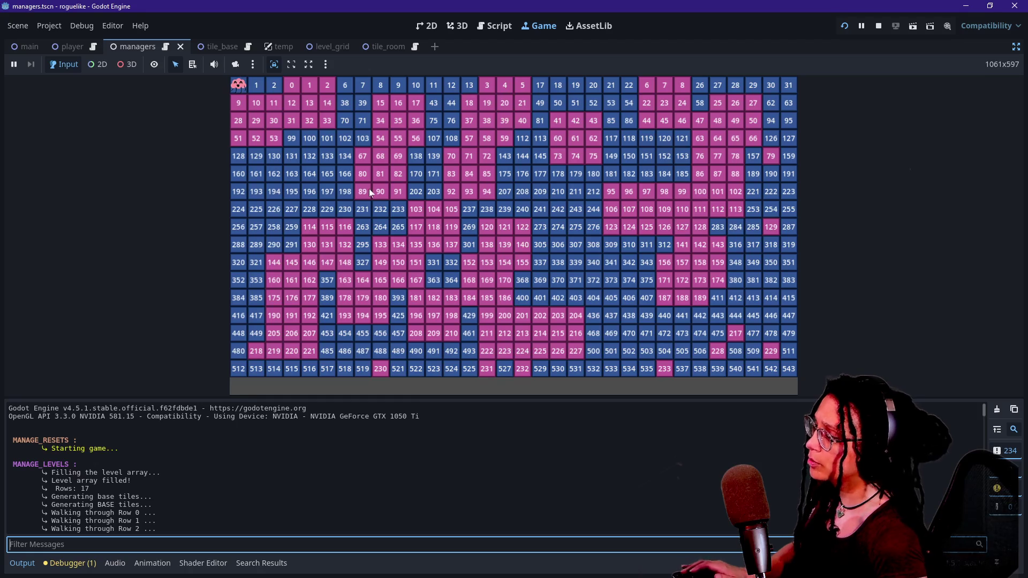
# Step: Return to the managers script and inspect _roll_normal_distribution's floored randfn roll of room size mean and deviation
pyautogui.click(512, 22)
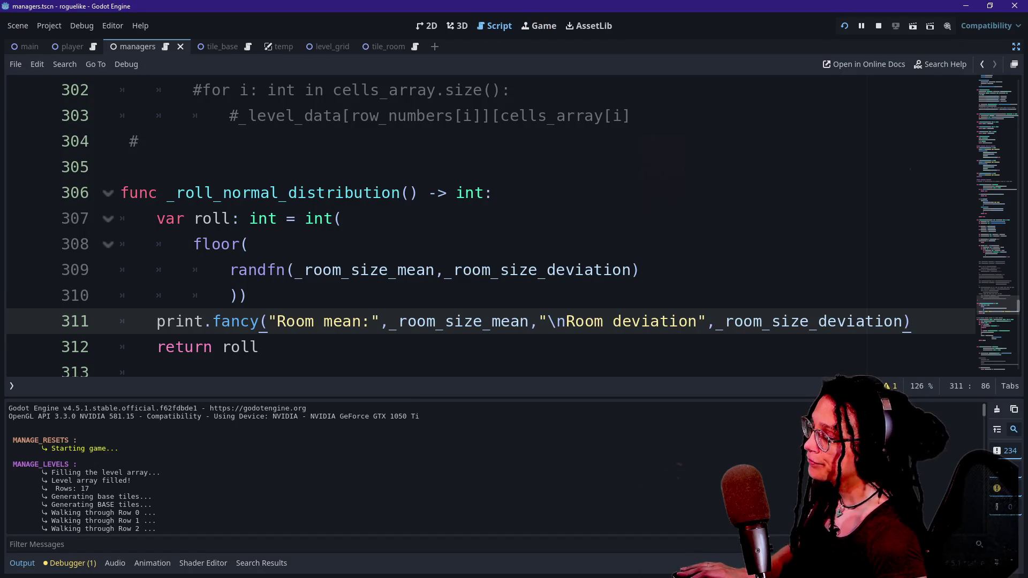
pyautogui.click(260, 347)
pyautogui.press('Down')
pyautogui.press('Down')
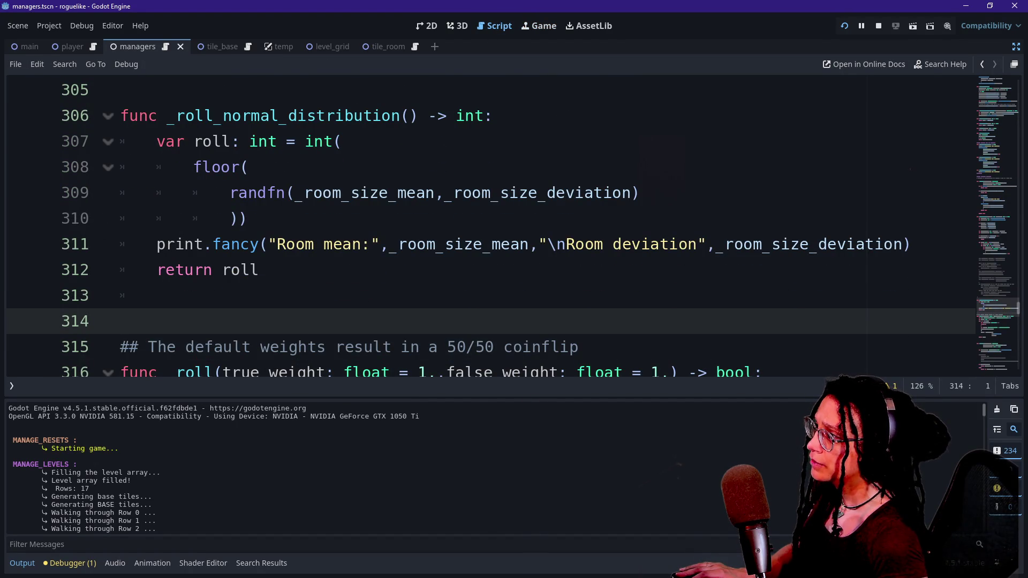
pyautogui.scroll(1, 513, 225)
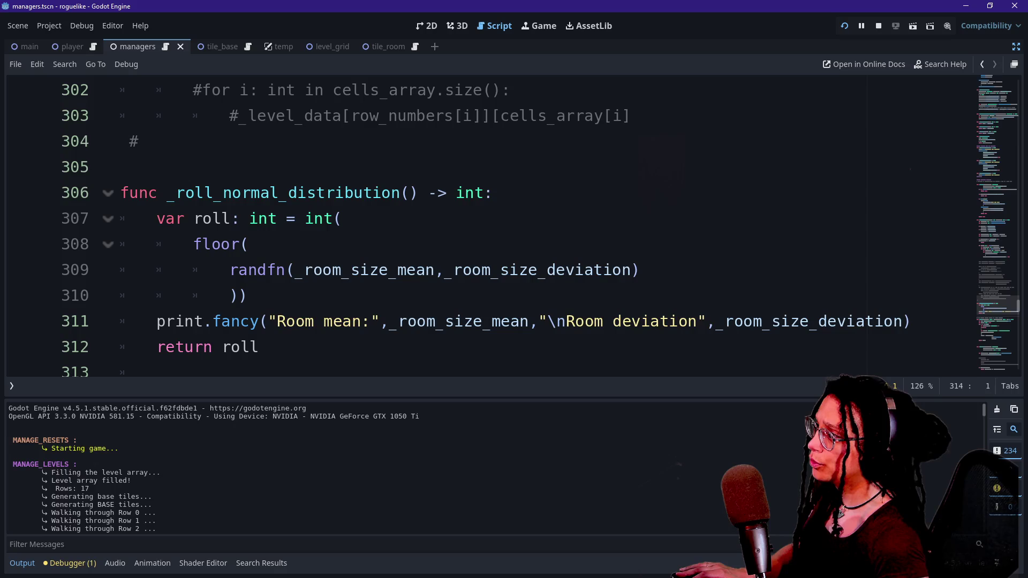
pyautogui.click(247, 269)
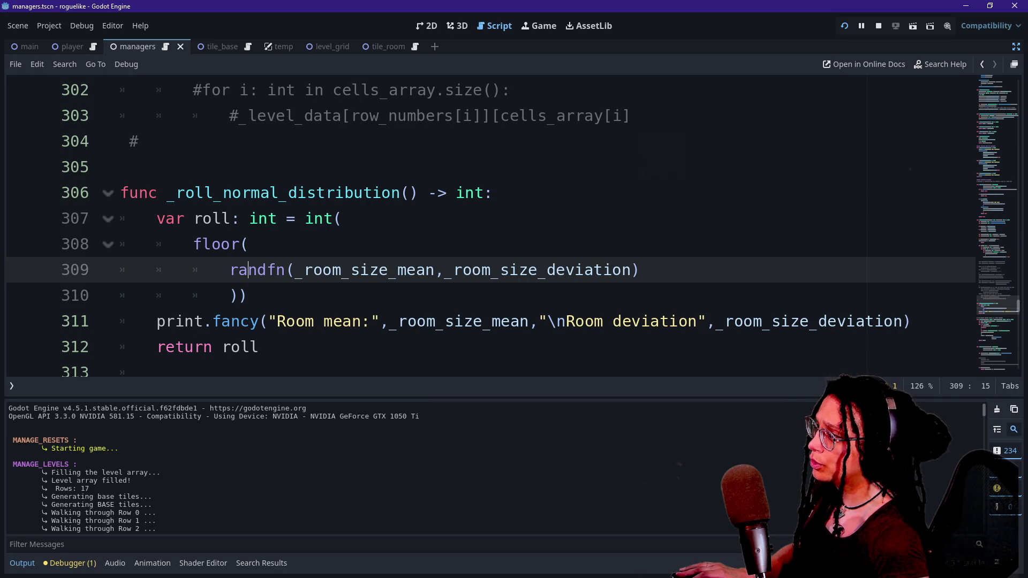
pyautogui.click(286, 192)
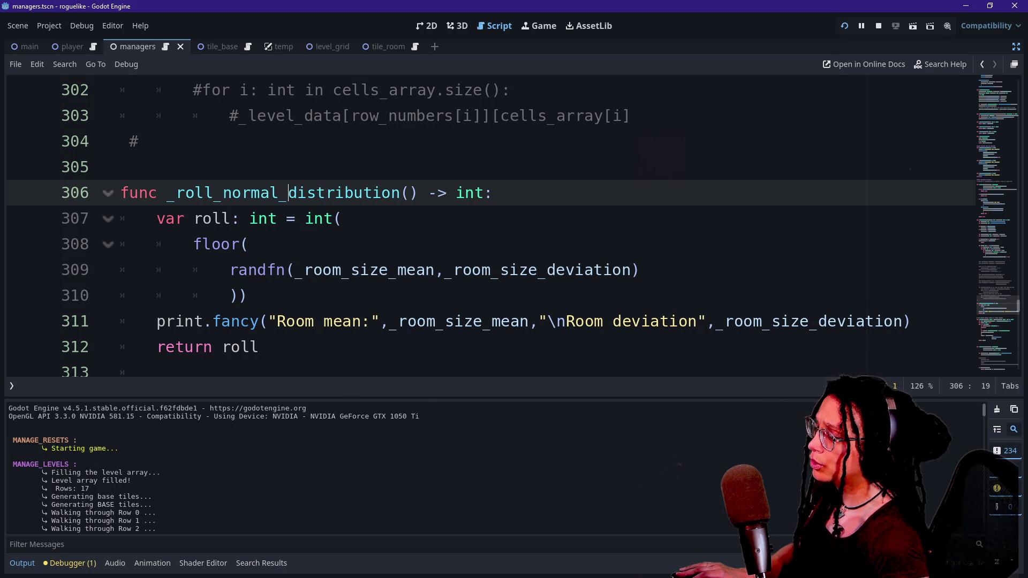
pyautogui.scroll(-1, 287, 193)
pyautogui.click(247, 219)
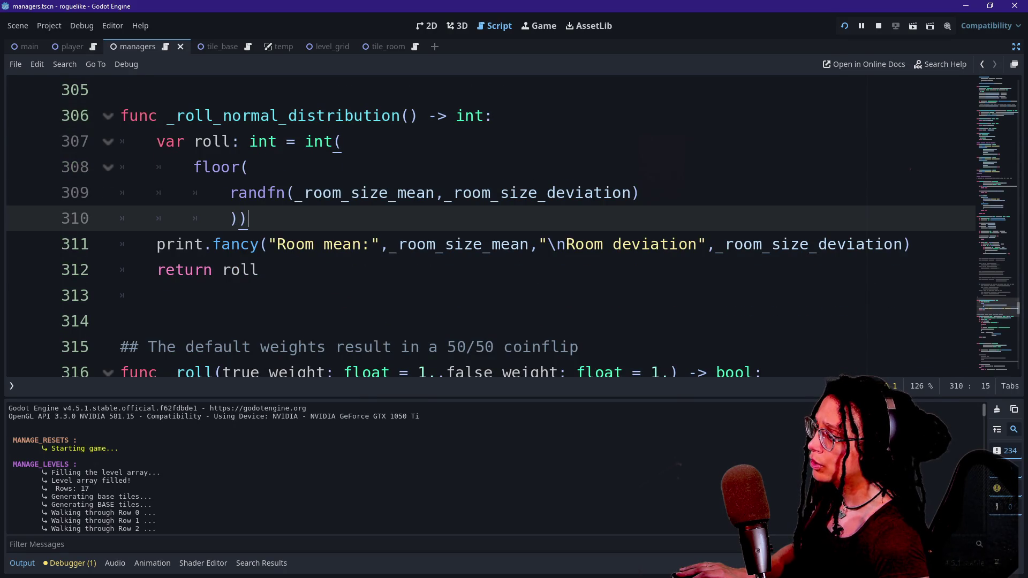
pyautogui.scroll(1, 248, 218)
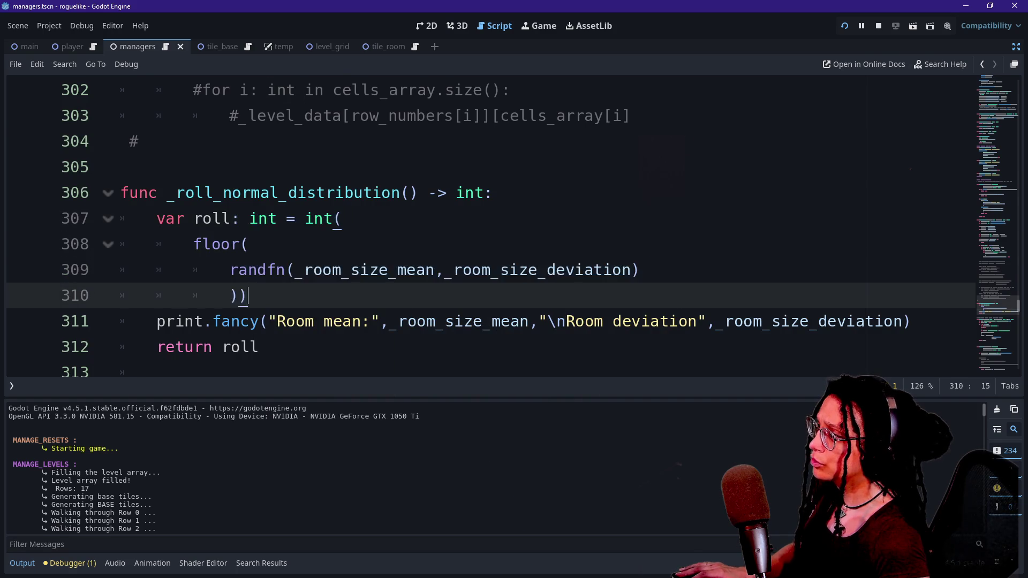
pyautogui.scroll(3, 248, 218)
pyautogui.scroll(10, 359, 225)
# Step: Search the script for 'roll_normal_dis' and select its call on line 255 in _find_offsets
pyautogui.click(360, 270)
pyautogui.hotkey('ctrl', 'f')
pyautogui.write('roll_normal')
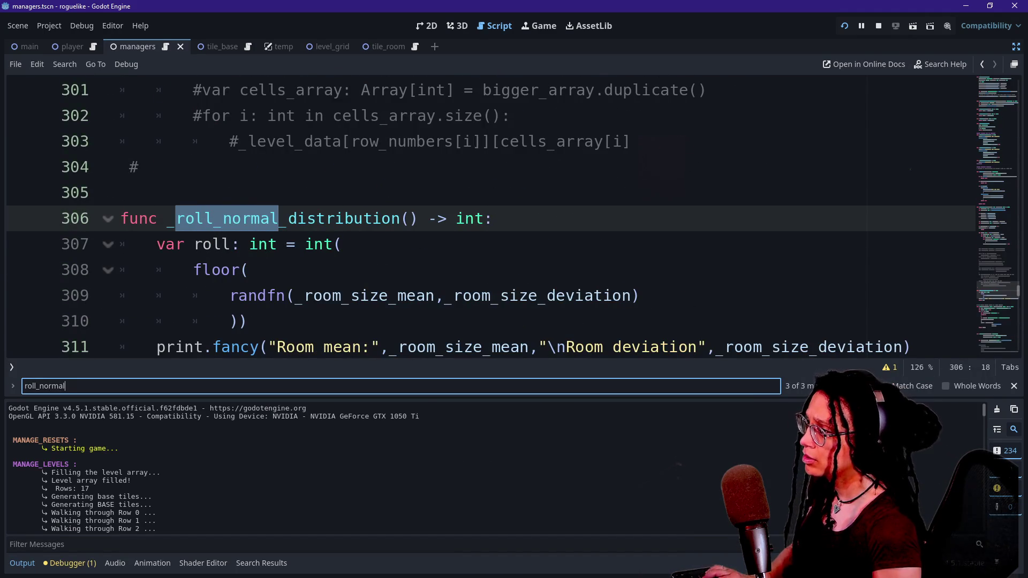
pyautogui.write('_dis')
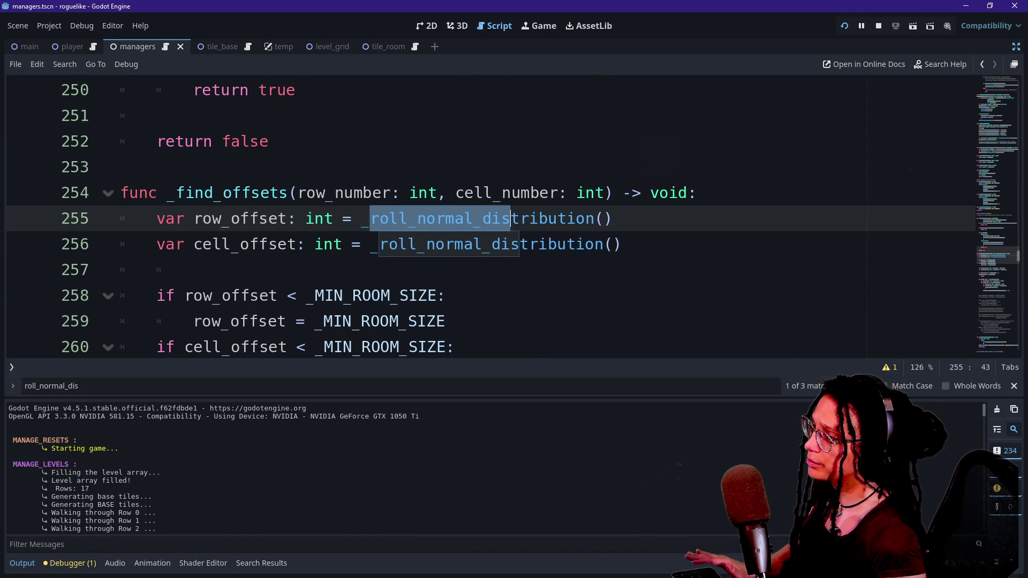
pyautogui.click(484, 193)
pyautogui.press('Down')
pyautogui.press('Down')
pyautogui.press('Down')
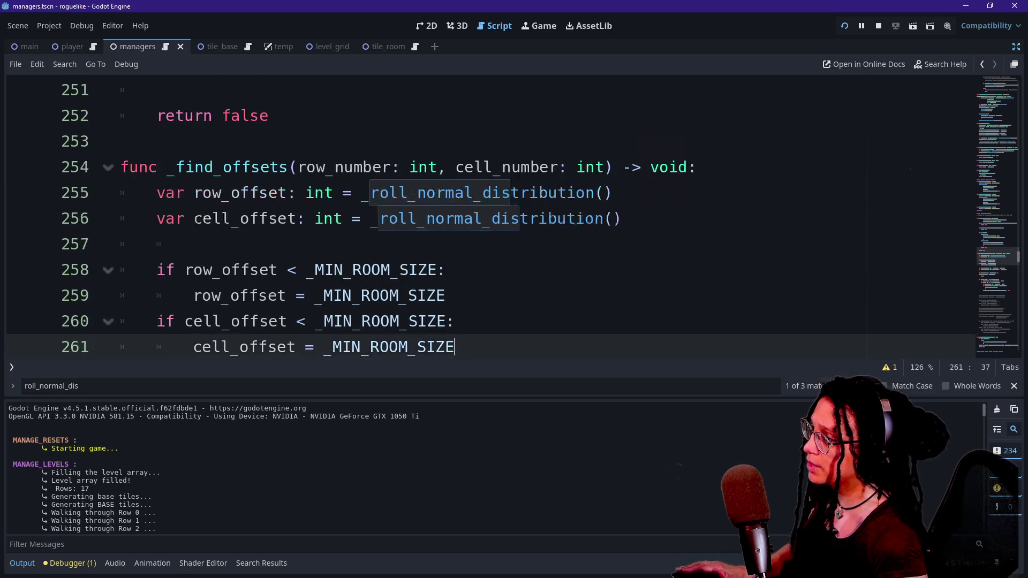
pyautogui.press('Up')
pyautogui.press('Up')
pyautogui.press('Up')
pyautogui.press('Down')
pyautogui.press('Down')
pyautogui.press('Up')
pyautogui.press('Up')
pyautogui.press('Up')
pyautogui.press('End')
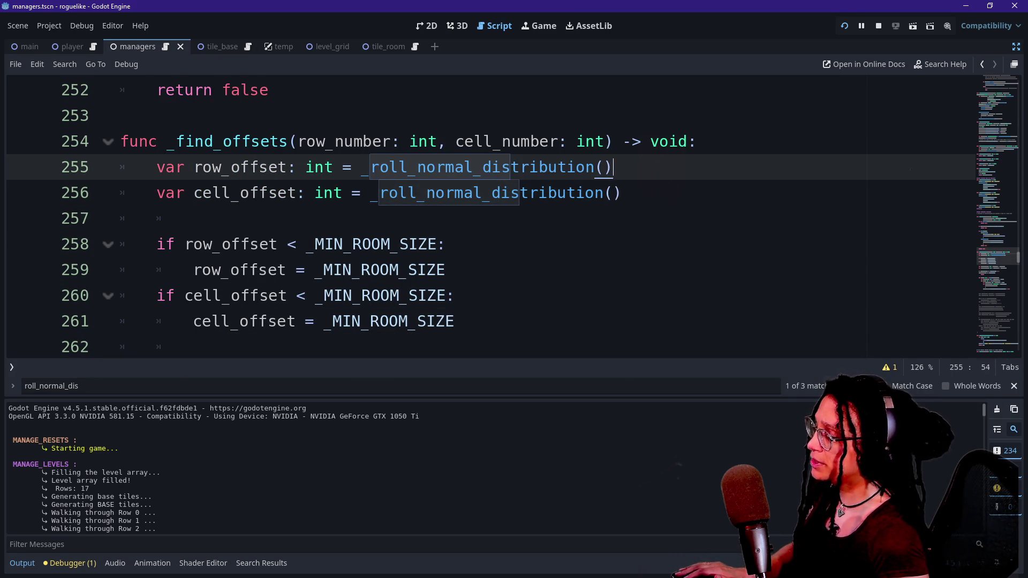
pyautogui.hotkey('ctrl', 'Left')
pyautogui.hotkey('ctrl', 'shift', 'Right')
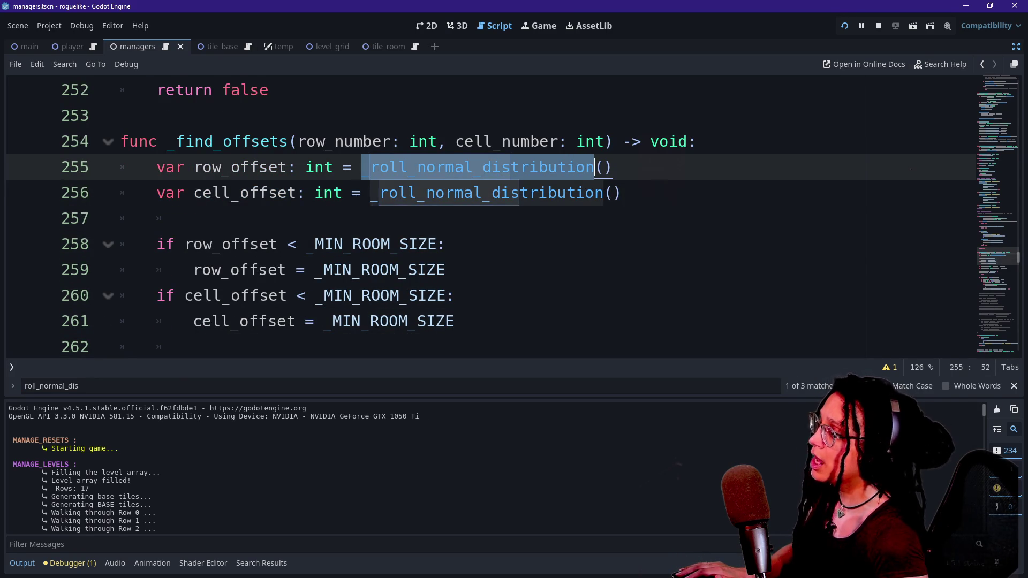
# Step: Inspect the max offset lines and the row_offset minimum-size check in _find_offsets
pyautogui.click(379, 167)
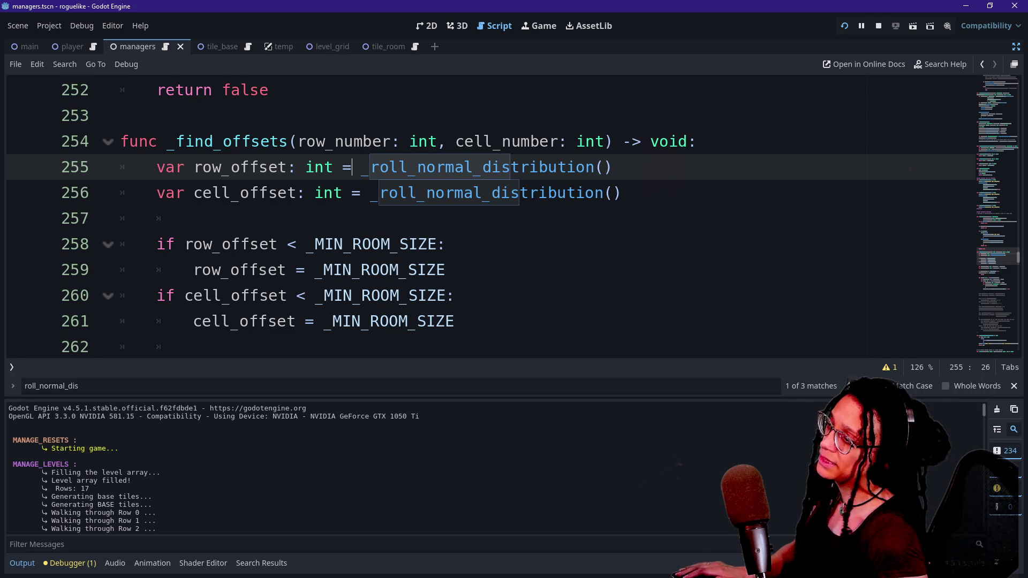
pyautogui.press('Down')
pyautogui.press('Down')
pyautogui.press('Down')
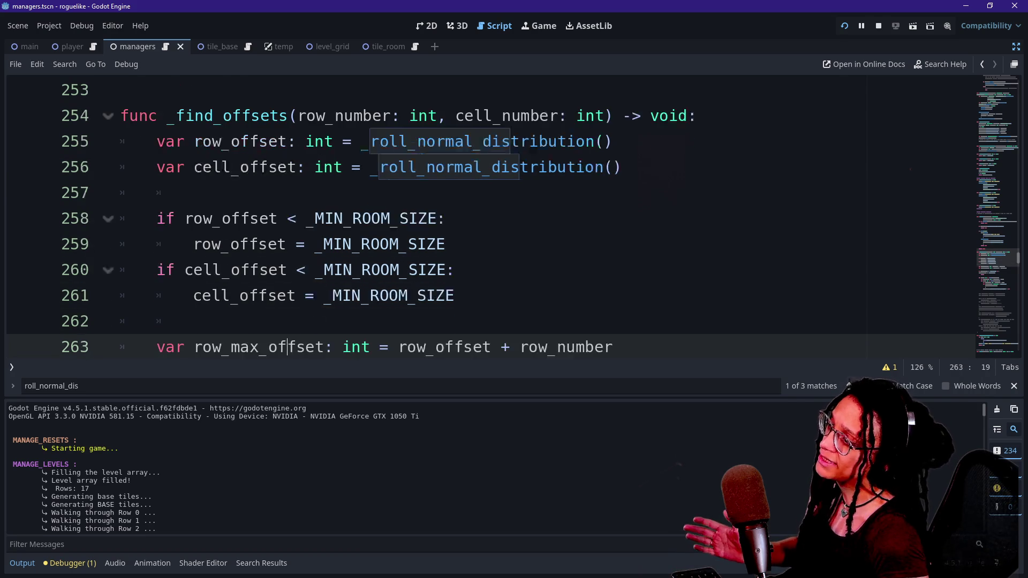
pyautogui.press('Down')
pyautogui.click(381, 218)
pyautogui.moveTo(156, 193); pyautogui.dragTo(445, 219)
pyautogui.click(426, 218)
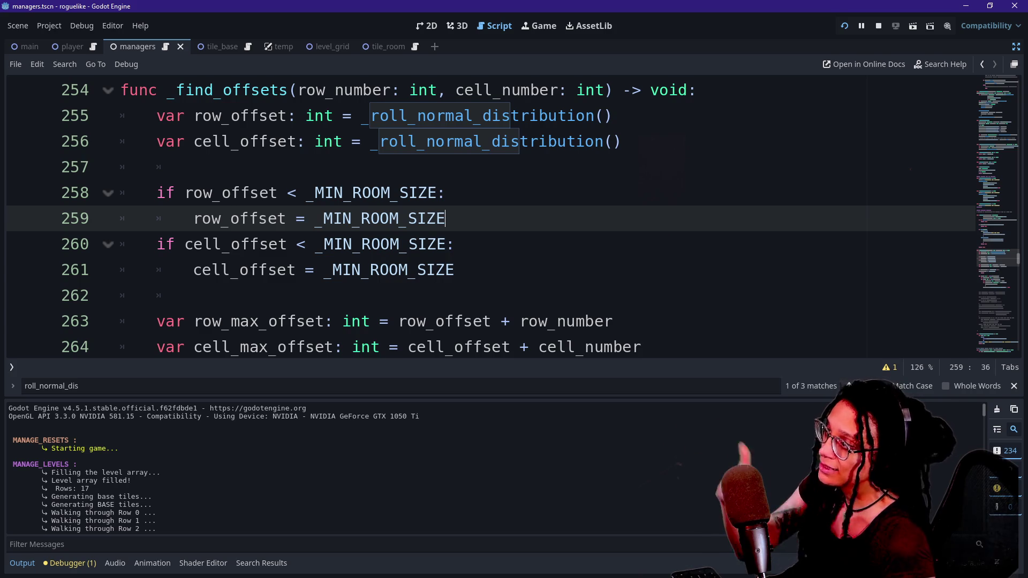
# Step: Go back up to the _MIN_ROOM_SIZE constant and the room size mean and deviation exports
pyautogui.scroll(10, 482, 214)
pyautogui.scroll(-4, 481, 214)
pyautogui.scroll(3, 482, 214)
pyautogui.click(214, 167)
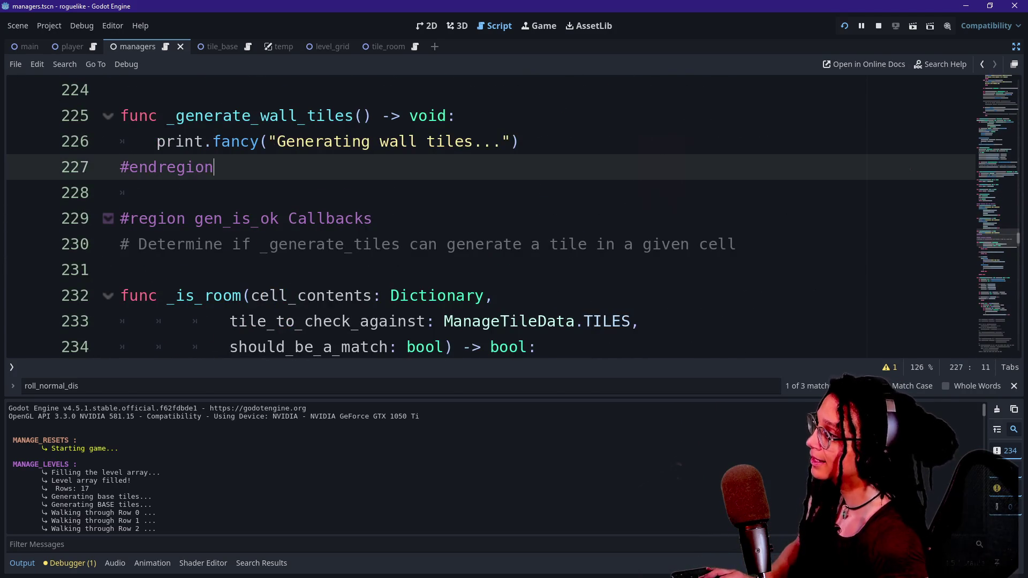
pyautogui.scroll(2, 482, 214)
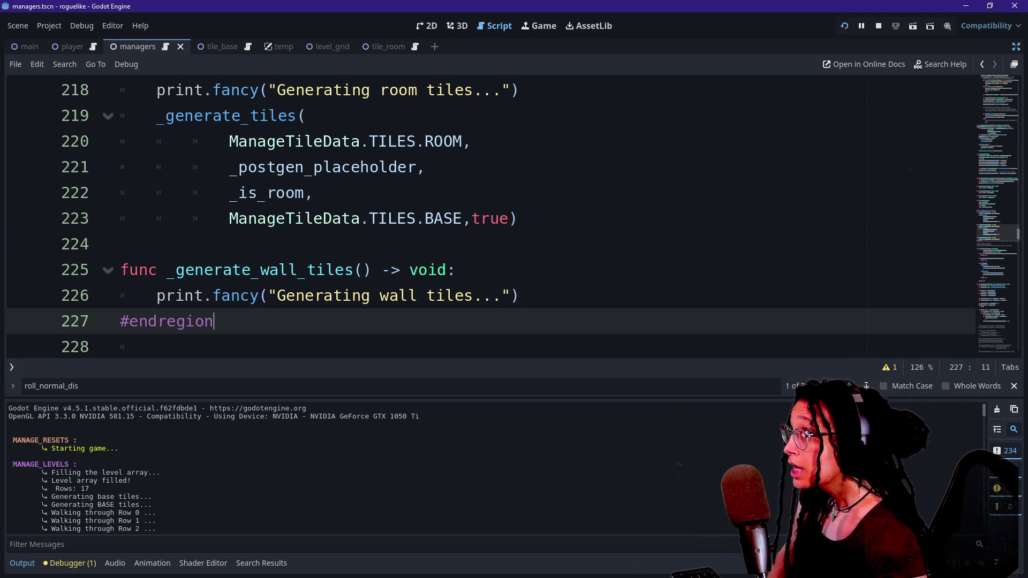
pyautogui.scroll(2, 482, 214)
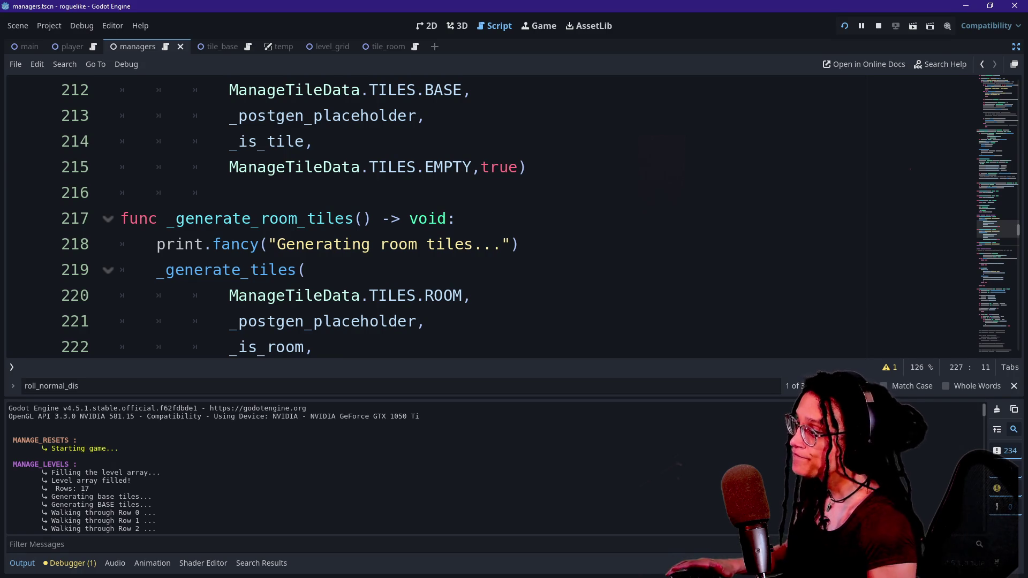
pyautogui.moveTo(983, 245); pyautogui.dragTo(979, 89)
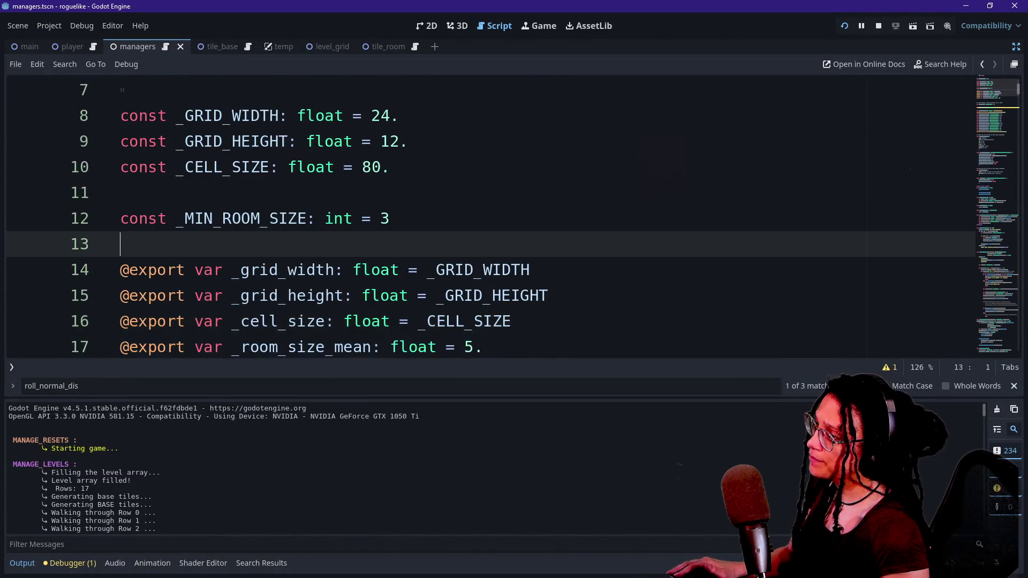
pyautogui.scroll(-1, 482, 214)
pyautogui.click(530, 296)
pyautogui.press('Return')
pyautogui.write('@')
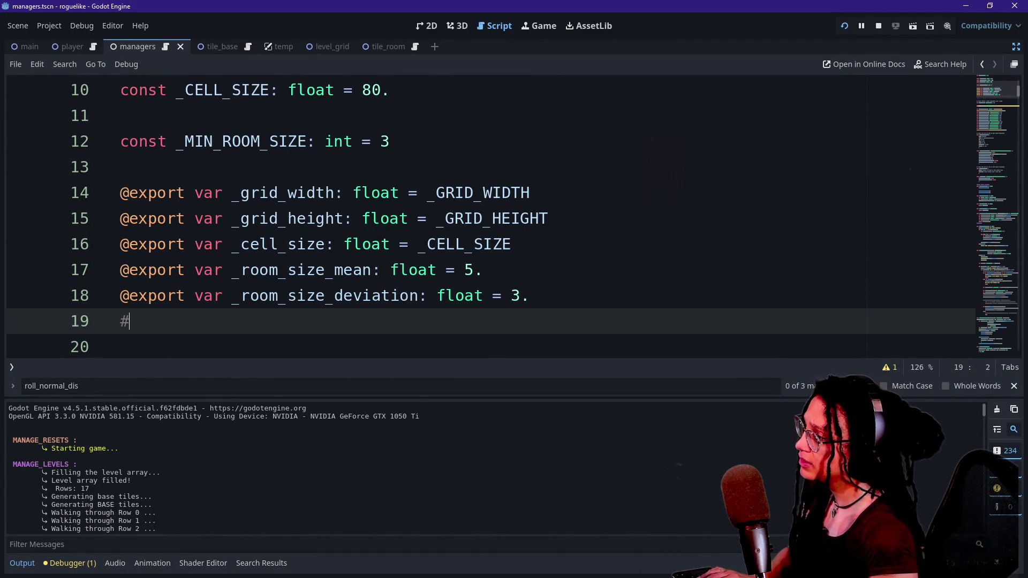
pyautogui.press('BackSpace')
pyautogui.click(514, 244)
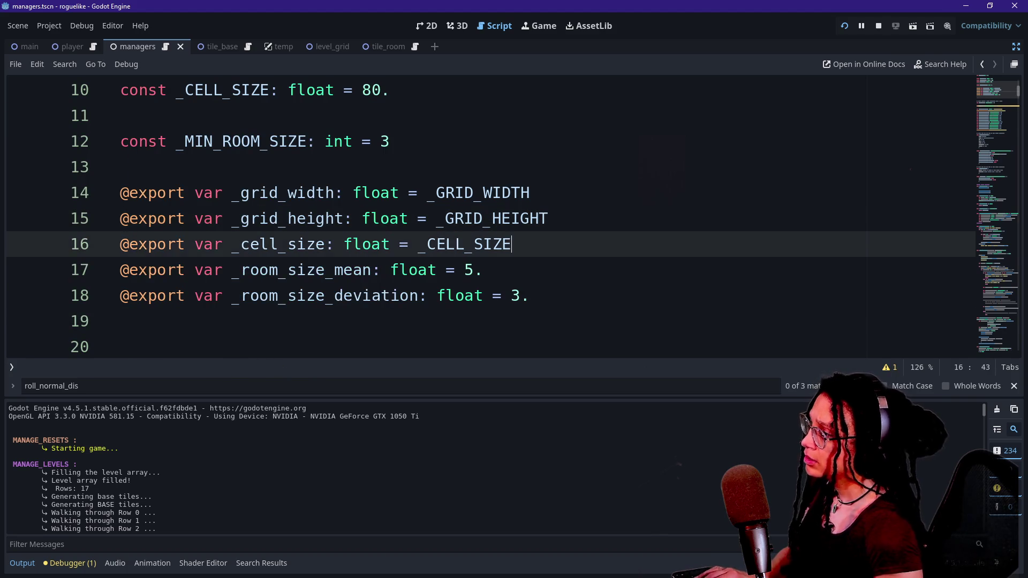
pyautogui.press('Return')
pyautogui.write('#')
pyautogui.write('@export var _spawn_rooms: b')
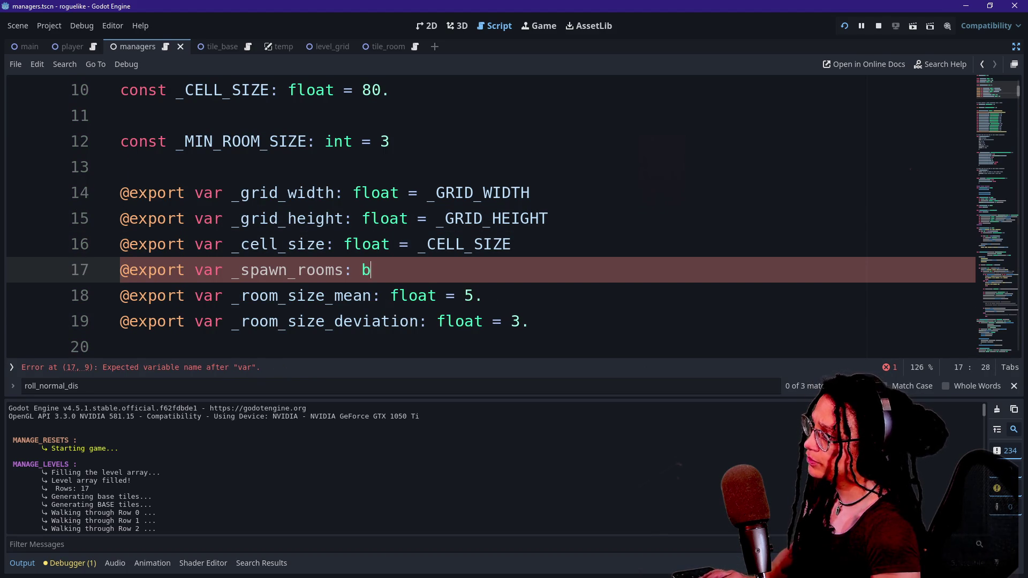
pyautogui.press('BackSpace')
pyautogui.write('true')
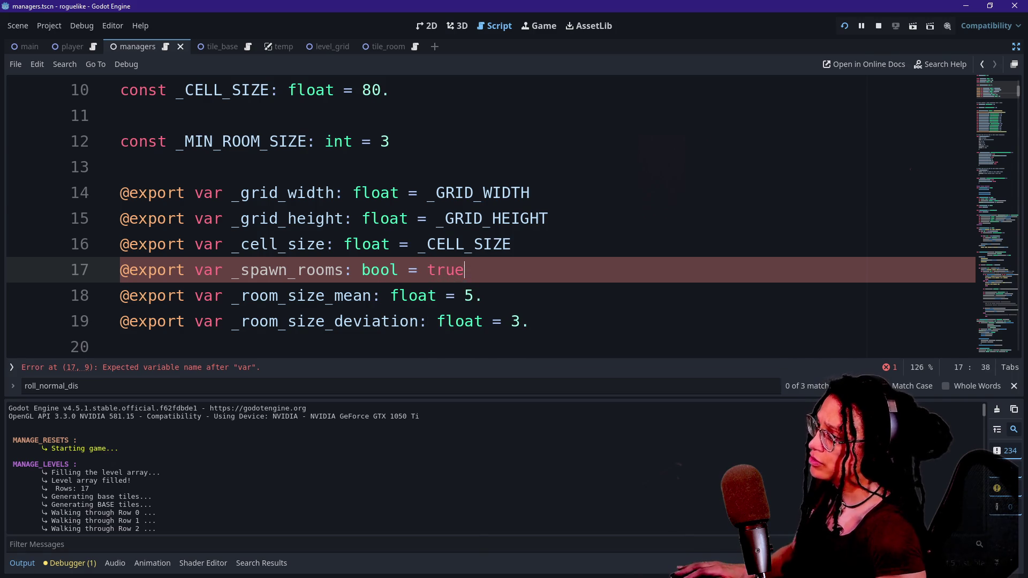
pyautogui.click(522, 193)
# Step: In ready_the_grid, wrap the _generate_room_tiles() call in 'if _spawn_rooms:'
pyautogui.scroll(-1, 983, 110)
pyautogui.press('Down')
pyautogui.press('Down')
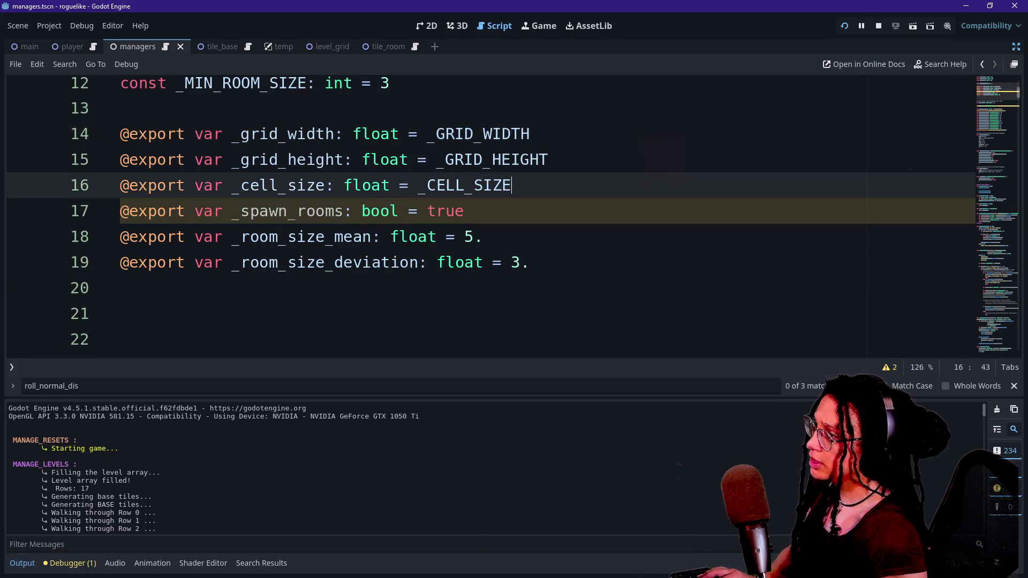
pyautogui.scroll(-19, 514, 214)
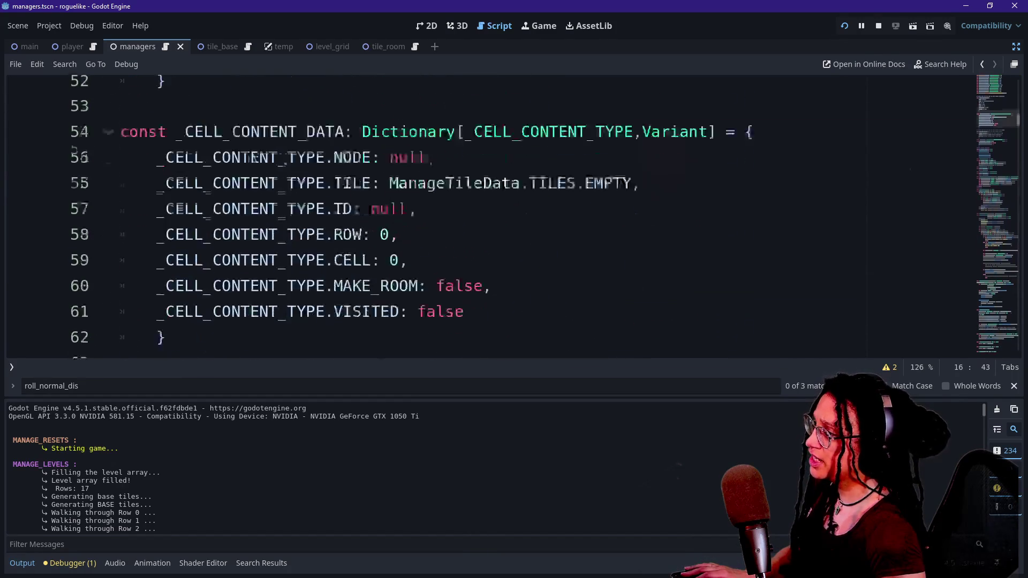
pyautogui.scroll(-1, 514, 214)
pyautogui.click(362, 263)
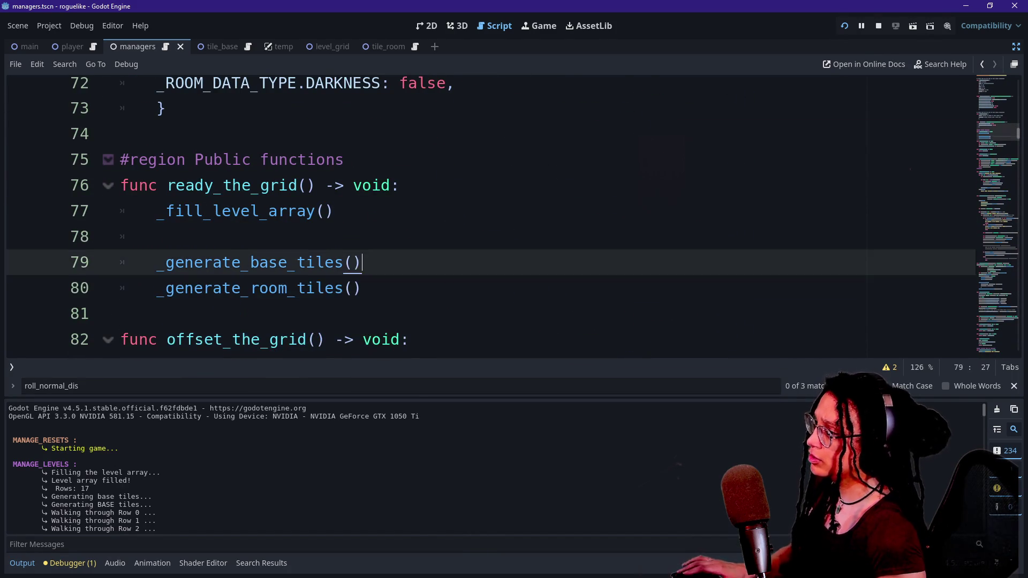
pyautogui.press('Return')
pyautogui.write('if s')
pyautogui.press('BackSpace')
pyautogui.press('BackSpace')
pyautogui.press('BackSpace')
pyautogui.write('_sp')
pyautogui.press('Return')
pyautogui.press('Down')
pyautogui.press('Home')
pyautogui.press('Tab')
# Step: Save the script and stop the running game
pyautogui.press('Up')
pyautogui.press('Up')
pyautogui.press('Up')
pyautogui.hotkey('ctrl', 's')
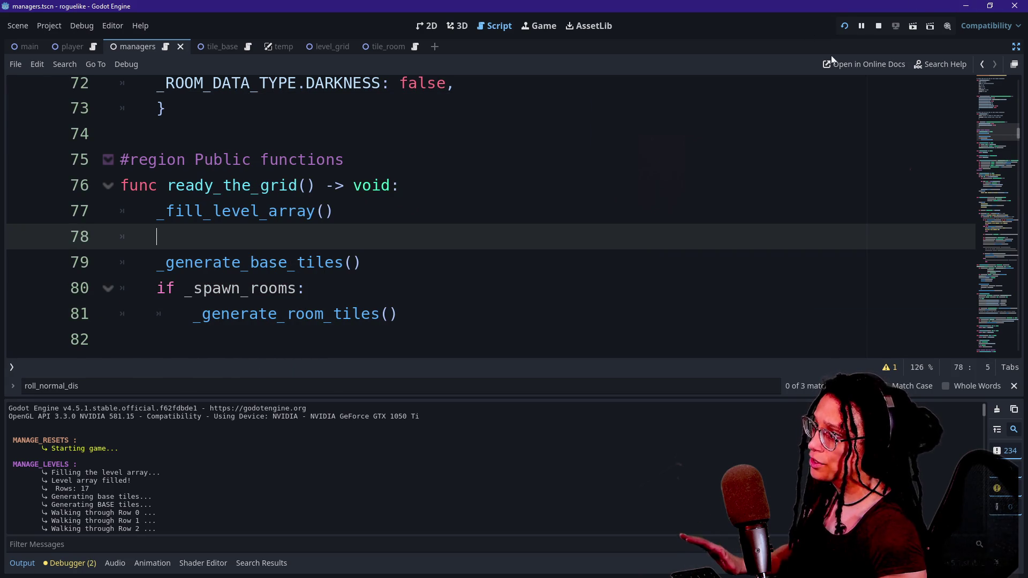
pyautogui.scroll(20, 482, 215)
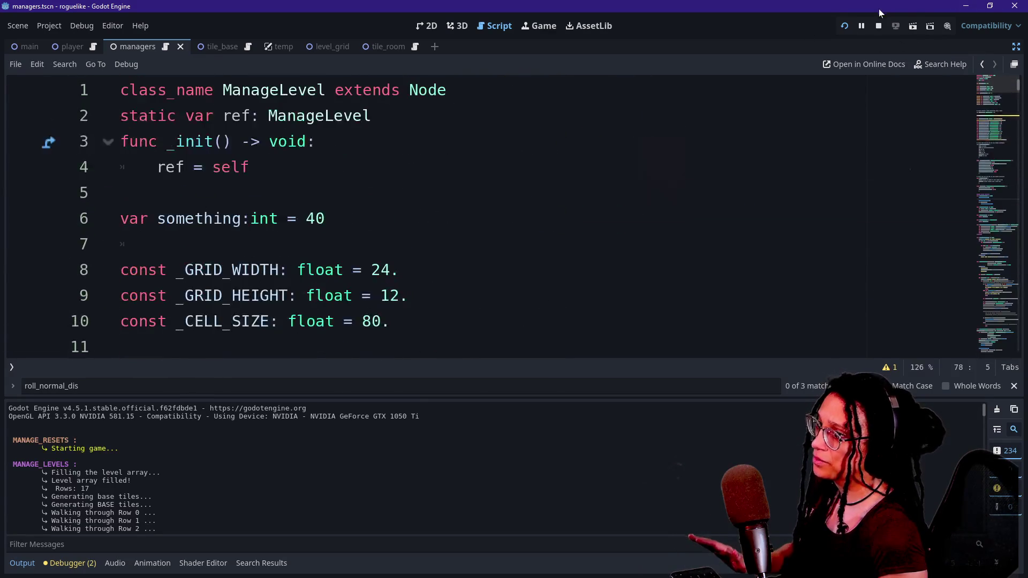
pyautogui.click(878, 27)
# Step: Set ManageLevel's Room Size Mean to 4 and Deviation to 2, disable Spawn Rooms, and run the project
pyautogui.click(968, 206)
pyautogui.rightClick(968, 206)
pyautogui.press('Escape')
pyautogui.write('4')
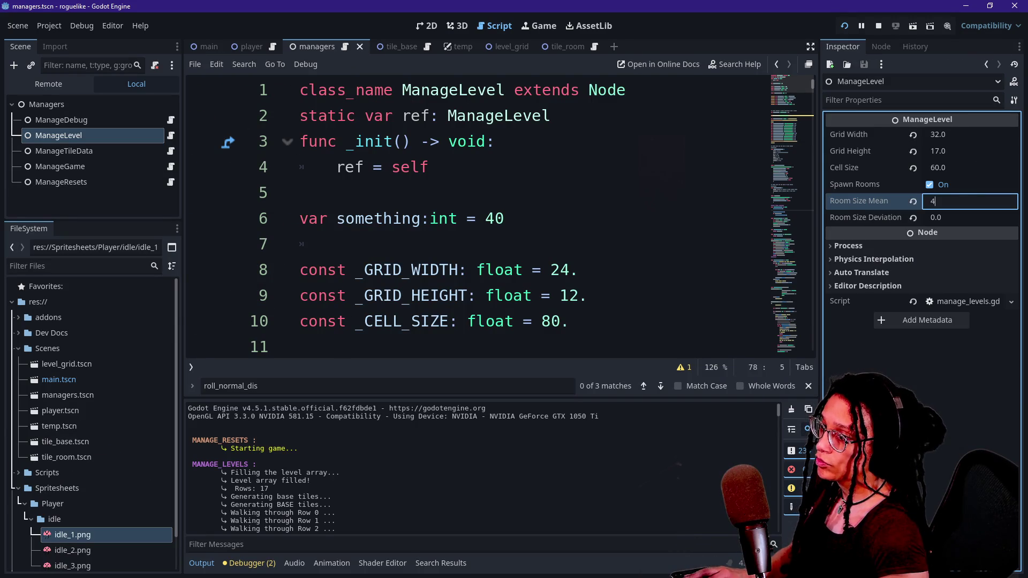
pyautogui.press('Tab')
pyautogui.write('2')
pyautogui.click(942, 185)
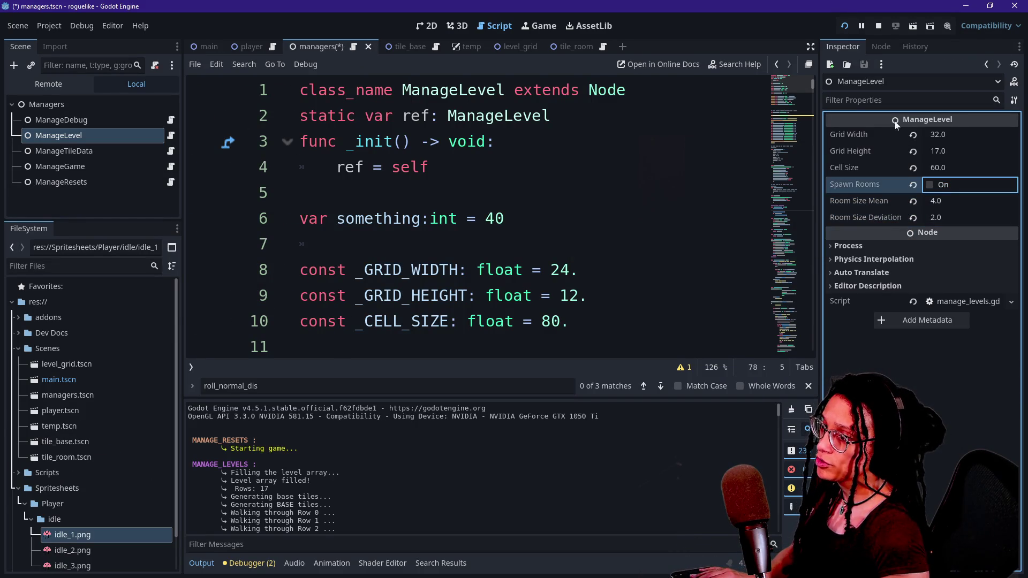
pyautogui.click(843, 25)
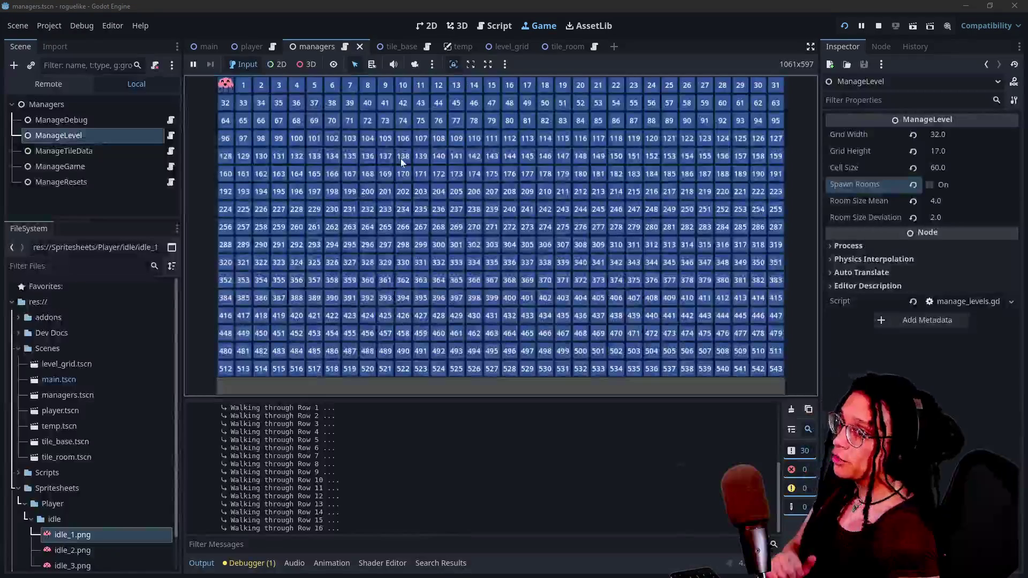
# Step: Walk the player along the top row of the numbered grid and back
pyautogui.press('Right')
pyautogui.press('Right')
pyautogui.press('Right')
pyautogui.press('Left')
pyautogui.press('Left')
pyautogui.press('Left')
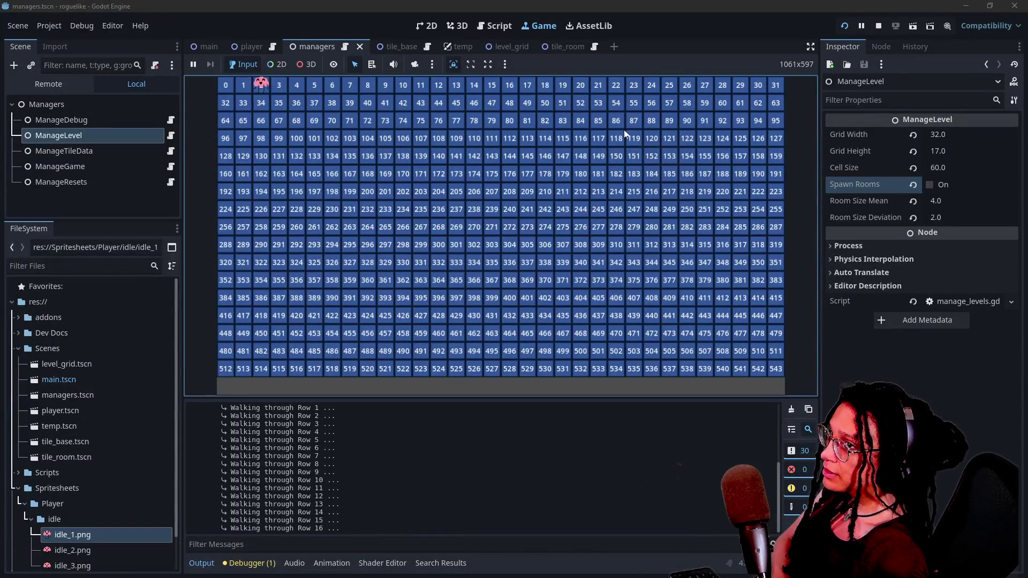
pyautogui.press('Right')
pyautogui.press('Right')
pyautogui.press('Right')
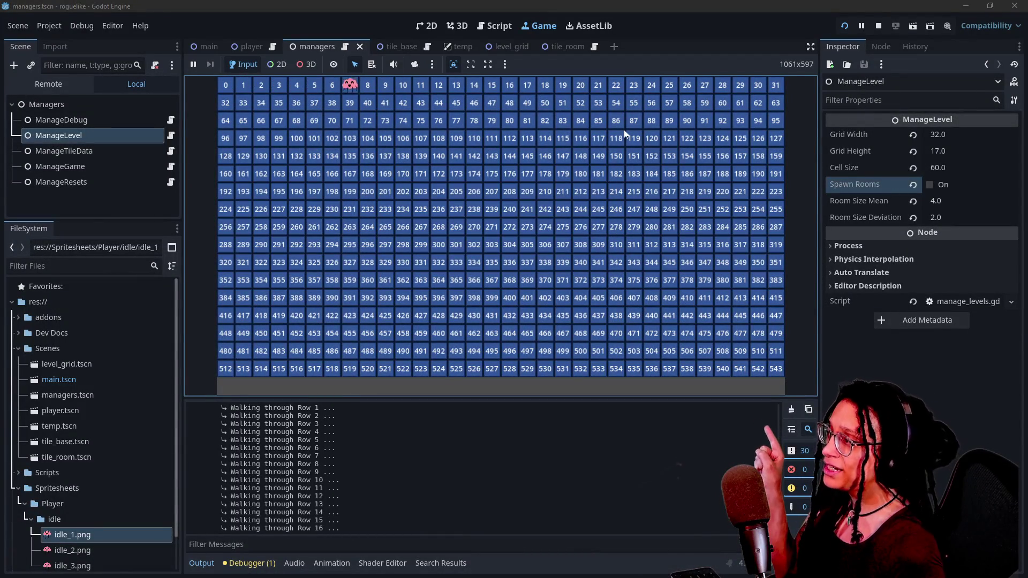
pyautogui.press('Right')
pyautogui.press('Right')
pyautogui.press('Right')
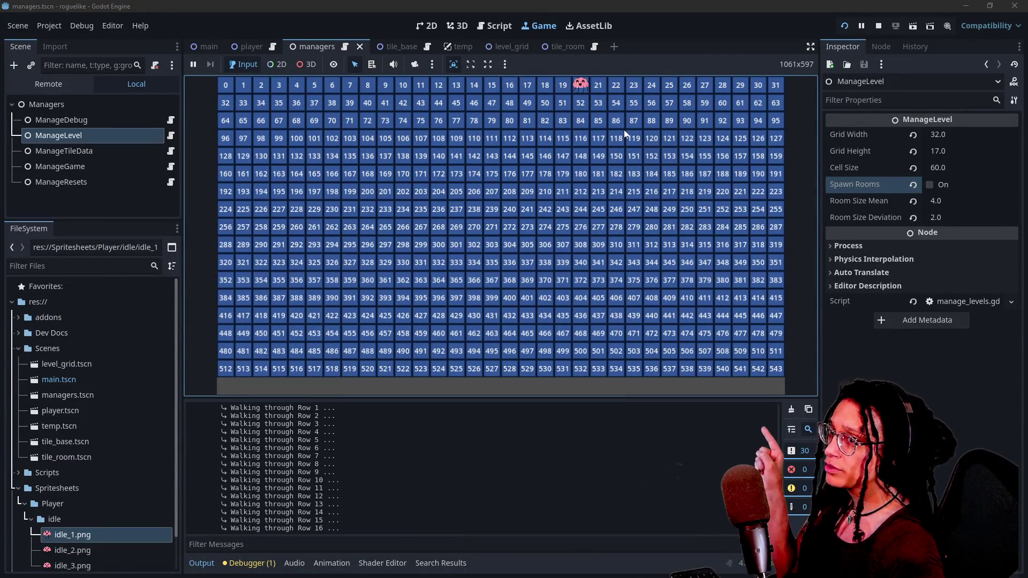
pyautogui.press('Right')
pyautogui.press('Right')
pyautogui.press('Right')
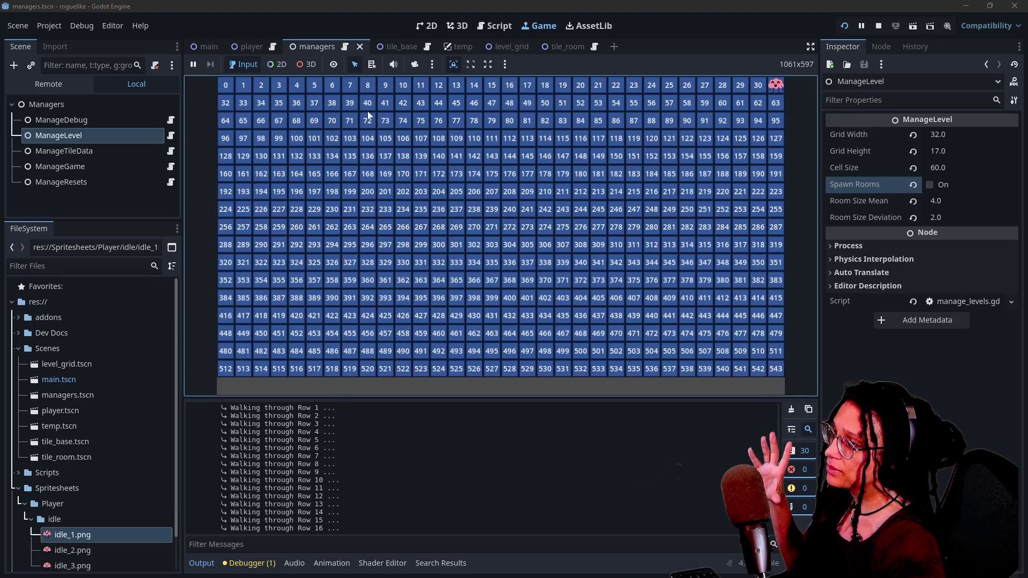
pyautogui.press('Down')
pyautogui.press('Left')
pyautogui.press('Left')
pyautogui.press('Up')
pyautogui.press('Left')
pyautogui.press('Left')
pyautogui.press('Left')
pyautogui.press('Left')
pyautogui.press('Left')
pyautogui.press('Left')
pyautogui.press('Left')
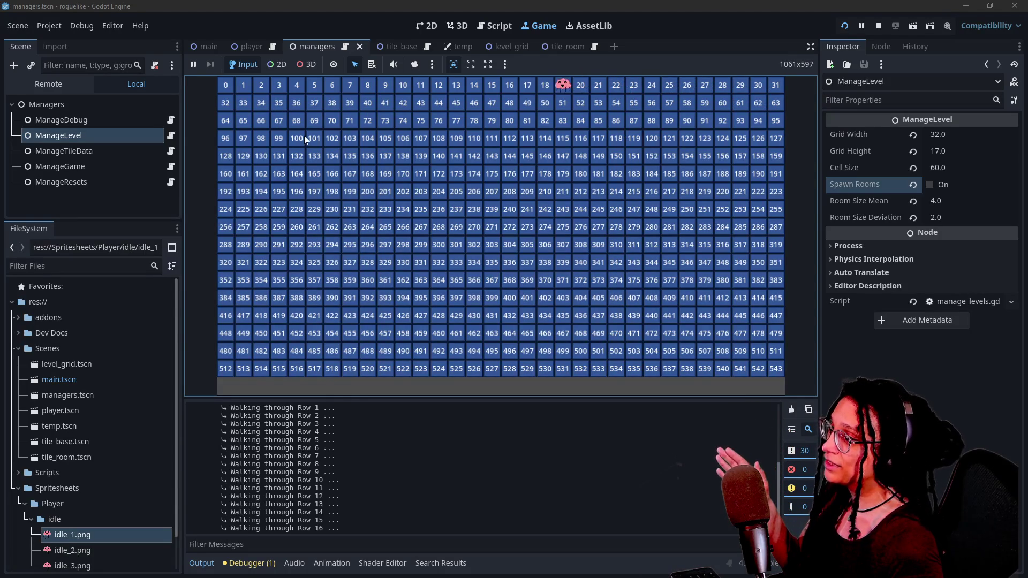
# Step: Restart the game twice, walking the player along the second and third rows
pyautogui.press('F5')
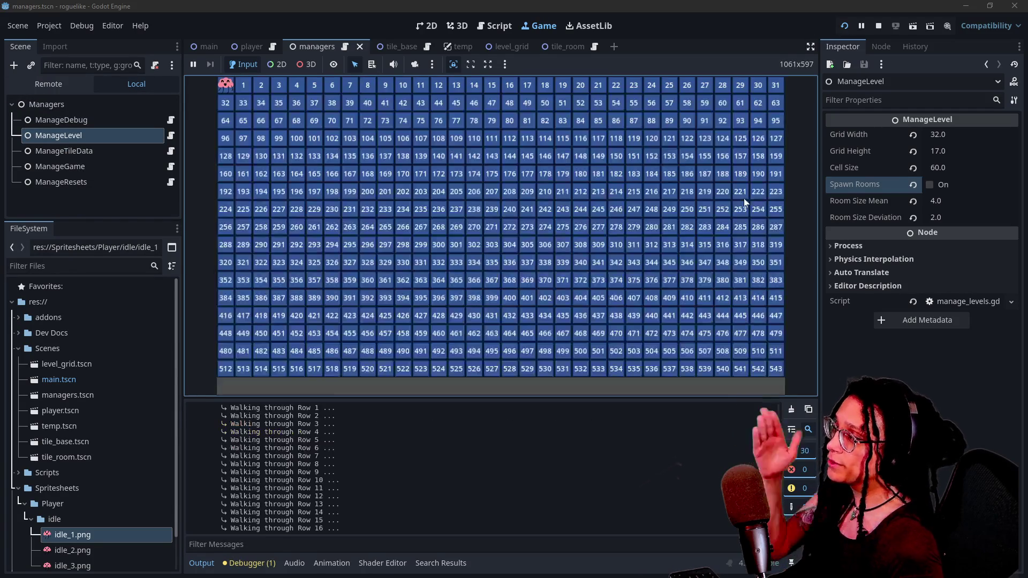
pyautogui.press('Right')
pyautogui.press('Right')
pyautogui.press('Right')
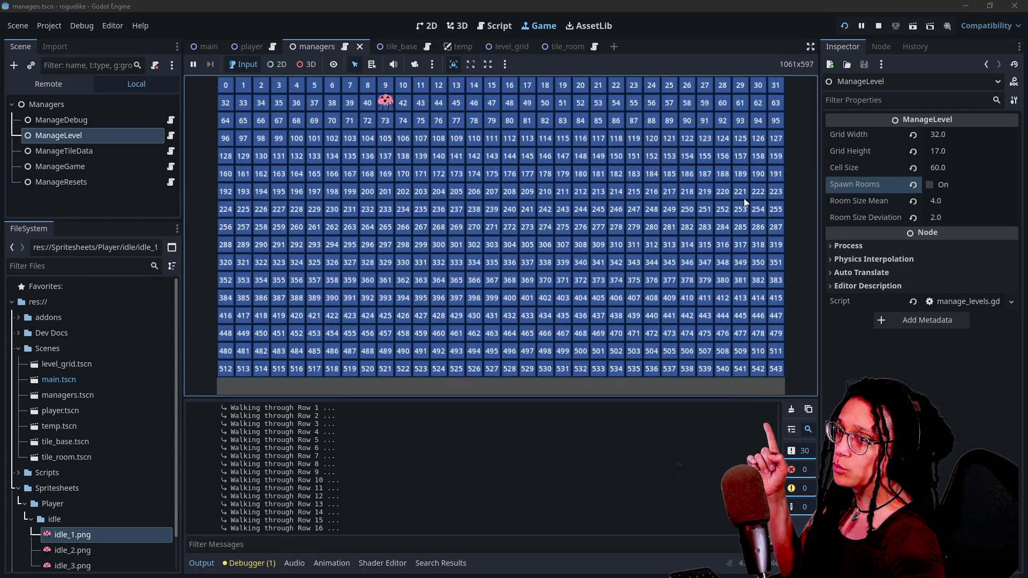
pyautogui.press('Right')
pyautogui.press('Right')
pyautogui.press('Right')
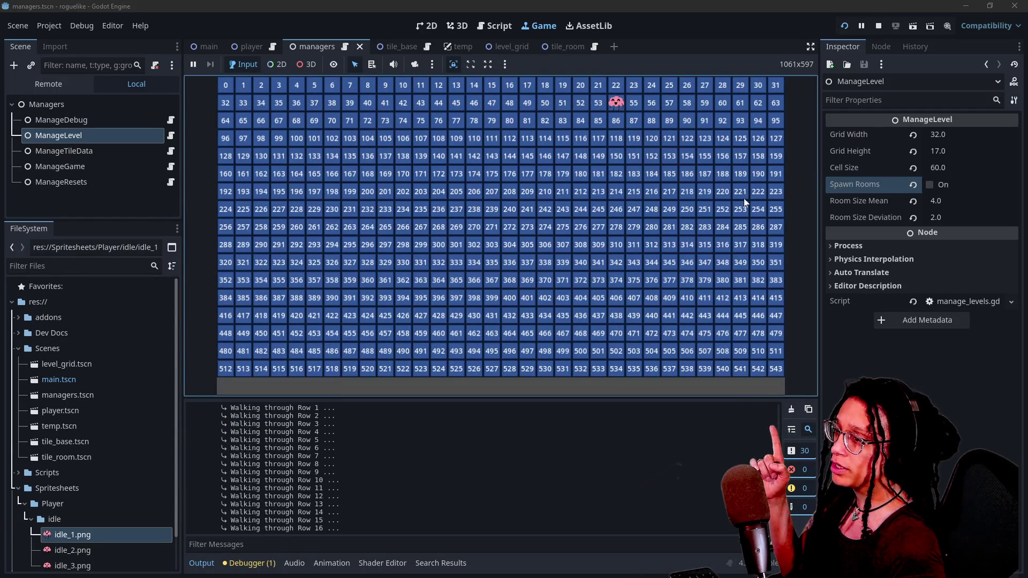
pyautogui.press('Right')
pyautogui.press('Right')
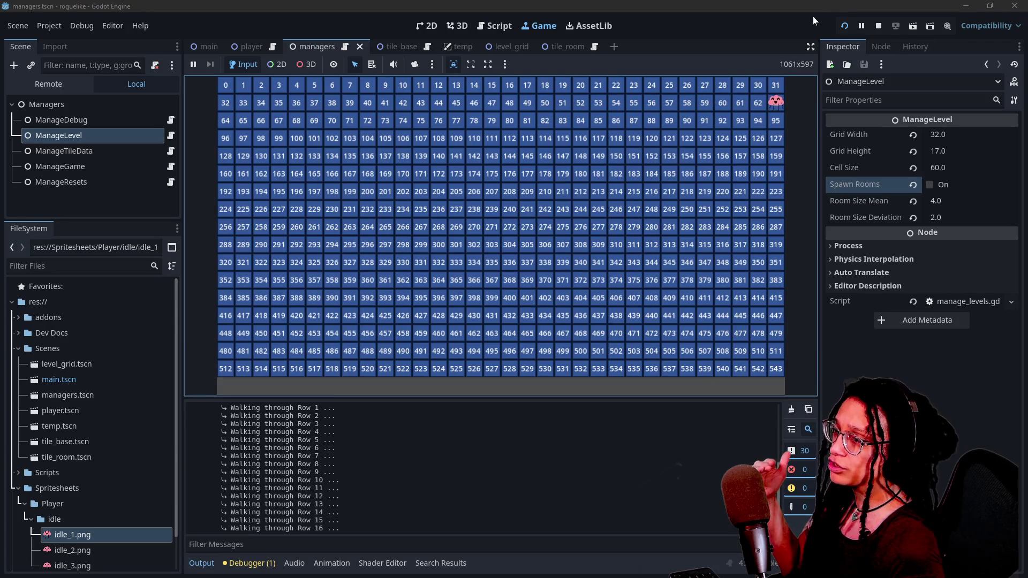
pyautogui.click(847, 27)
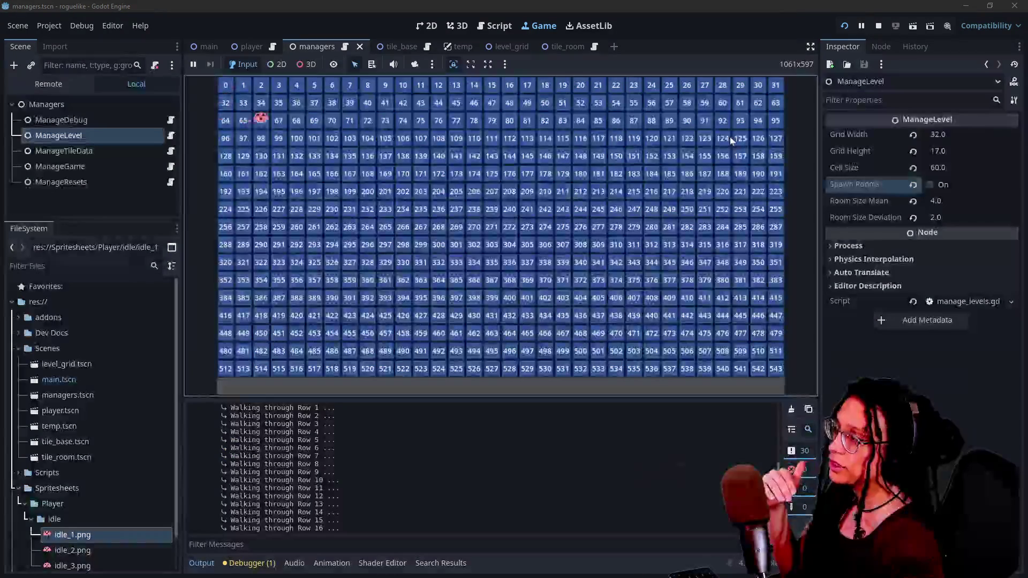
pyautogui.press('Right')
pyautogui.press('Right')
pyautogui.press('Right')
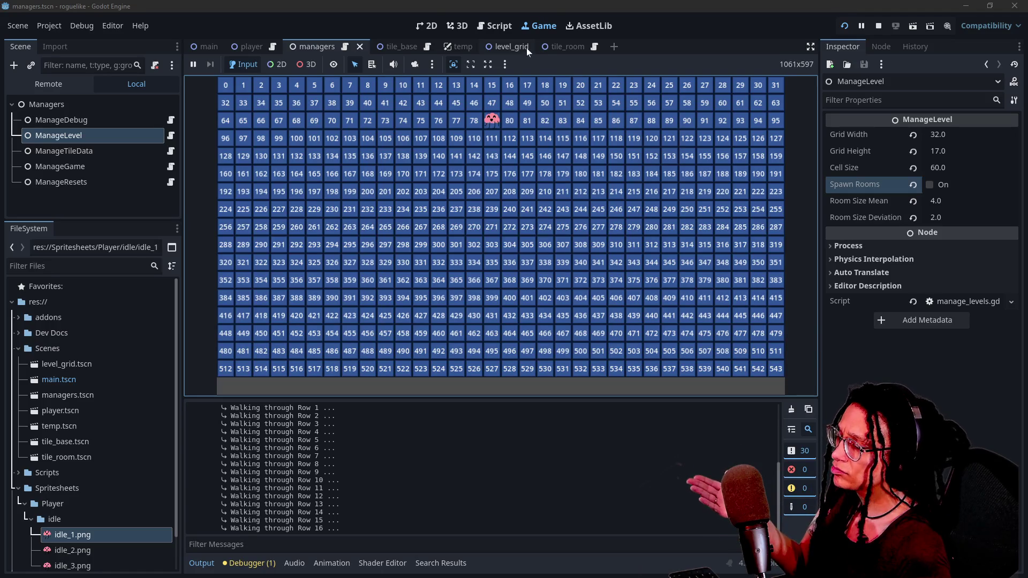
# Step: Return to the managers script and search it for 'weighted'
pyautogui.click(501, 26)
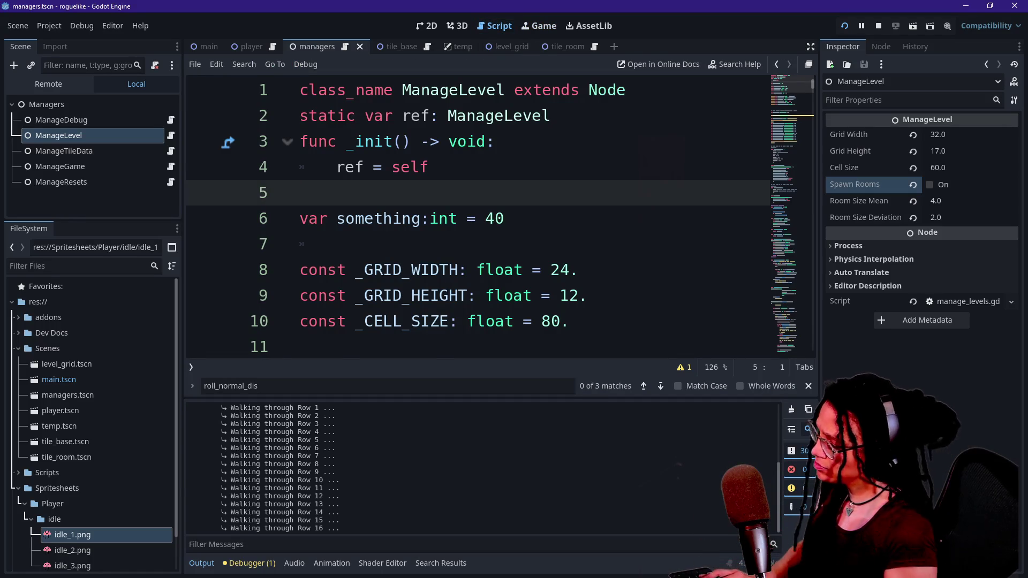
pyautogui.hotkey('ctrl', 'f')
pyautogui.write('weighted')
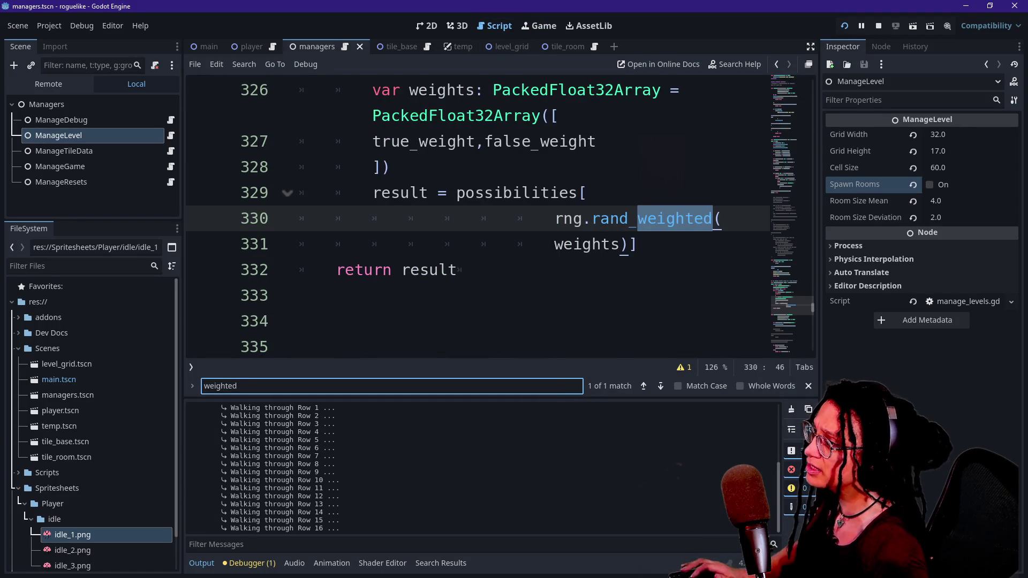
pyautogui.scroll(1, 669, 219)
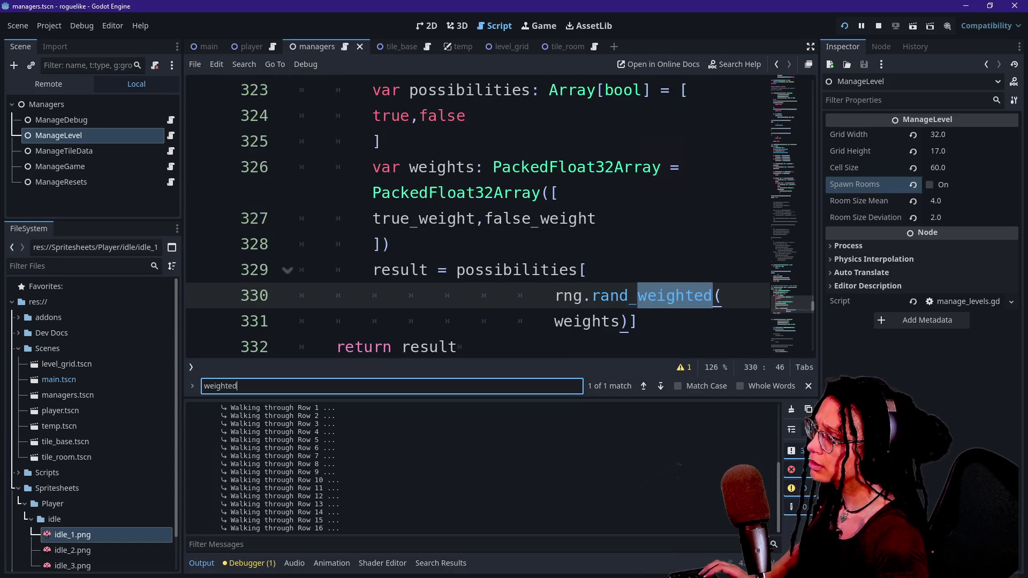
pyautogui.hotkey('ctrl', 'shift', 'F11')
pyautogui.scroll(1, 341, 243)
pyautogui.click(341, 243)
pyautogui.scroll(1, 341, 244)
pyautogui.moveTo(341, 243)
pyautogui.click(268, 219)
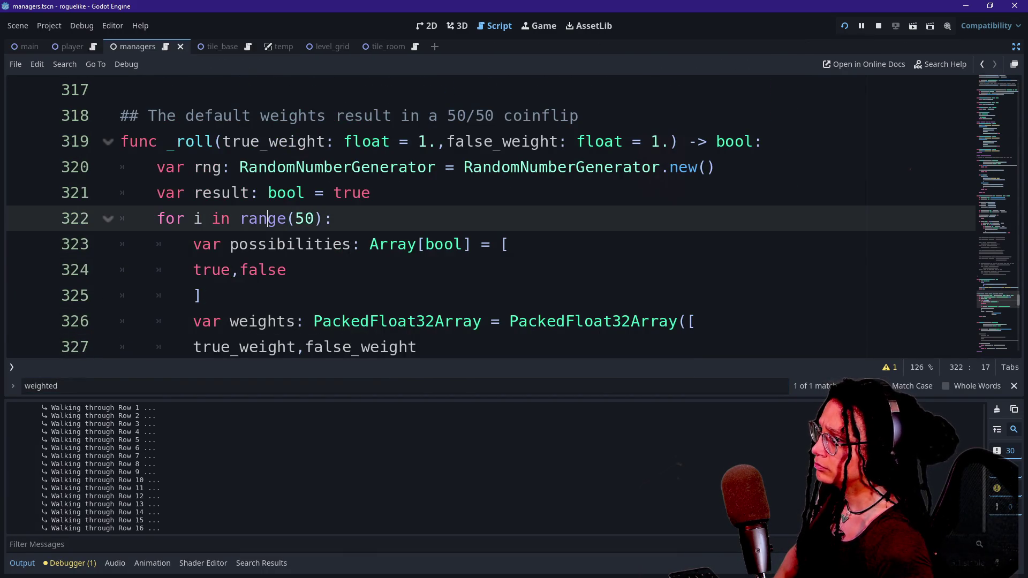
pyautogui.press('Down')
pyautogui.press('Down')
pyautogui.press('Down')
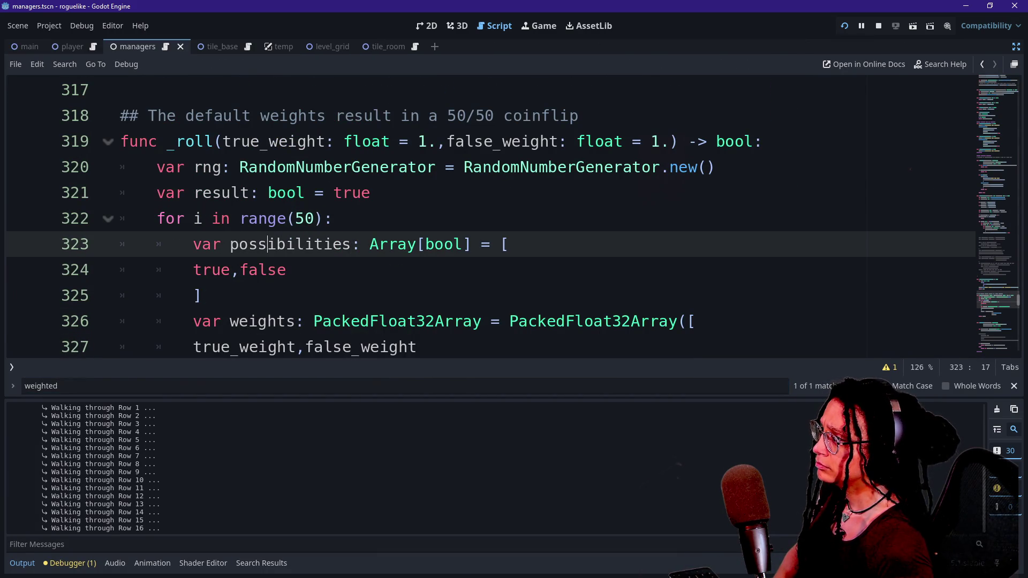
pyautogui.hotkey('ctrl', 'z')
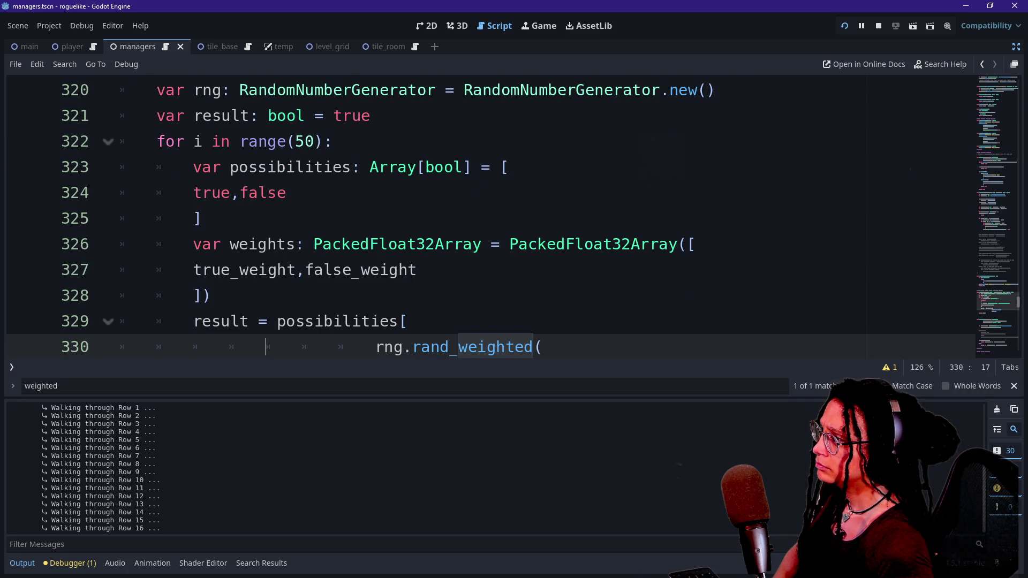
pyautogui.press('Up')
pyautogui.press('Up')
pyautogui.press('Up')
pyautogui.press('Down')
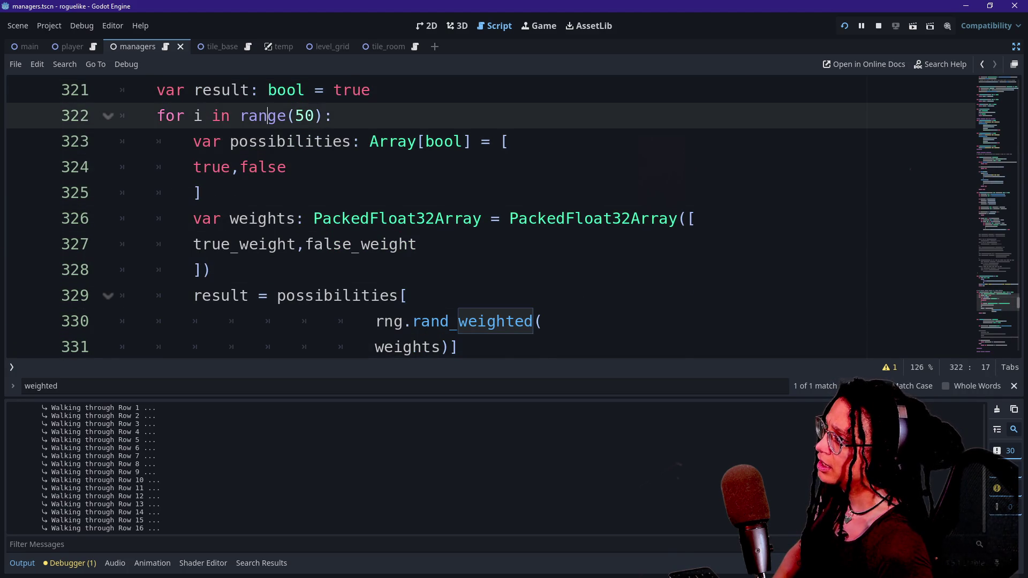
pyautogui.press('Up')
pyautogui.press('Up')
pyautogui.press('Up')
pyautogui.press('Down')
pyautogui.press('Down')
pyautogui.press('Down')
pyautogui.press('Down')
pyautogui.press('Down')
pyautogui.press('Down')
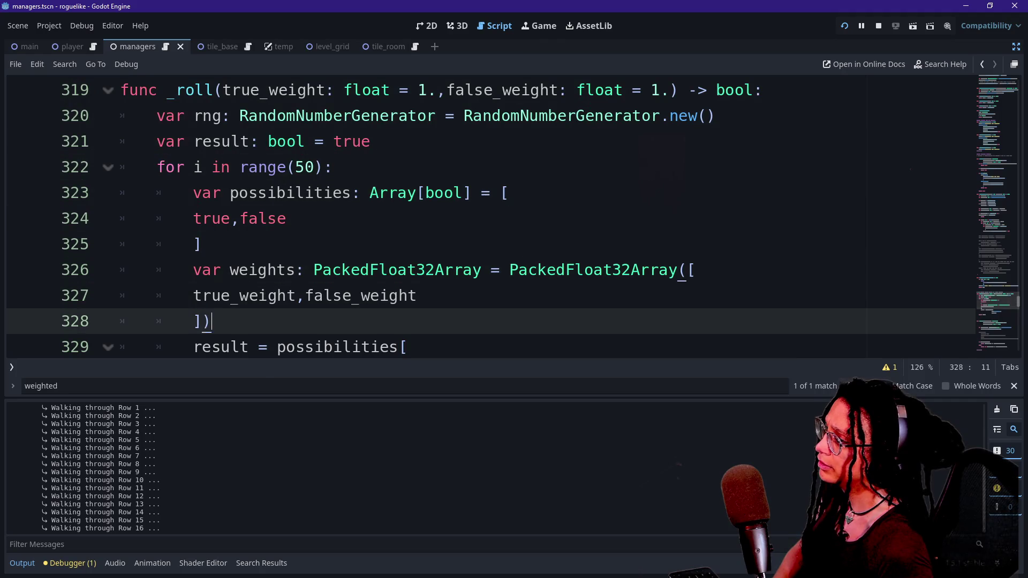
pyautogui.press('Up')
pyautogui.press('Up')
pyautogui.press('Up')
pyautogui.press('Up')
pyautogui.press('Up')
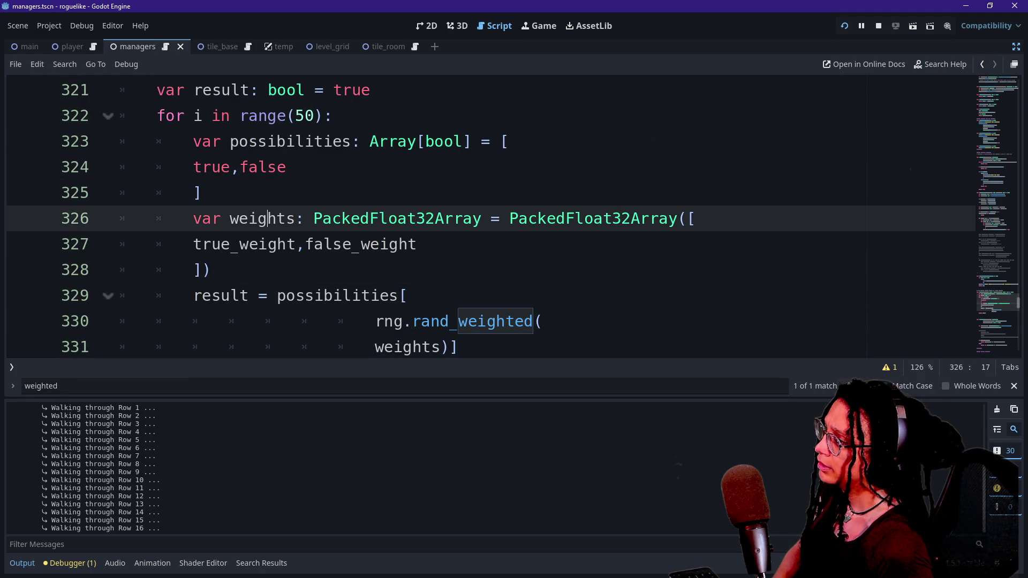
pyautogui.hotkey('ctrl', 'j')
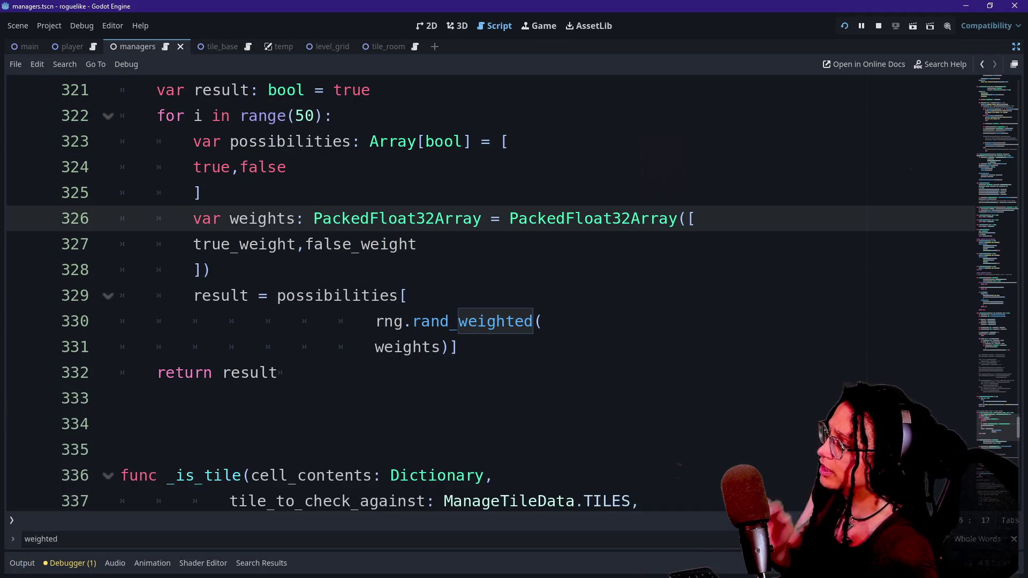
pyautogui.press('Up')
pyautogui.press('Up')
pyautogui.press('Up')
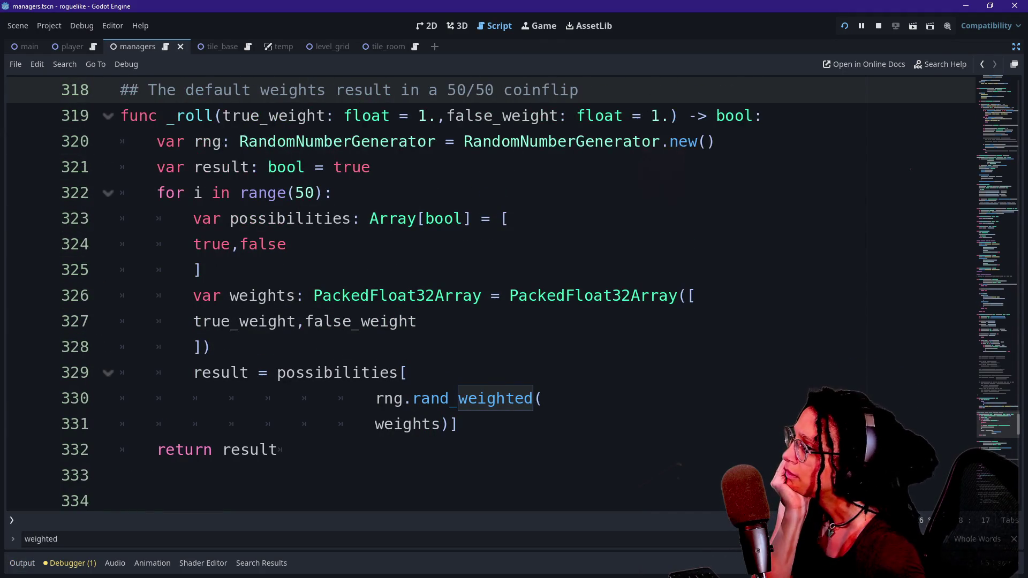
pyautogui.press('Down')
pyautogui.press('Up')
pyautogui.press('Down')
pyautogui.press('Up')
pyautogui.press('Down')
pyautogui.press('Up')
pyautogui.press('Up')
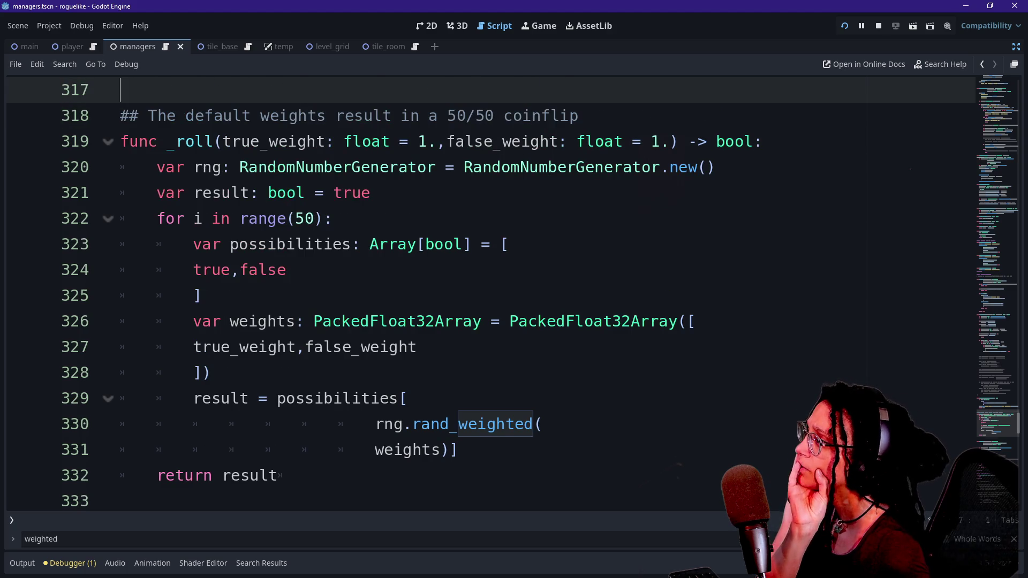
pyautogui.press('Down')
pyautogui.press('Down')
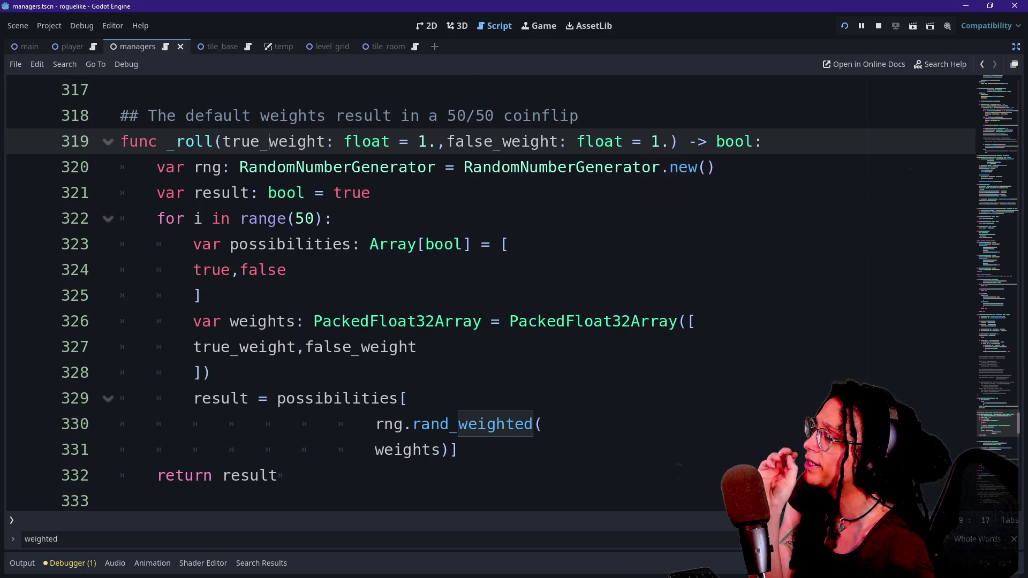
pyautogui.moveTo(428, 116); pyautogui.dragTo(560, 116)
pyautogui.click(550, 115)
pyautogui.click(299, 141)
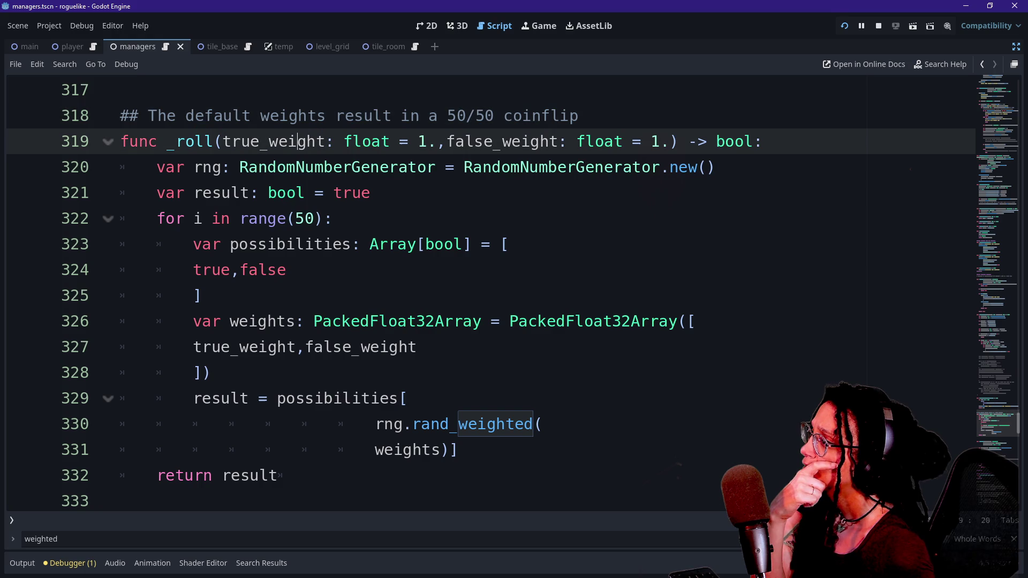
pyautogui.press('Up')
pyautogui.press('Up')
pyautogui.press('Up')
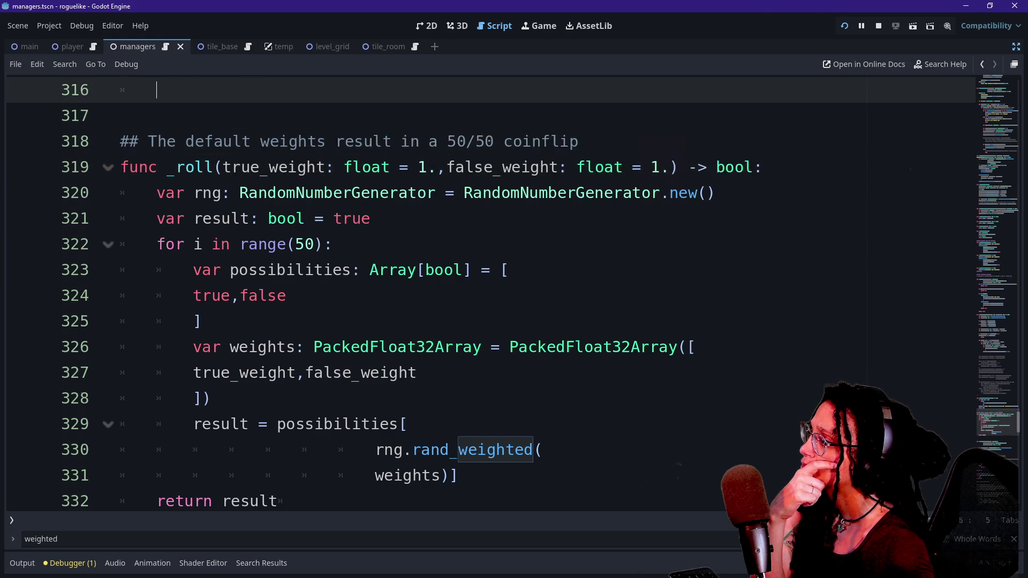
pyautogui.press('Up')
pyautogui.press('Up')
pyautogui.press('Up')
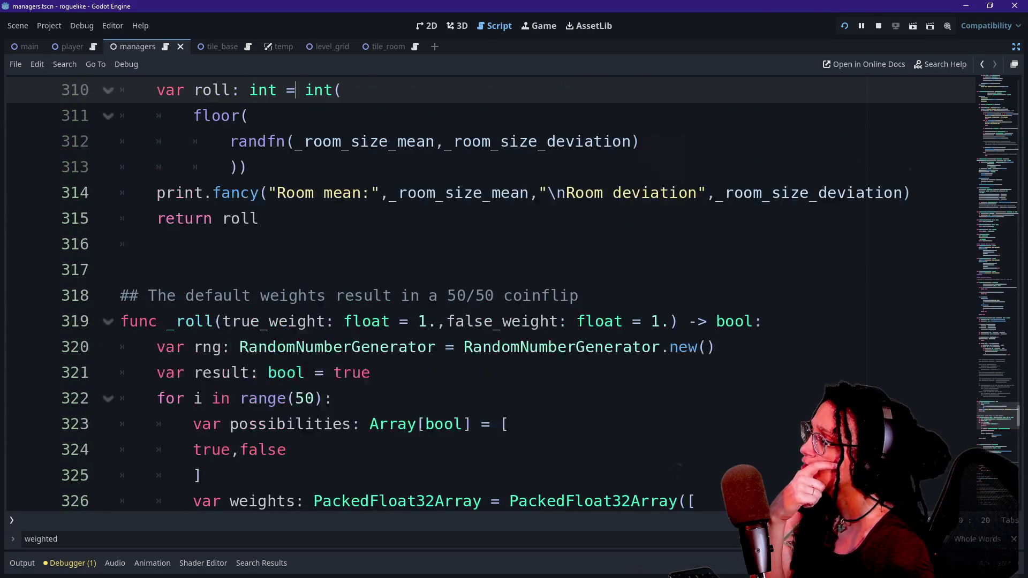
pyautogui.press('Up')
pyautogui.press('Up')
pyautogui.press('Up')
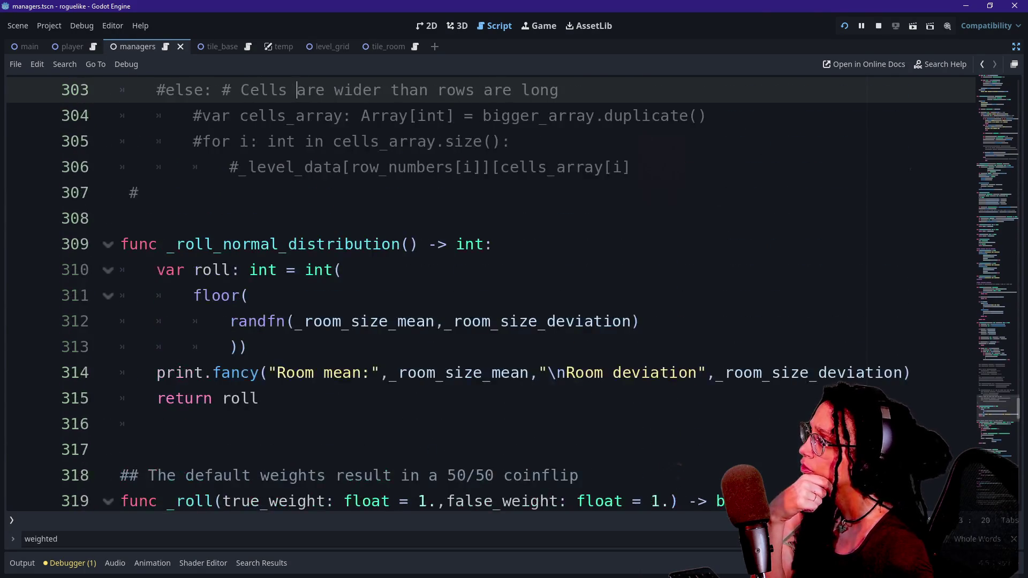
pyautogui.press('Up')
pyautogui.press('Up')
pyautogui.press('Up')
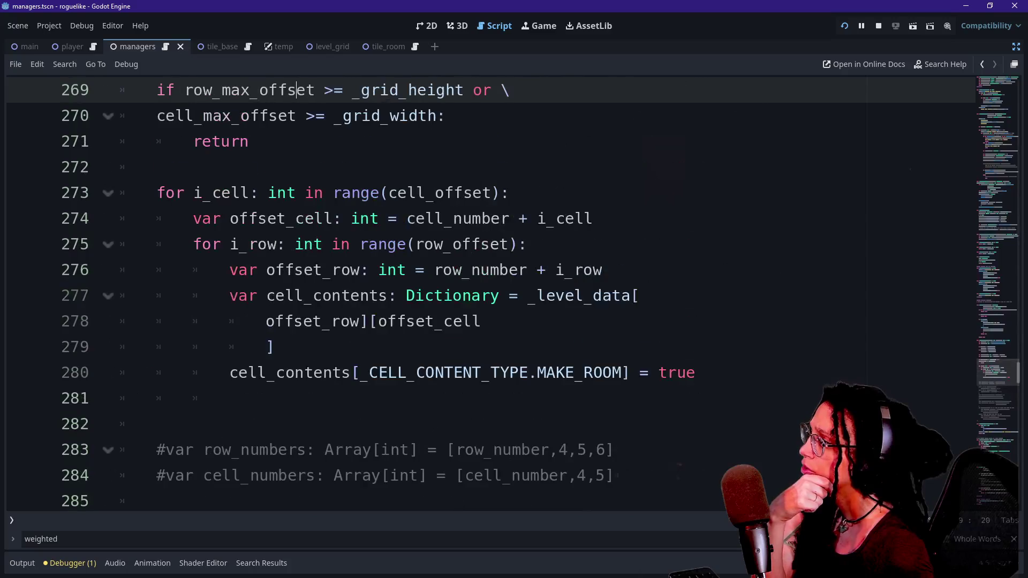
pyautogui.press('Up')
pyautogui.press('Up')
pyautogui.press('Up')
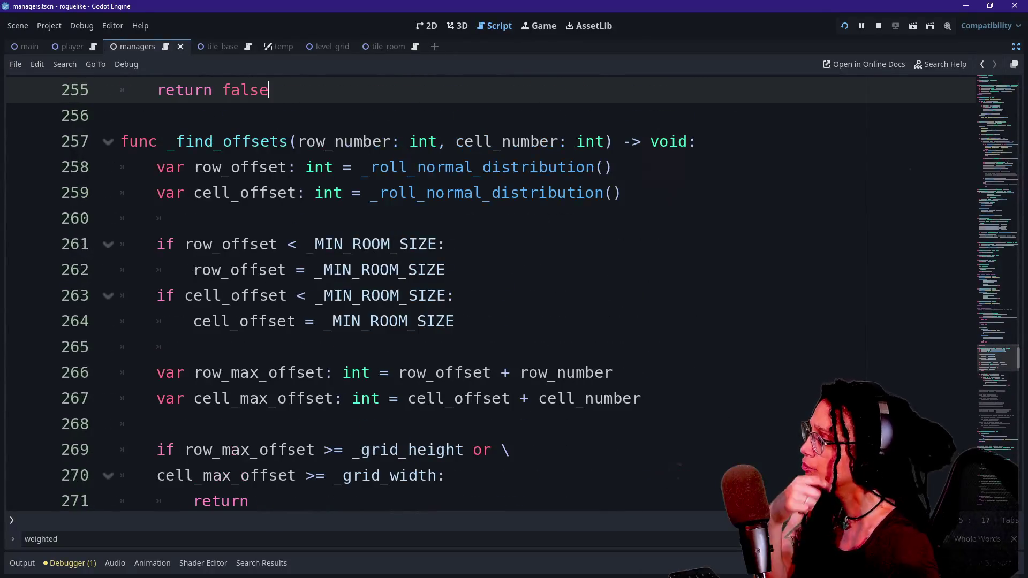
pyautogui.hotkey('ctrl', 'f')
# Step: Find the '_roll(' call on line 244 and review its documentation popup
pyautogui.write('_roll')
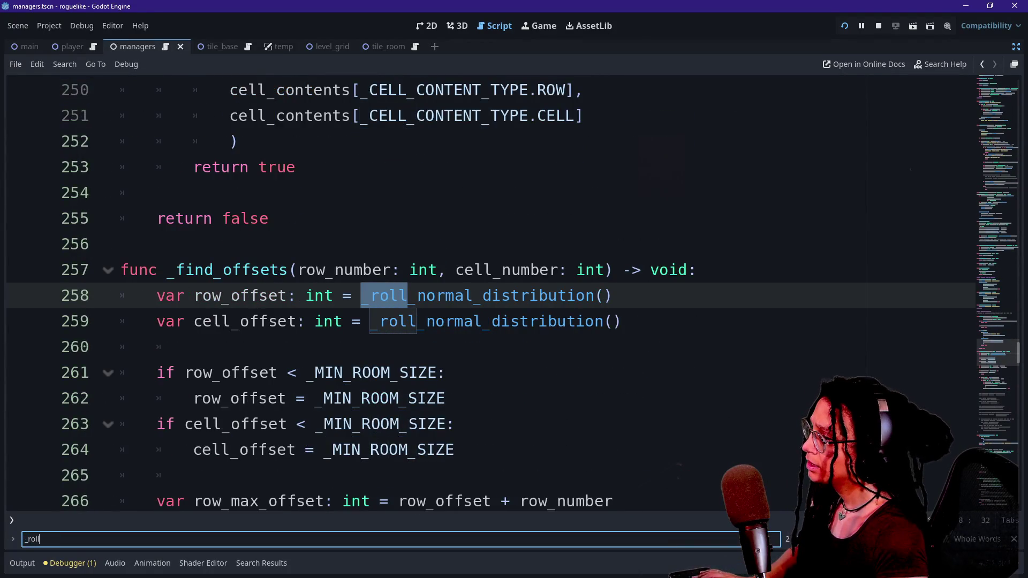
pyautogui.press('Return')
pyautogui.write('(')
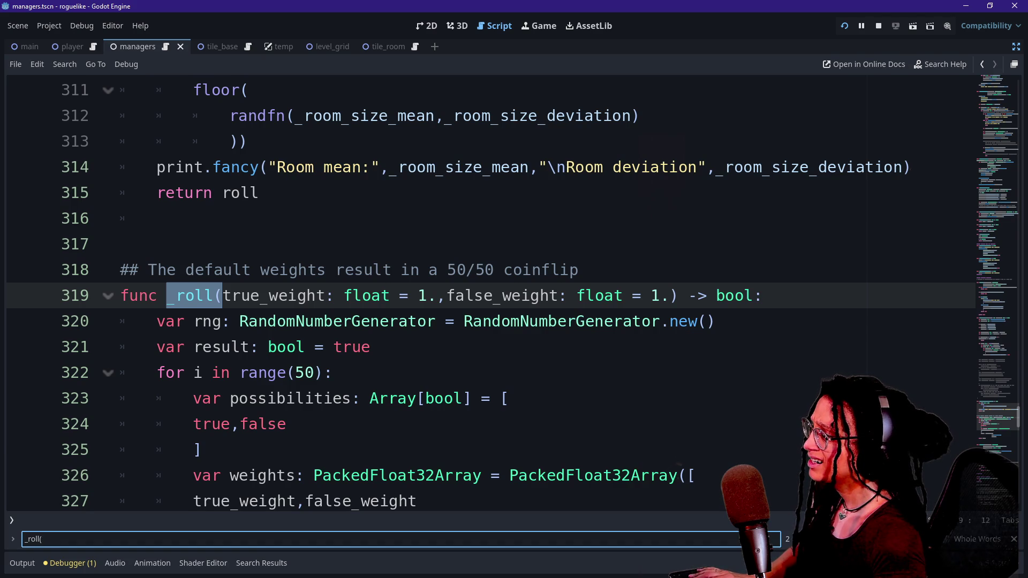
pyautogui.press('Return')
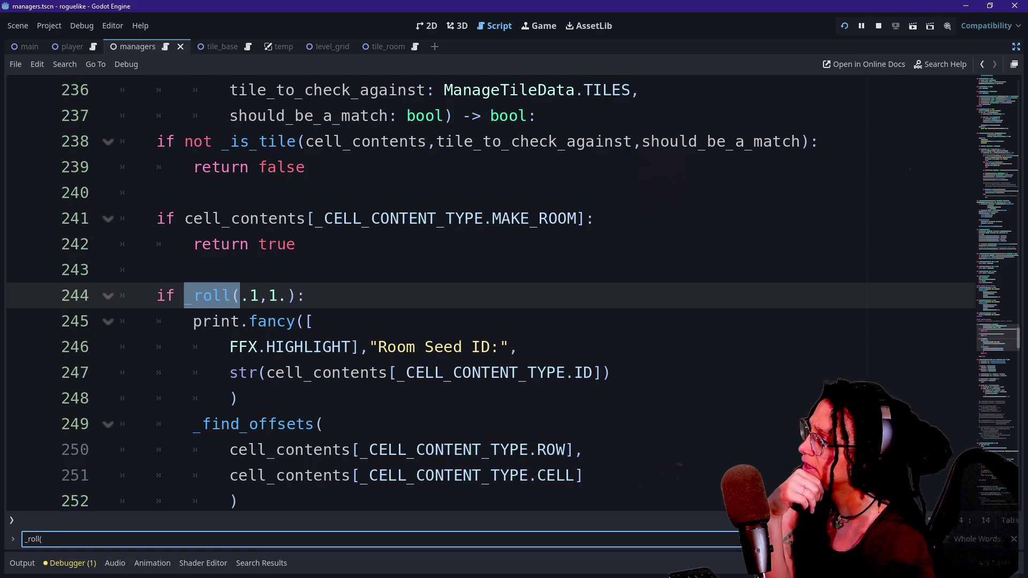
pyautogui.click(232, 295)
pyautogui.keyDown('shift'); pyautogui.click(306, 296); pyautogui.keyUp('shift')
pyautogui.click(250, 295)
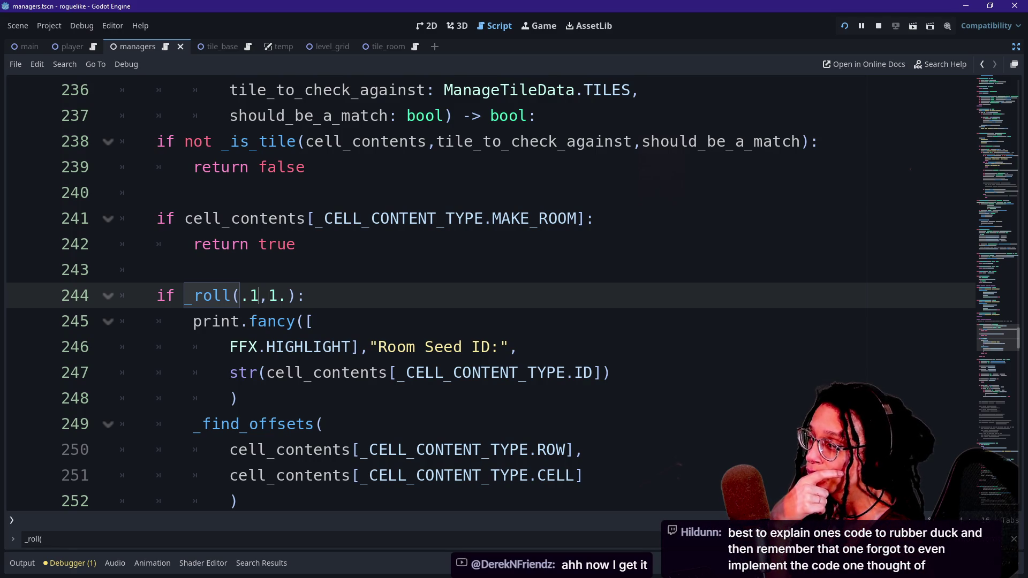
pyautogui.moveTo(259, 294)
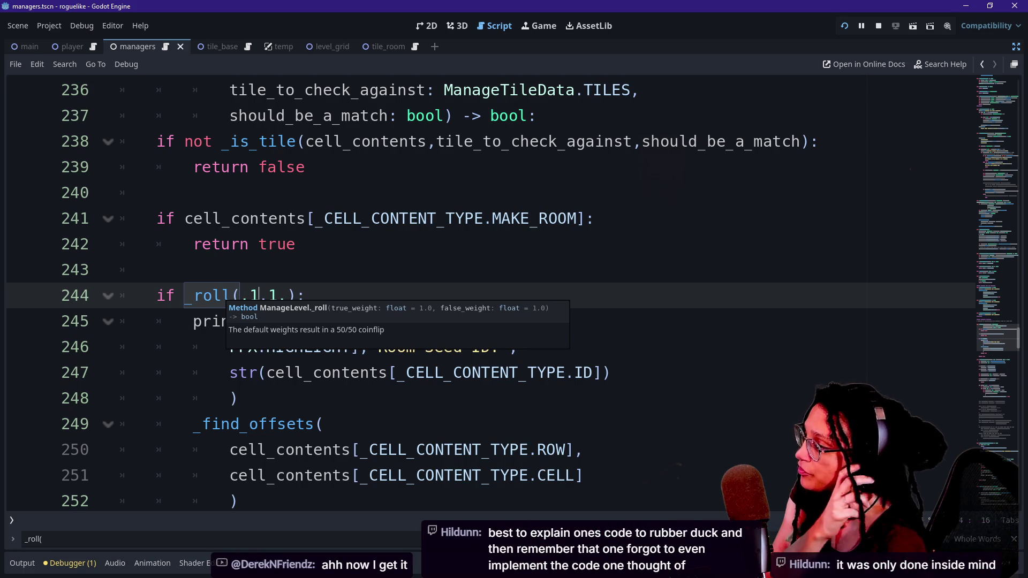
pyautogui.click(259, 295)
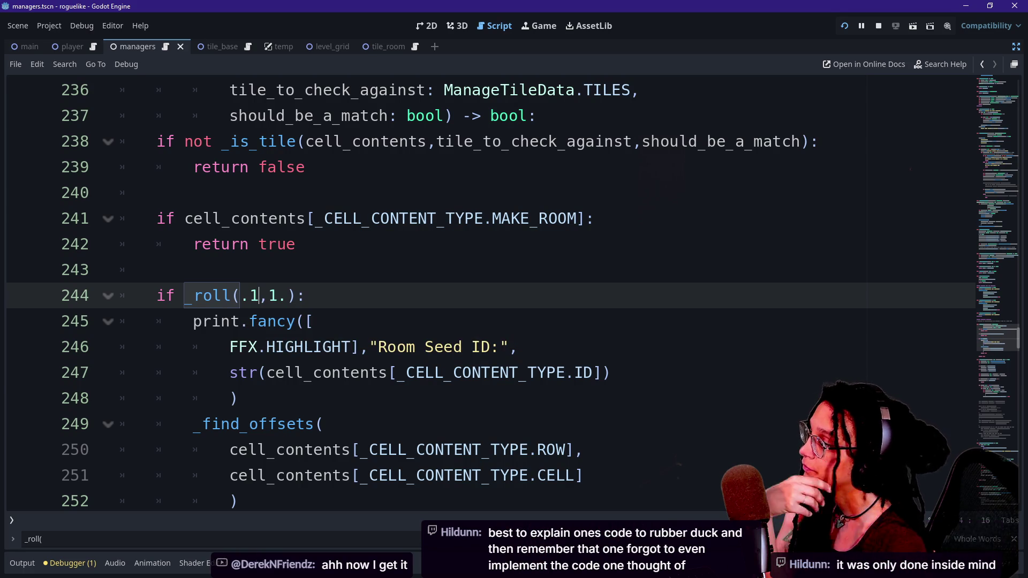
pyautogui.moveTo(259, 295)
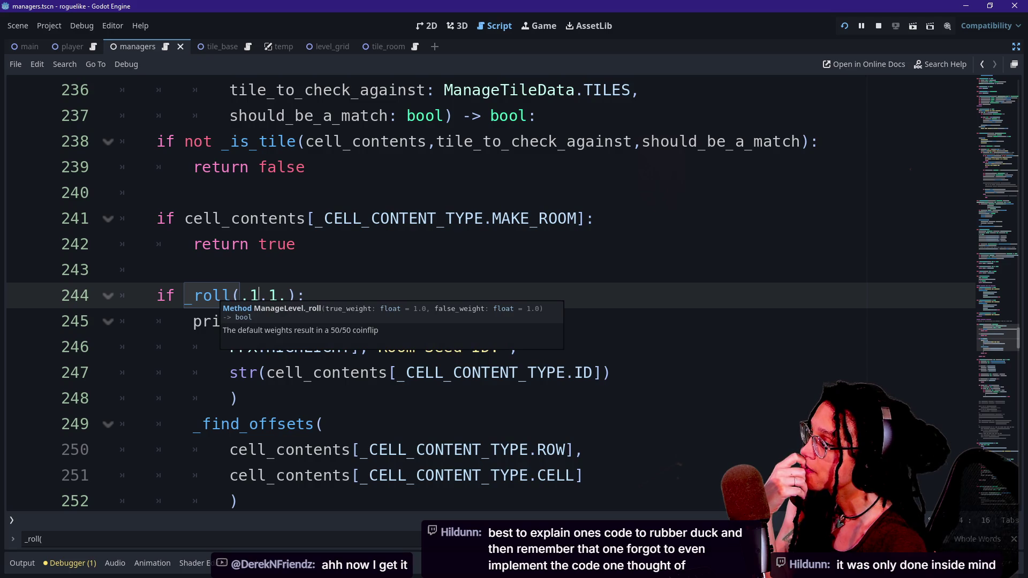
# Step: Insert a new empty line below the _spawn_rooms export at the top of the script
pyautogui.moveTo(1001, 345); pyautogui.dragTo(999, 97)
pyautogui.click(465, 288)
pyautogui.press('Return')
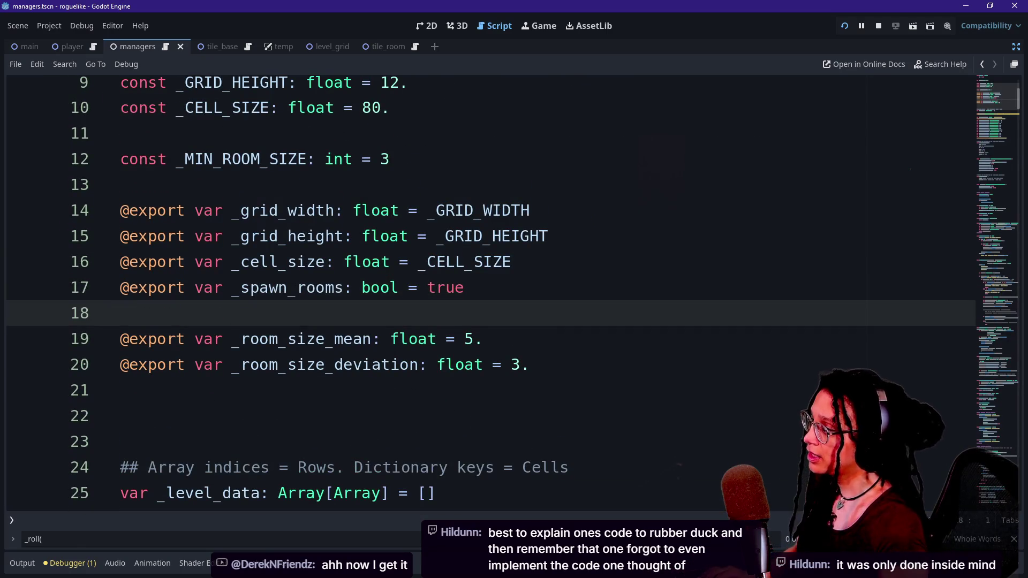
# Step: Declare an exported float _chance_cell_is_room with default 0. on line 18
pyautogui.write('_roo')
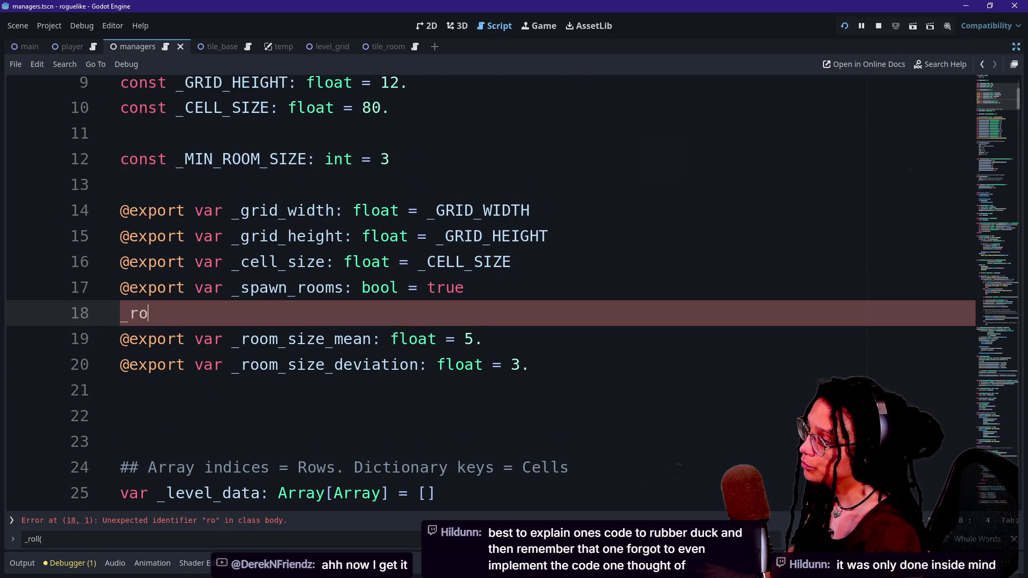
pyautogui.press('BackSpace')
pyautogui.press('BackSpace')
pyautogui.press('BackSpace')
pyautogui.write('@export var')
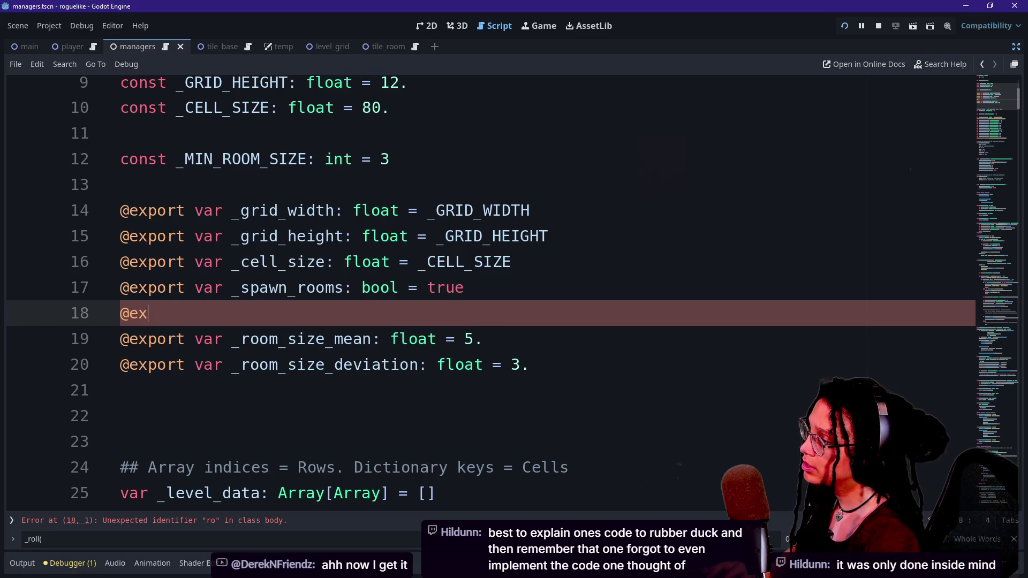
pyautogui.write(' _room_')
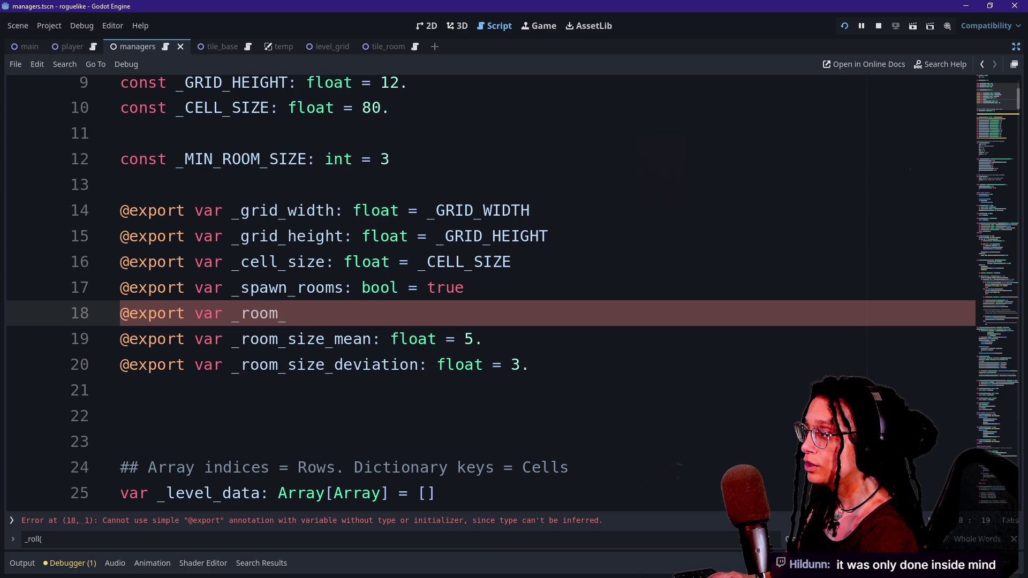
pyautogui.write('er_cell')
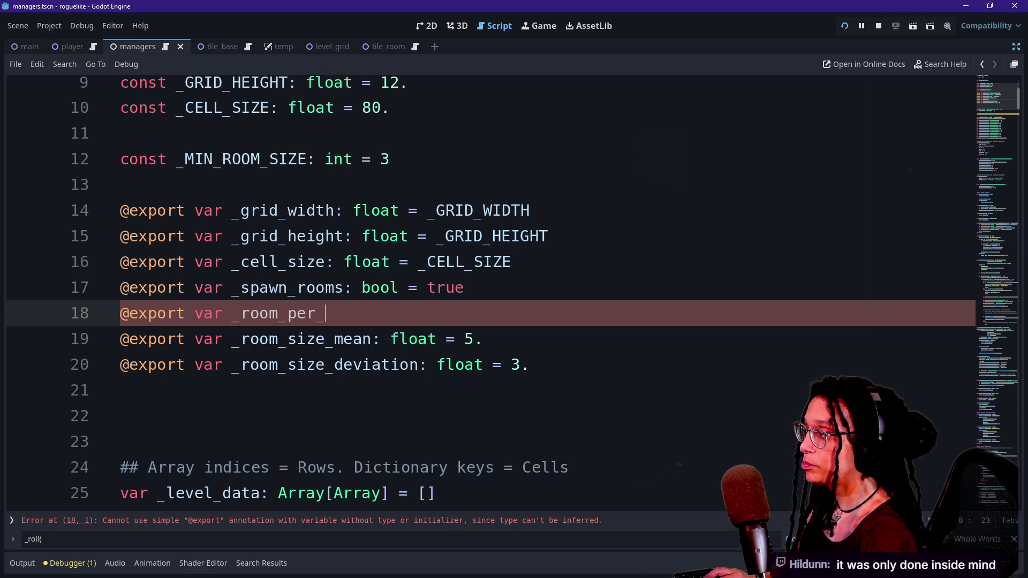
pyautogui.press('BackSpace')
pyautogui.press('BackSpace')
pyautogui.press('BackSpace')
pyautogui.press('BackSpace')
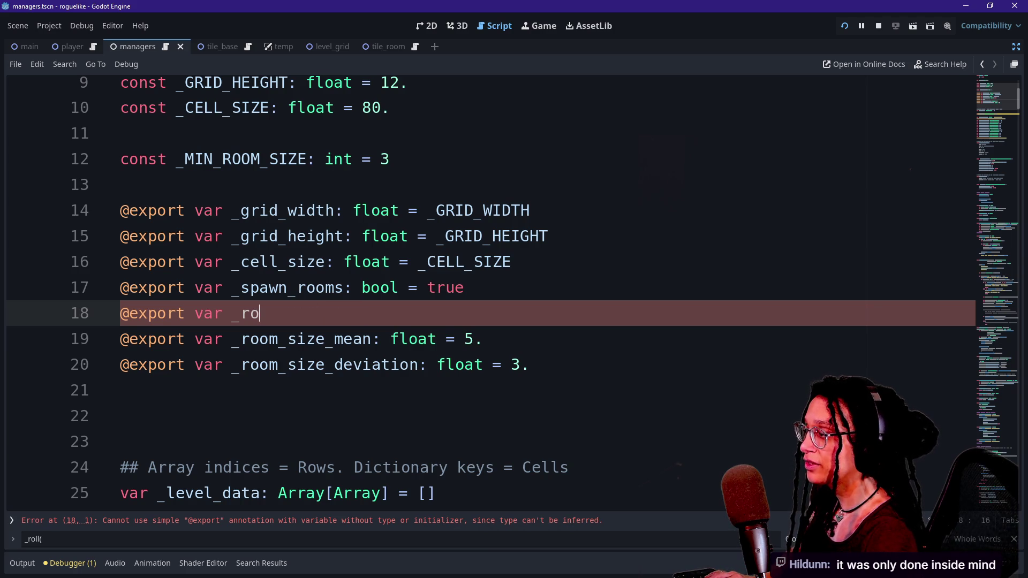
pyautogui.write('cell')
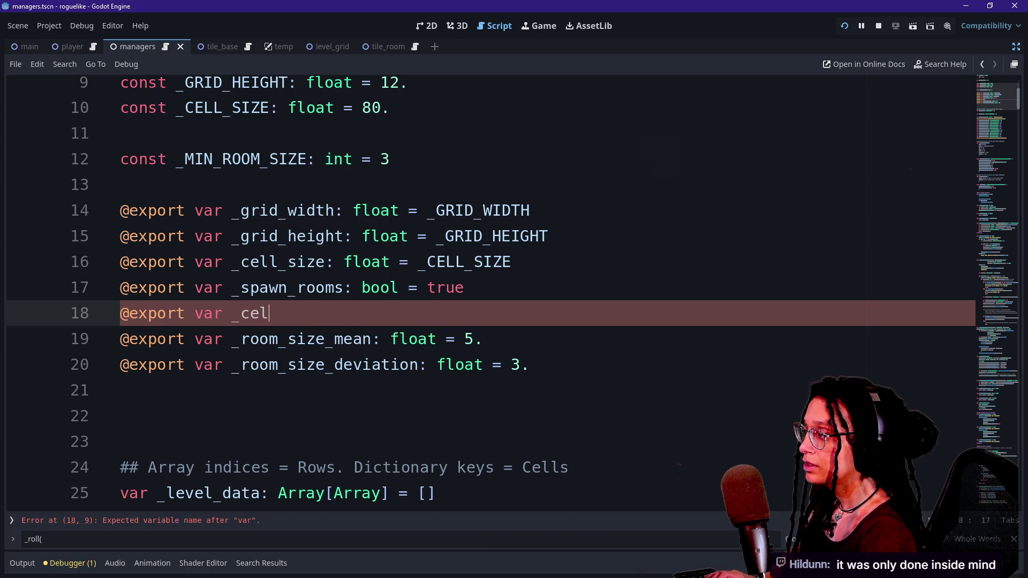
pyautogui.press('BackSpace')
pyautogui.press('BackSpace')
pyautogui.press('BackSpace')
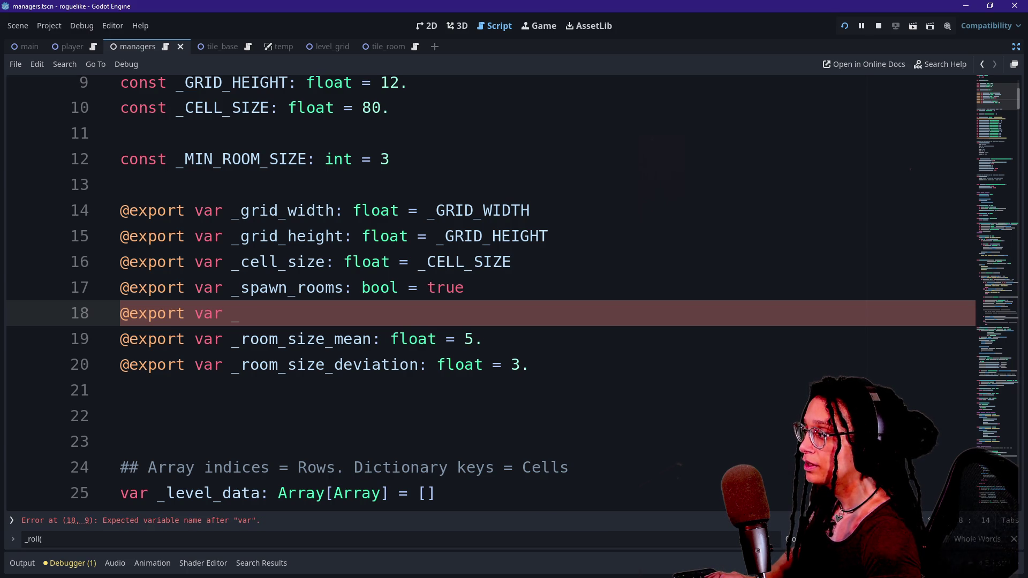
pyautogui.write('chance')
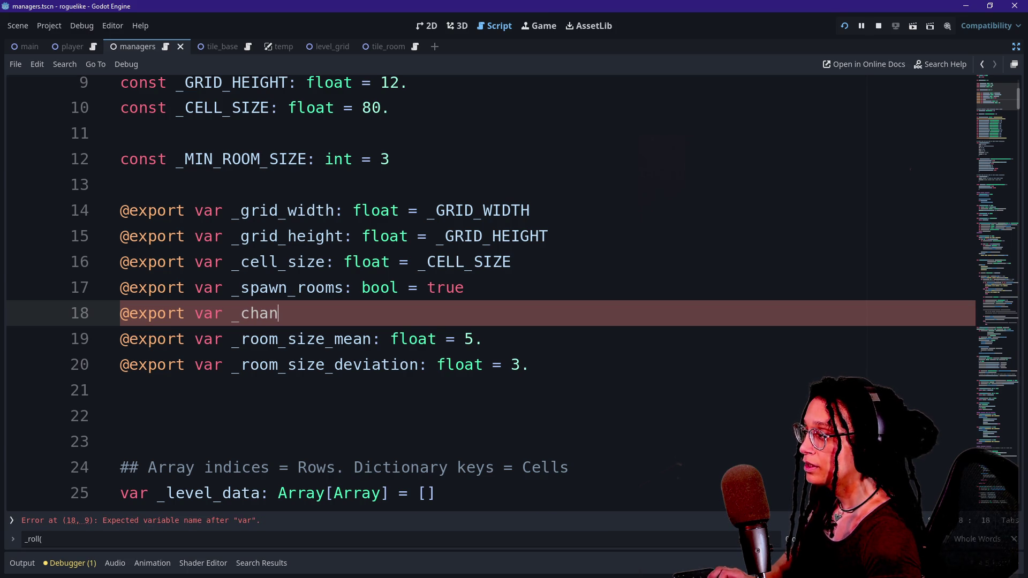
pyautogui.press('BackSpace')
pyautogui.press('BackSpace')
pyautogui.press('BackSpace')
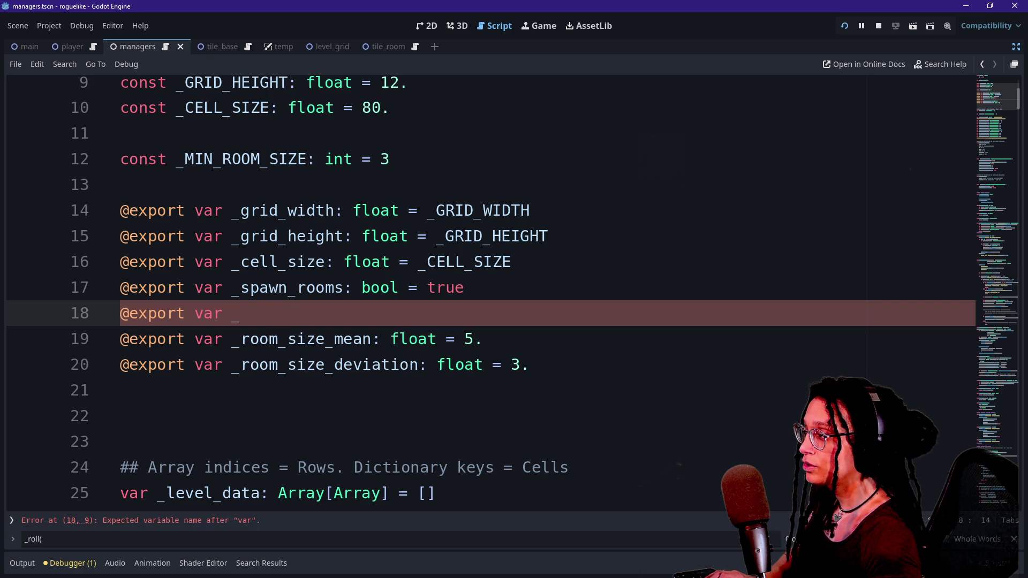
pyautogui.write('chance_cell_')
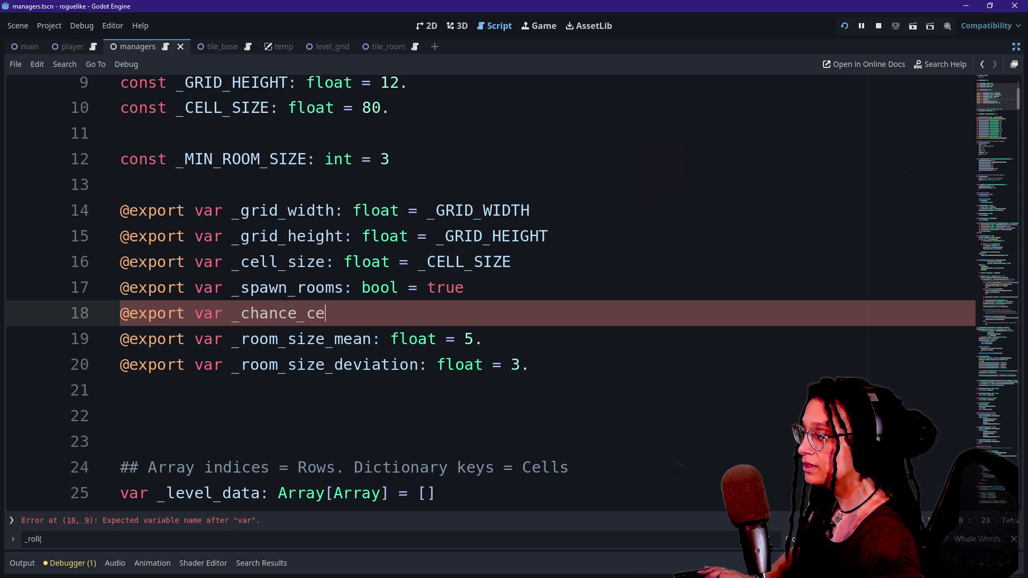
pyautogui.write('is_room: ')
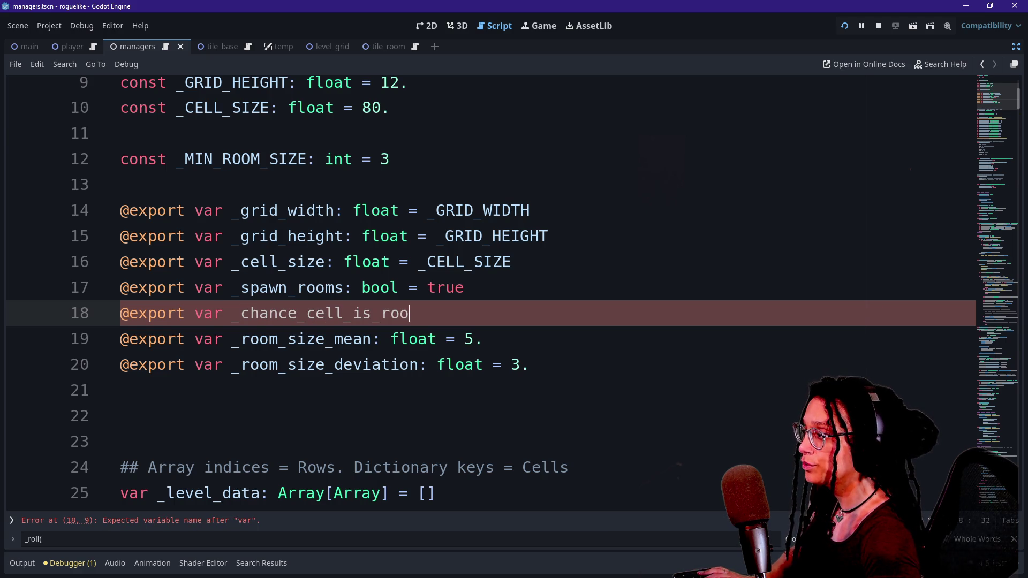
pyautogui.write('boo')
pyautogui.press('BackSpace')
pyautogui.press('BackSpace')
pyautogui.press('BackSpace')
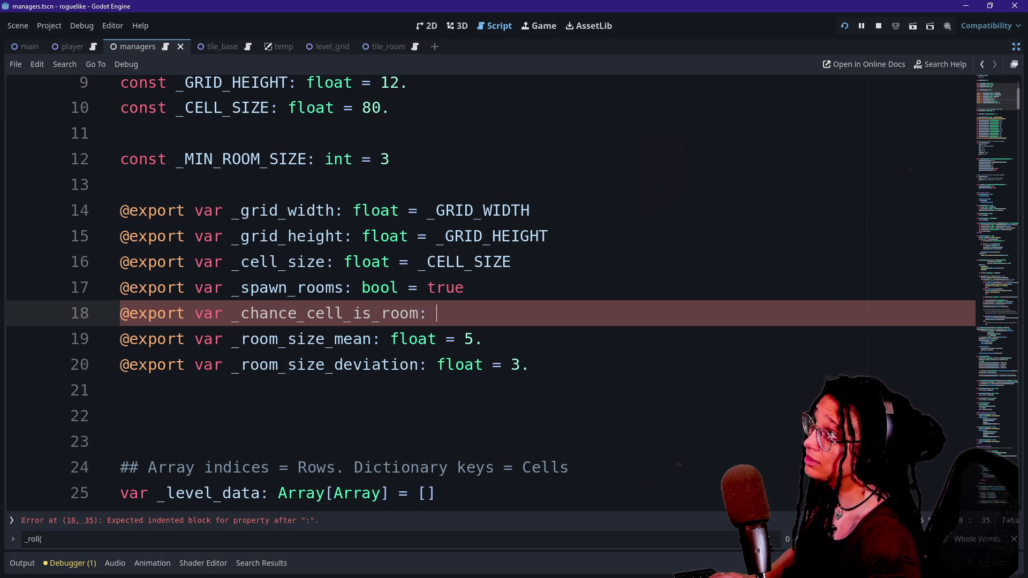
pyautogui.write('int')
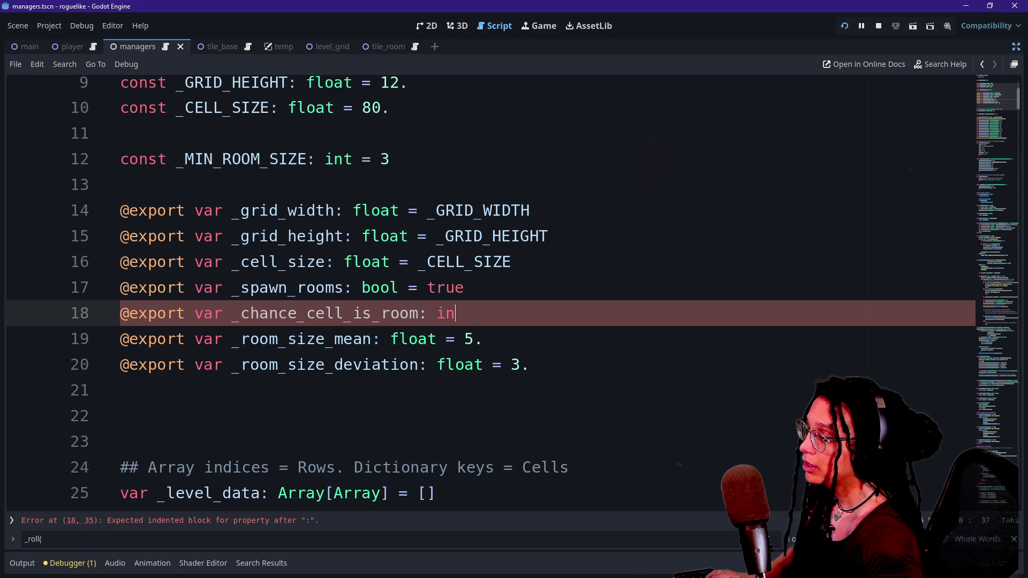
pyautogui.press('BackSpace')
pyautogui.press('BackSpace')
pyautogui.press('BackSpace')
pyautogui.write('float ')
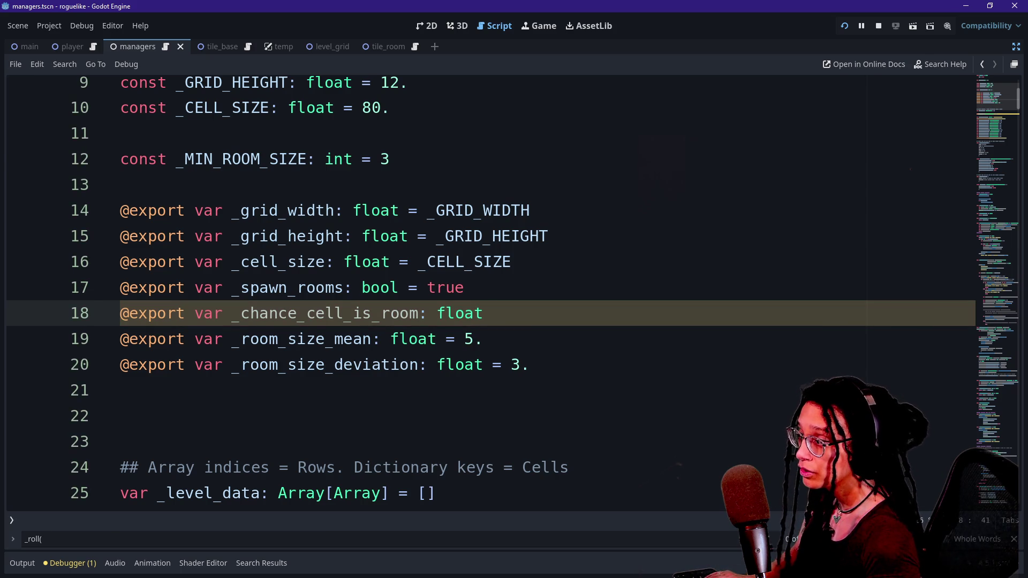
pyautogui.write('= ')
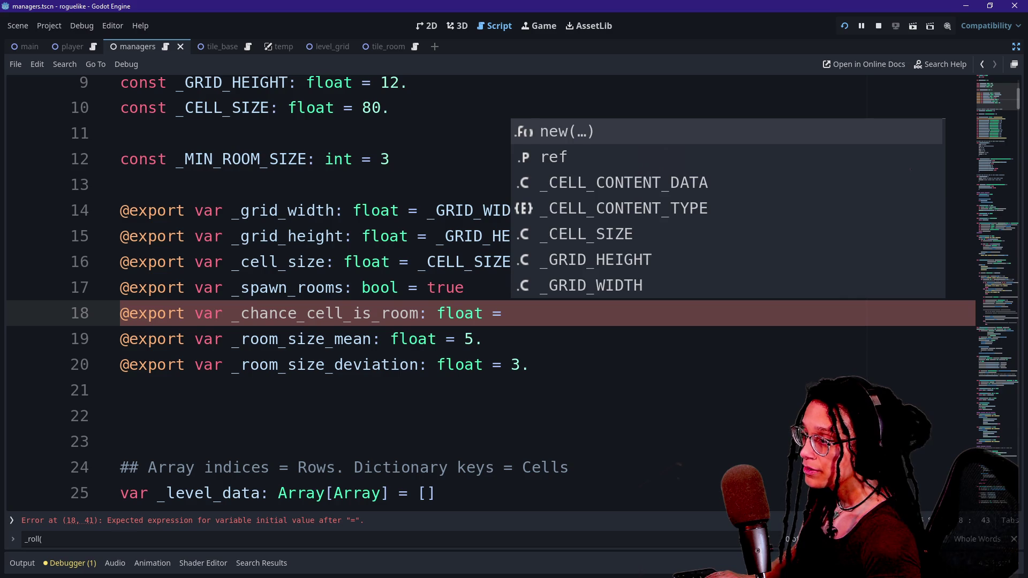
pyautogui.write('0.')
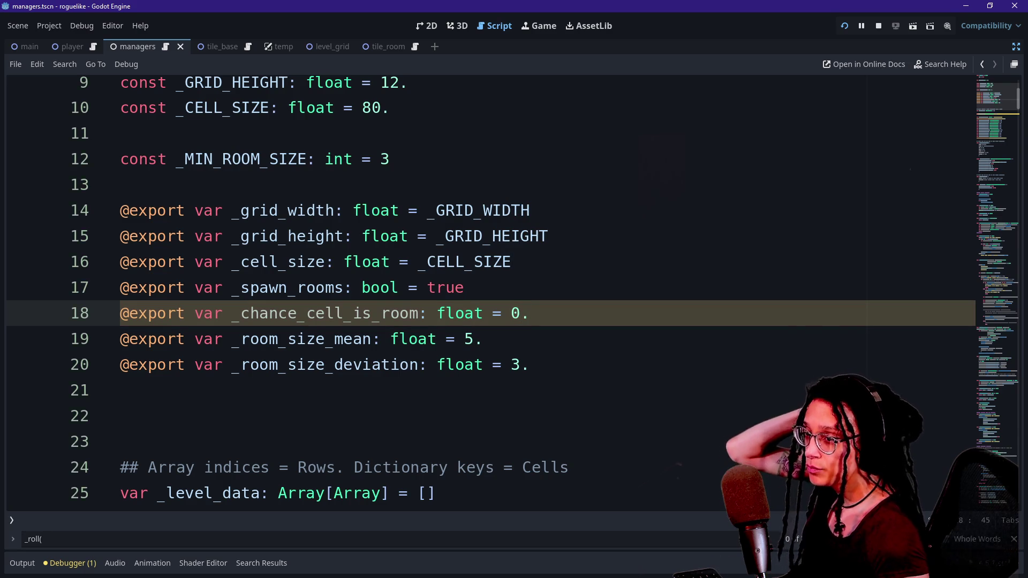
# Step: Search the script for 50/50, then change the _chance_cell_is_room default to 1
pyautogui.hotkey('ctrl', 'f')
pyautogui.write('50/50')
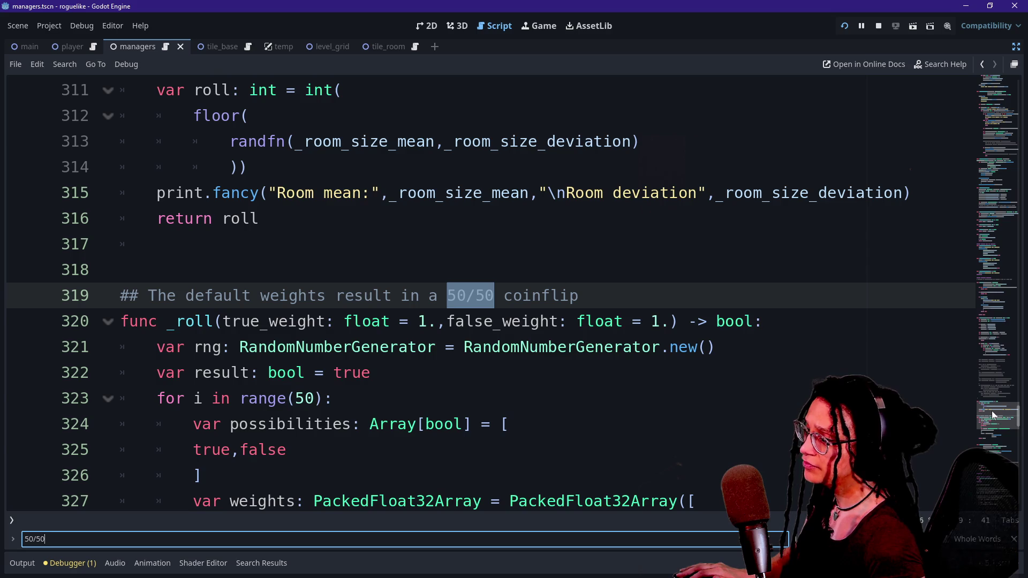
pyautogui.moveTo(992, 410); pyautogui.dragTo(992, 96)
pyautogui.click(530, 207)
pyautogui.press('BackSpace')
pyautogui.press('BackSpace')
pyautogui.write('1.')
# Step: Duplicate the declaration and rename the copy to _chance_cell_is_base
pyautogui.hotkey('shift', 'Up')
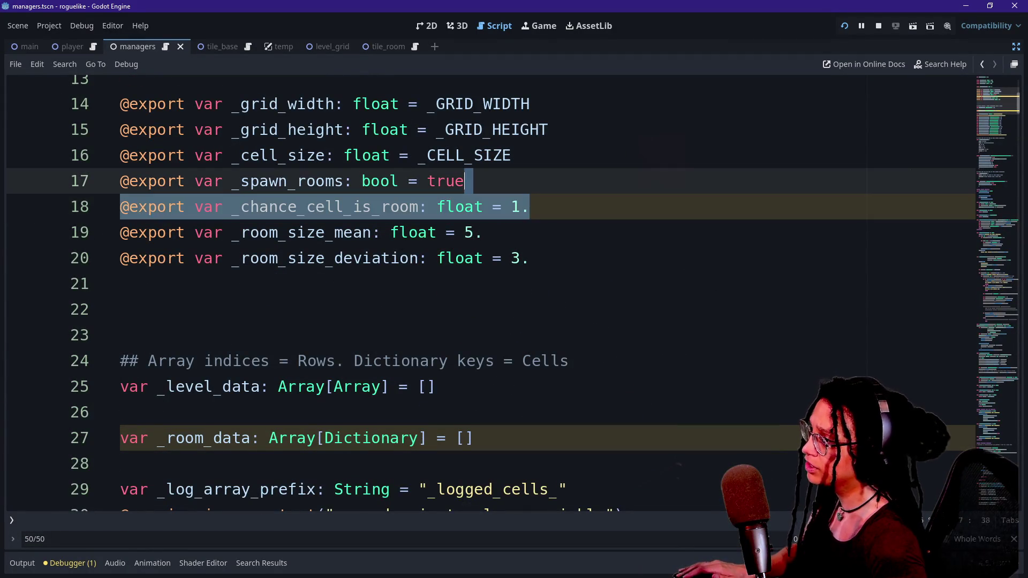
pyautogui.hotkey('shift', 'Down')
pyautogui.hotkey('ctrl', 'shift', 'd')
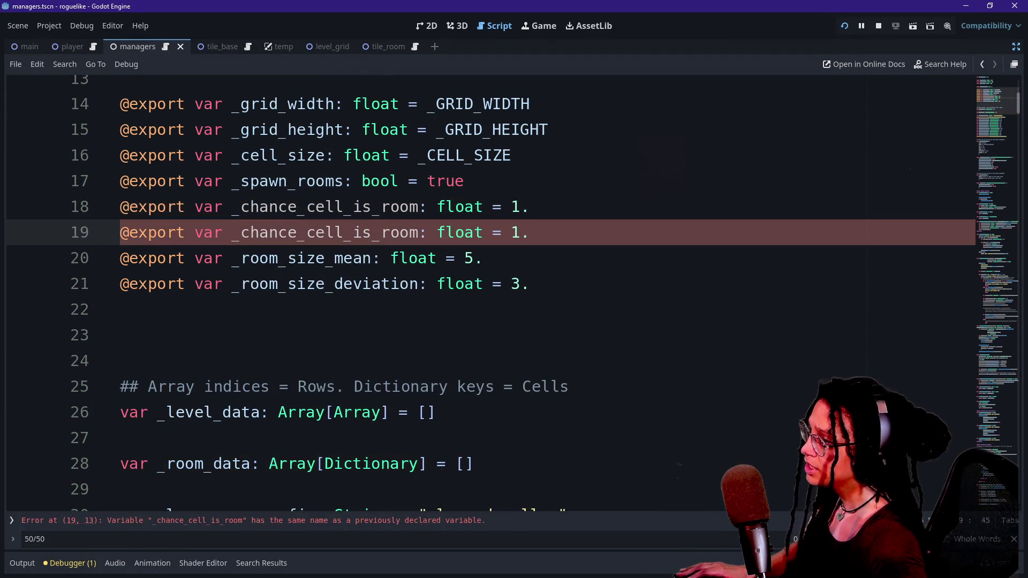
pyautogui.click(370, 232)
pyautogui.write('_not')
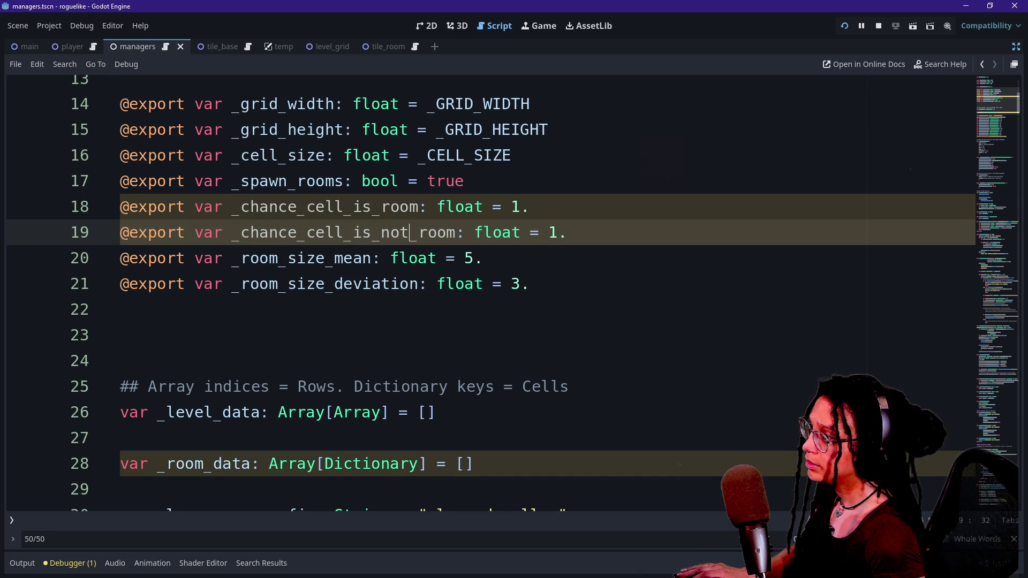
pyautogui.press('BackSpace')
pyautogui.press('BackSpace')
pyautogui.press('BackSpace')
pyautogui.write('base')
pyautogui.press('Delete')
pyautogui.press('Delete')
pyautogui.hotkey('shift', 'End')
pyautogui.press('Right')
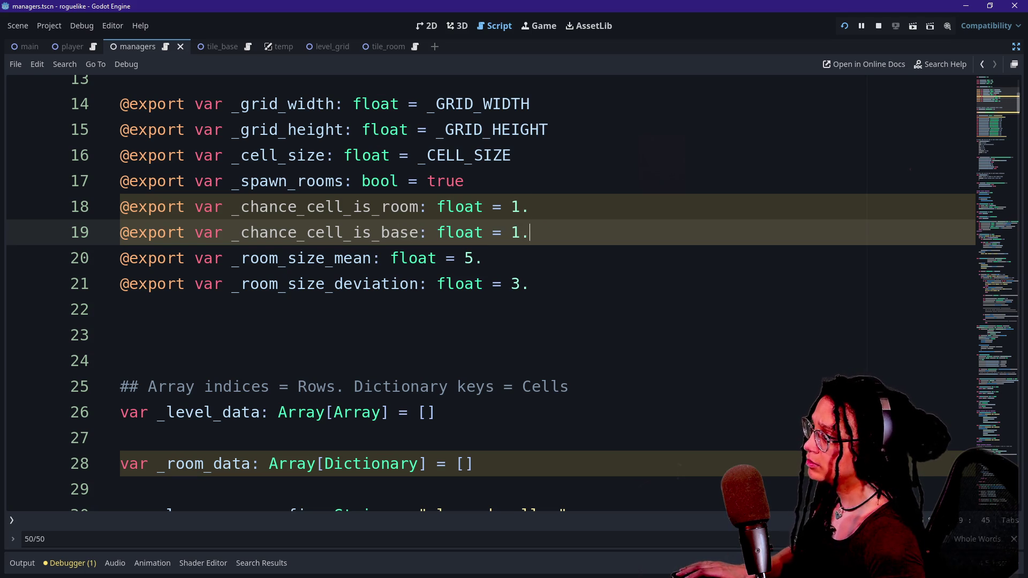
# Step: Move the _chance_cell_is_room declaration below _chance_cell_is_base
pyautogui.hotkey('shift', 'Up')
pyautogui.hotkey('ctrl', 'x')
pyautogui.press('Up')
pyautogui.hotkey('ctrl', 'v')
pyautogui.click(260, 233)
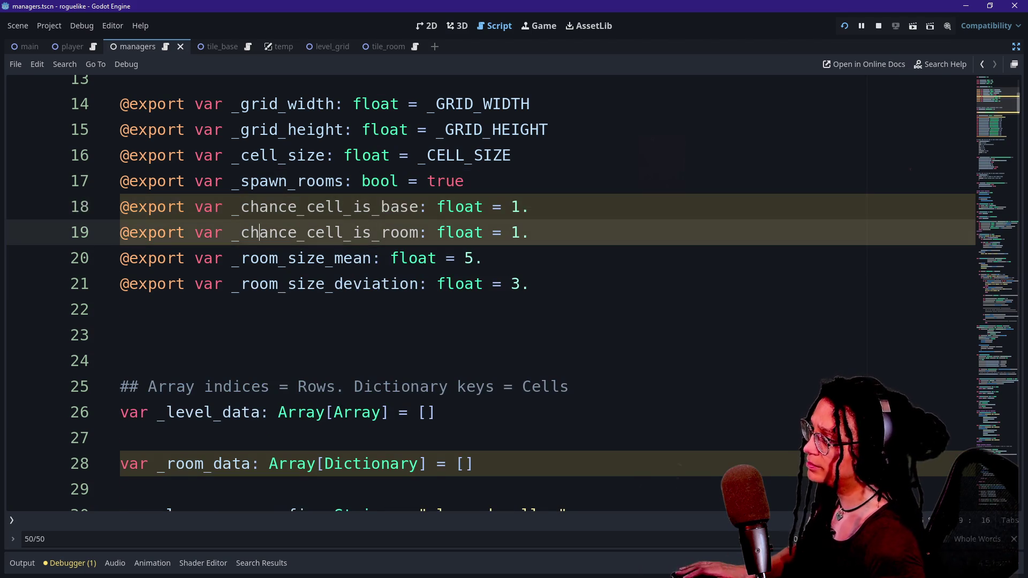
pyautogui.hotkey('shift', 'Down')
pyautogui.hotkey('shift', 'End')
pyautogui.press('Right')
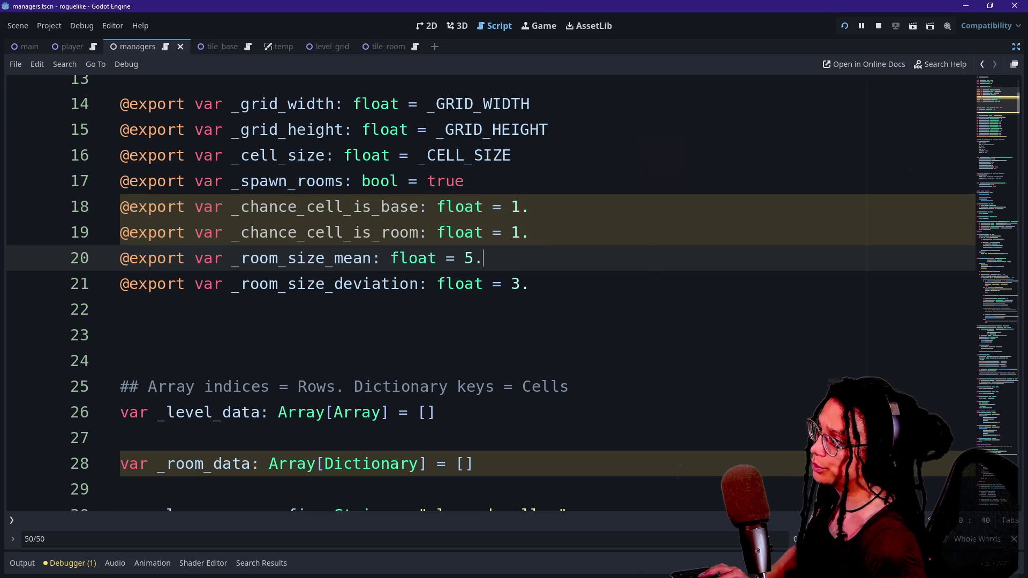
pyautogui.scroll(-4, 514, 267)
pyautogui.click(558, 258)
pyautogui.hotkey('ctrl', 'f')
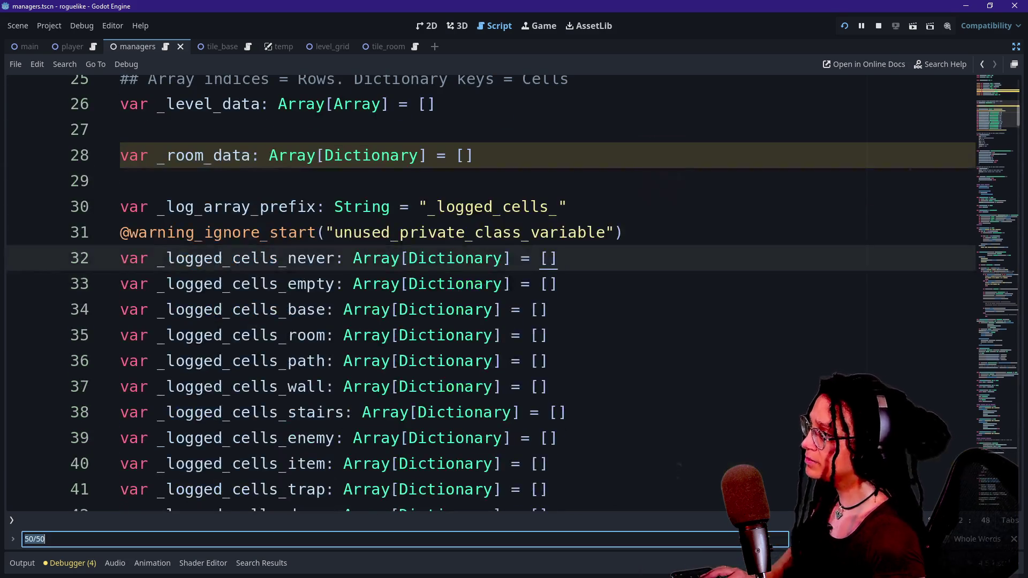
# Step: Find the .1 roll and replace its weights with _chance_cell_is_room and _chance_cell_is_base
pyautogui.write('50')
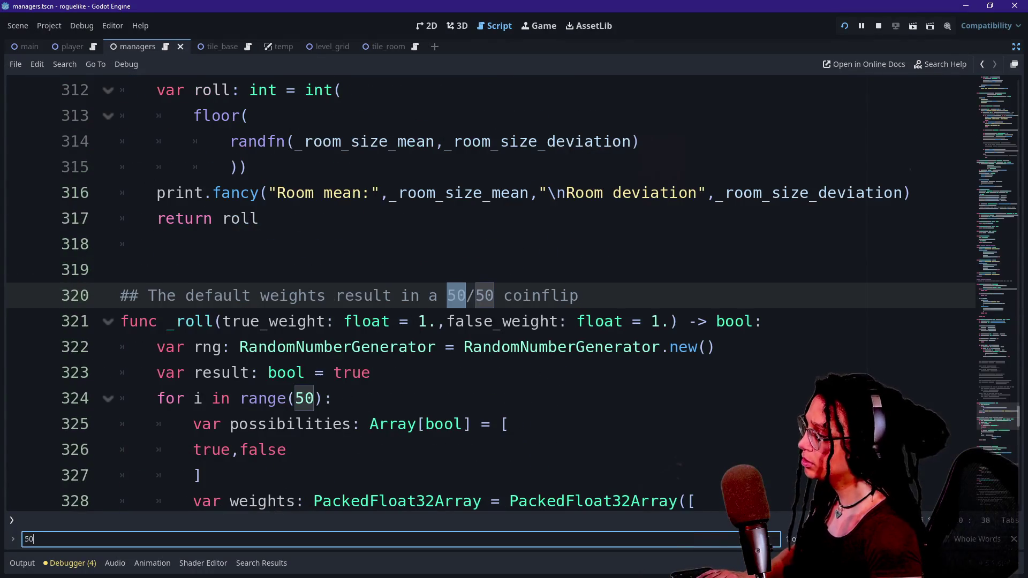
pyautogui.press('BackSpace')
pyautogui.press('BackSpace')
pyautogui.write('.1')
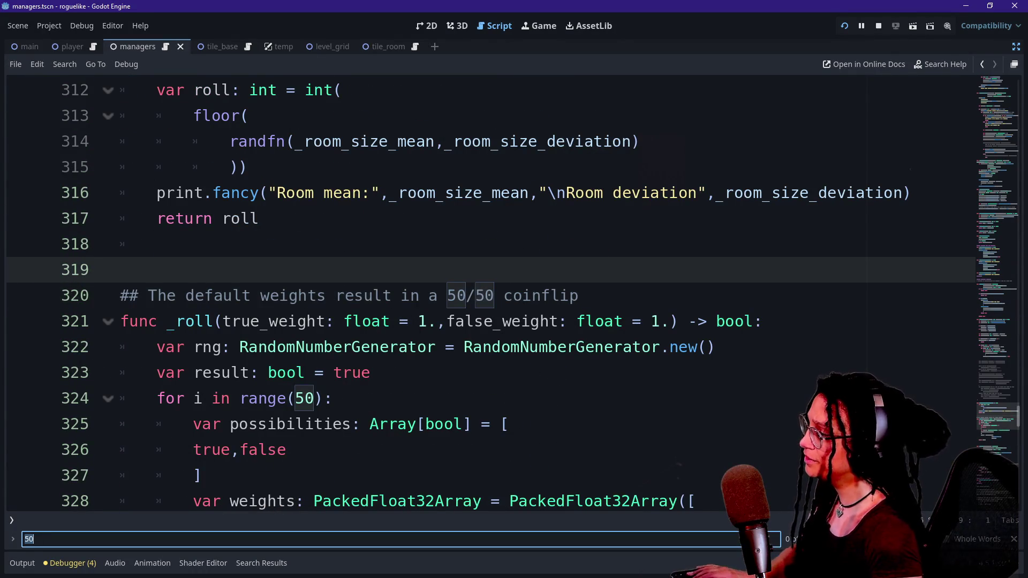
pyautogui.write('c')
pyautogui.press('BackSpace')
pyautogui.write('_change,1.):')
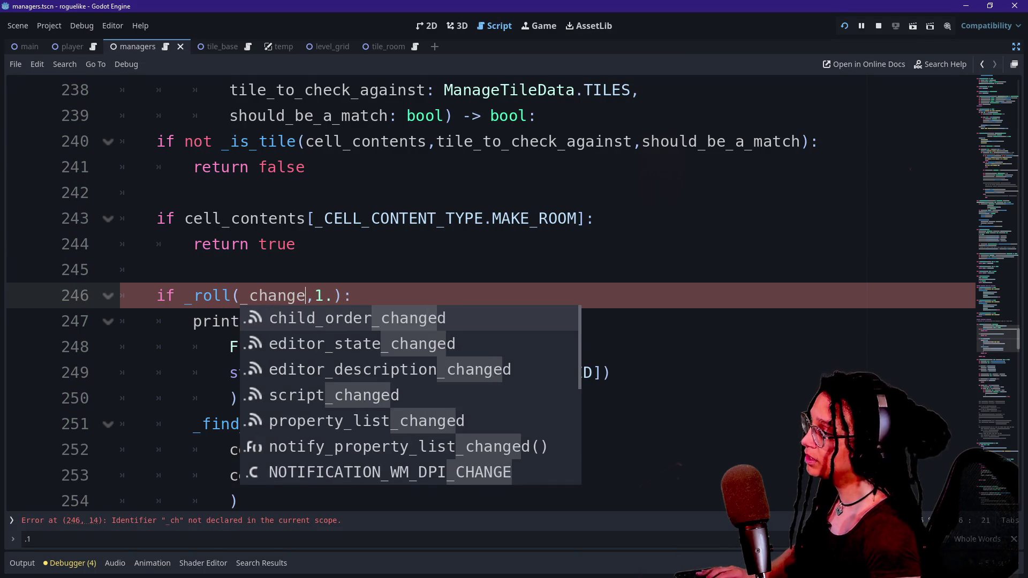
pyautogui.press('BackSpace')
pyautogui.press('BackSpace')
pyautogui.write('ce')
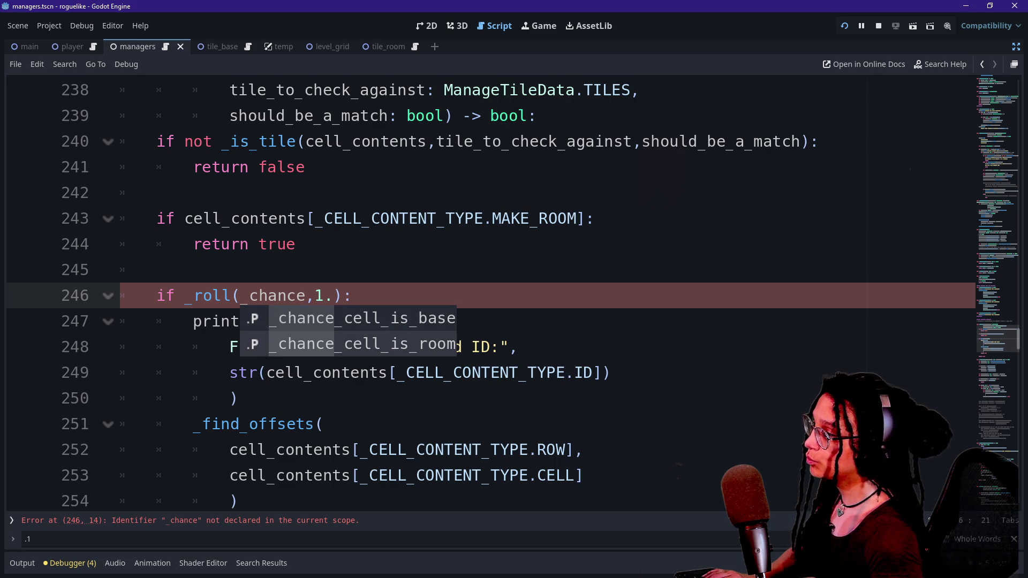
pyautogui.press('Down')
pyautogui.press('Return')
pyautogui.press('Right')
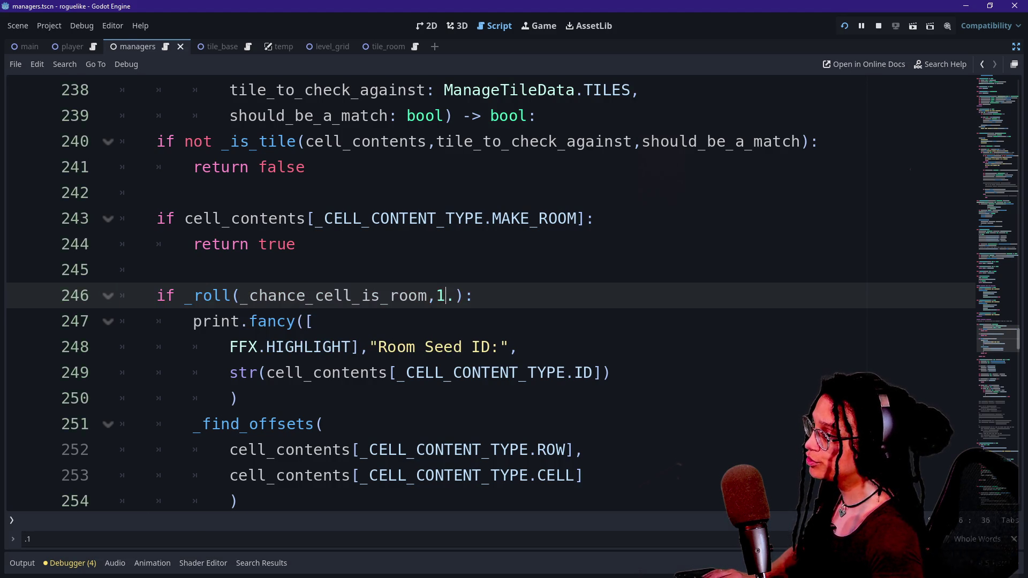
pyautogui.press('Delete')
pyautogui.write('_roll(_chan')
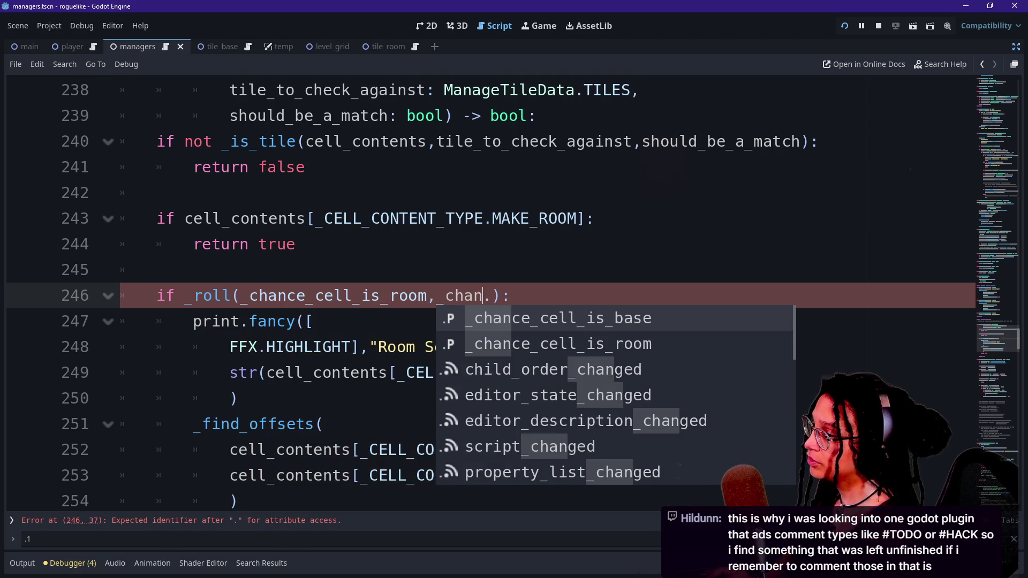
pyautogui.press('Return')
# Step: Remove the stray period after _chance_cell_is_base and save the script
pyautogui.click(212, 244)
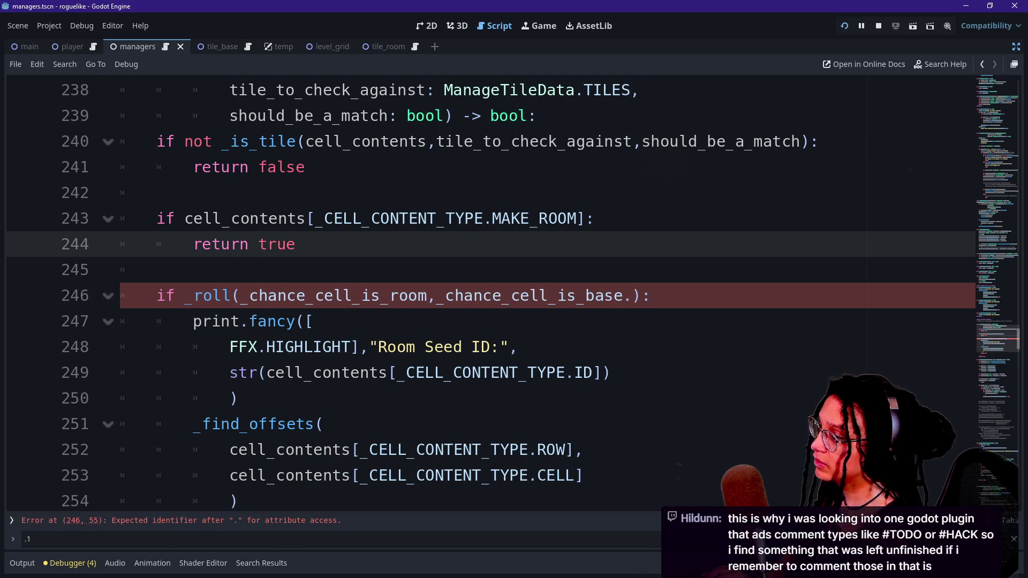
pyautogui.click(632, 295)
pyautogui.press('BackSpace')
pyautogui.scroll(-2, 482, 294)
pyautogui.hotkey('ctrl', 's')
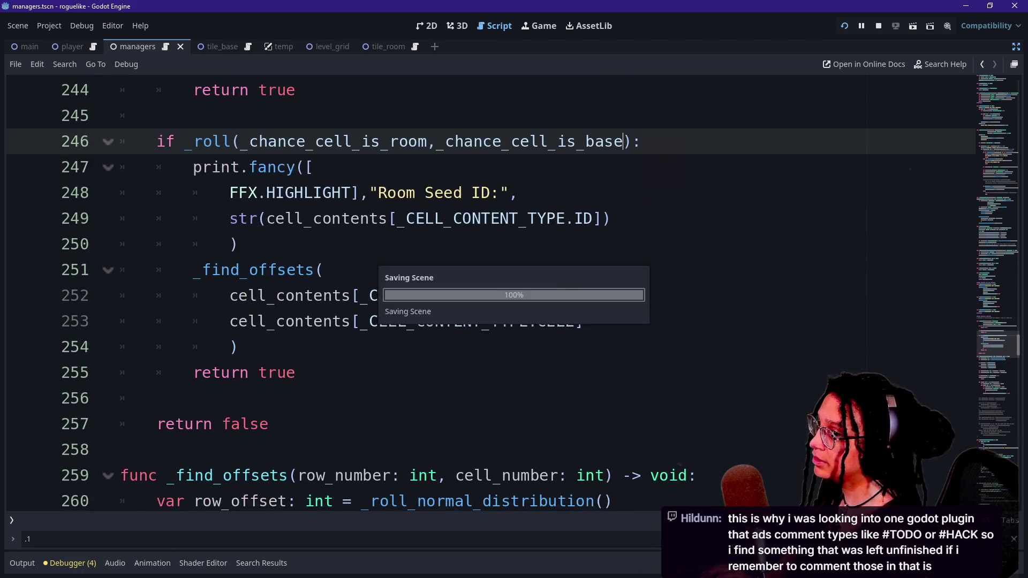
pyautogui.moveTo(985, 372); pyautogui.dragTo(992, 92)
pyautogui.scroll(-2, 991, 87)
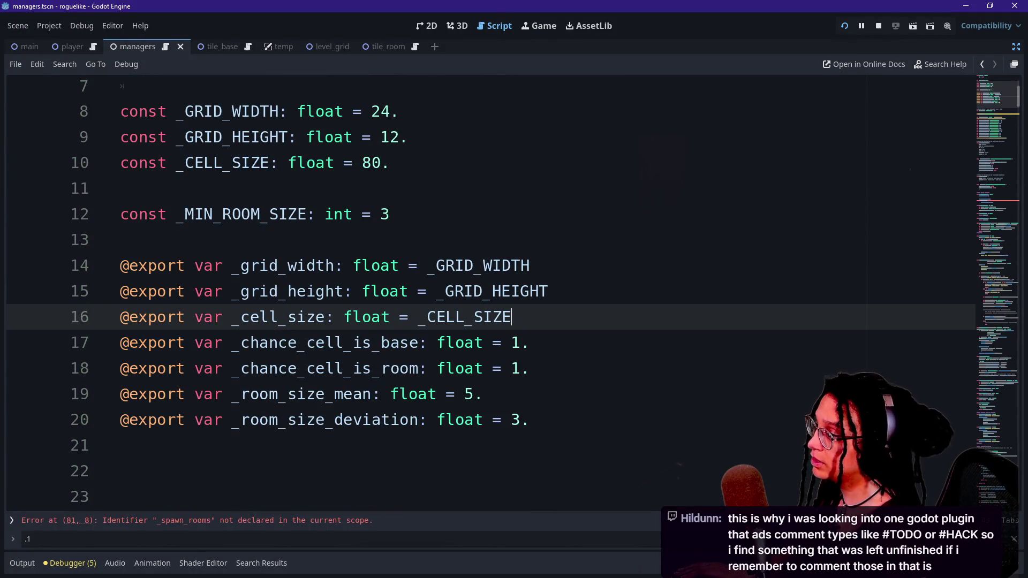
# Step: Run the game, then return to the chance exports in the script editor
pyautogui.press('F5')
pyautogui.click(495, 28)
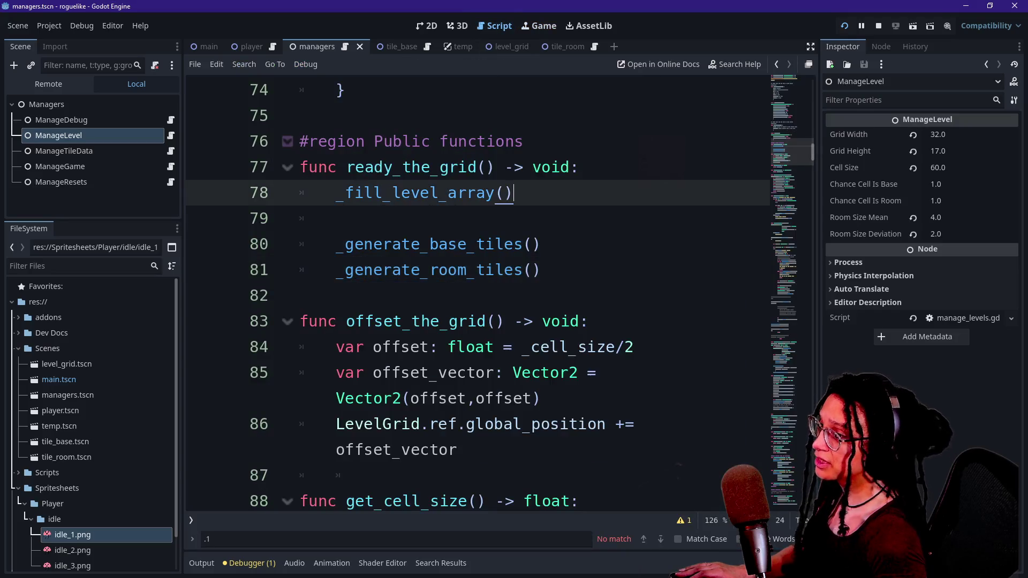
pyautogui.scroll(20, 481, 295)
pyautogui.scroll(-3, 481, 294)
pyautogui.scroll(4, 481, 295)
pyautogui.scroll(-2, 482, 295)
# Step: Set both base and room chance defaults to .1 and run the game again
pyautogui.doubleClick(694, 347)
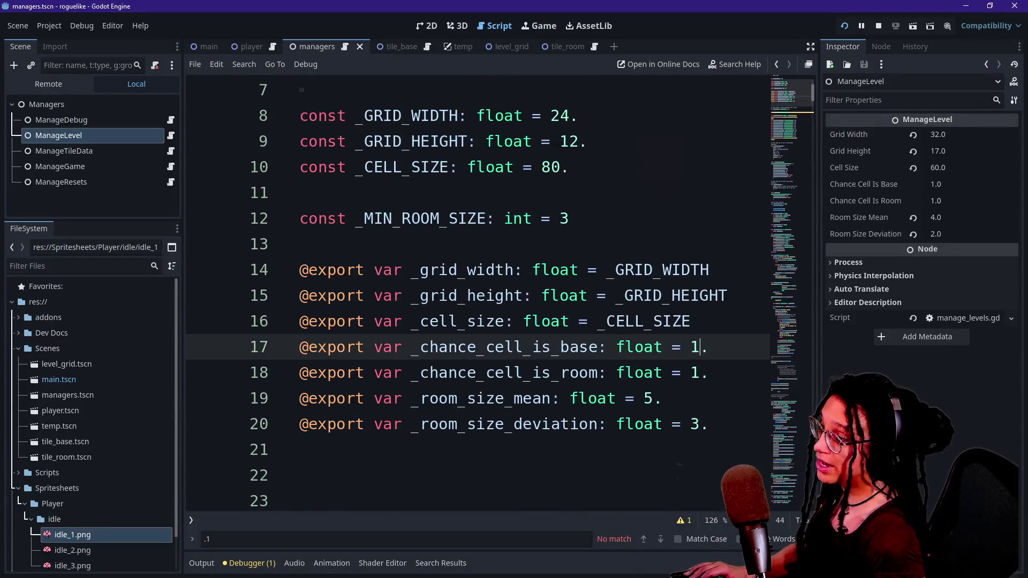
pyautogui.write('.')
pyautogui.click(710, 372)
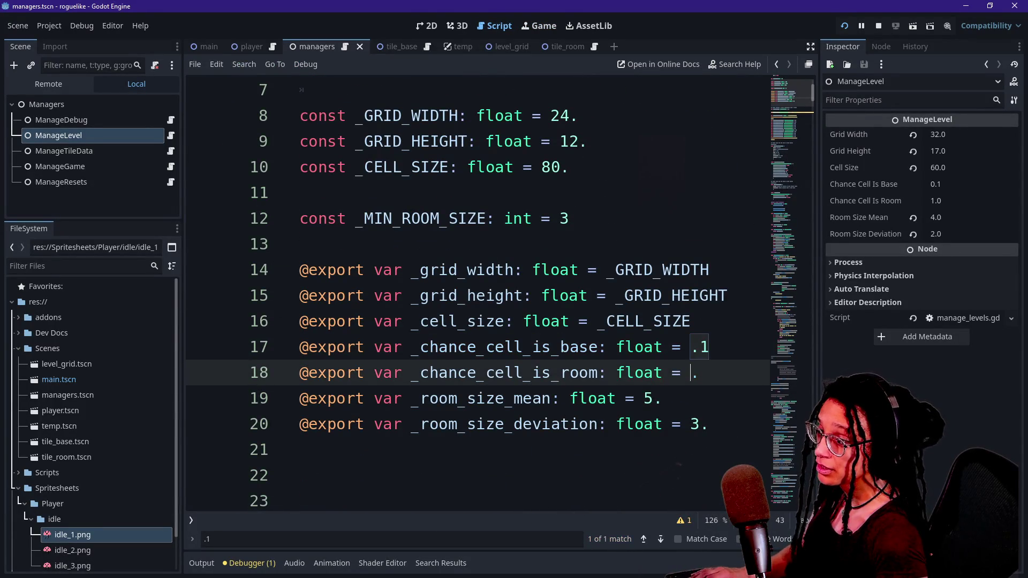
pyautogui.press('BackSpace')
pyautogui.press('End')
pyautogui.write('1')
pyautogui.press('F5')
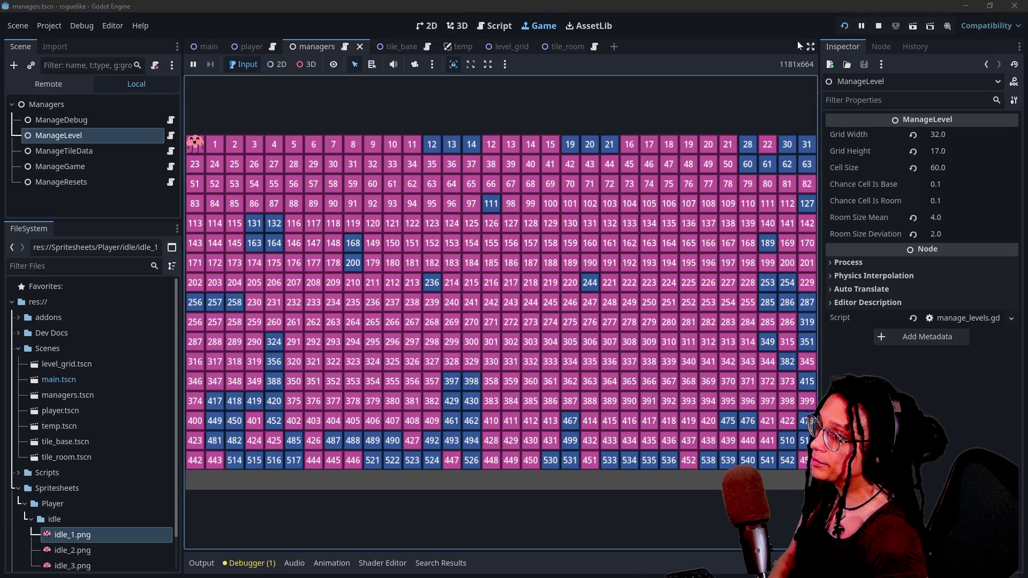
pyautogui.click(485, 28)
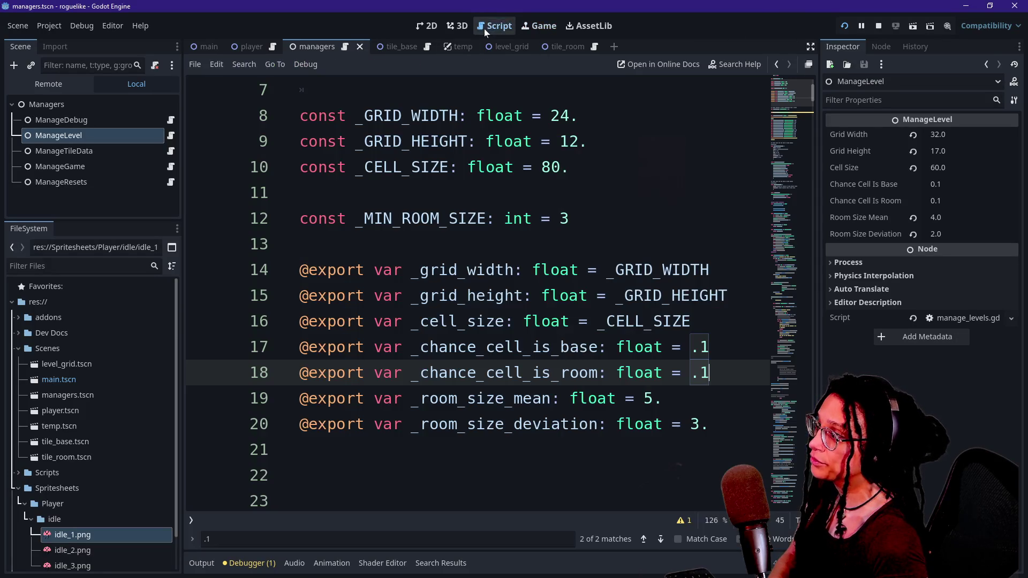
# Step: Search for '_roll(' in distraction-free mode and jump to the _roll definition
pyautogui.hotkey('ctrl', 'f')
pyautogui.write('i')
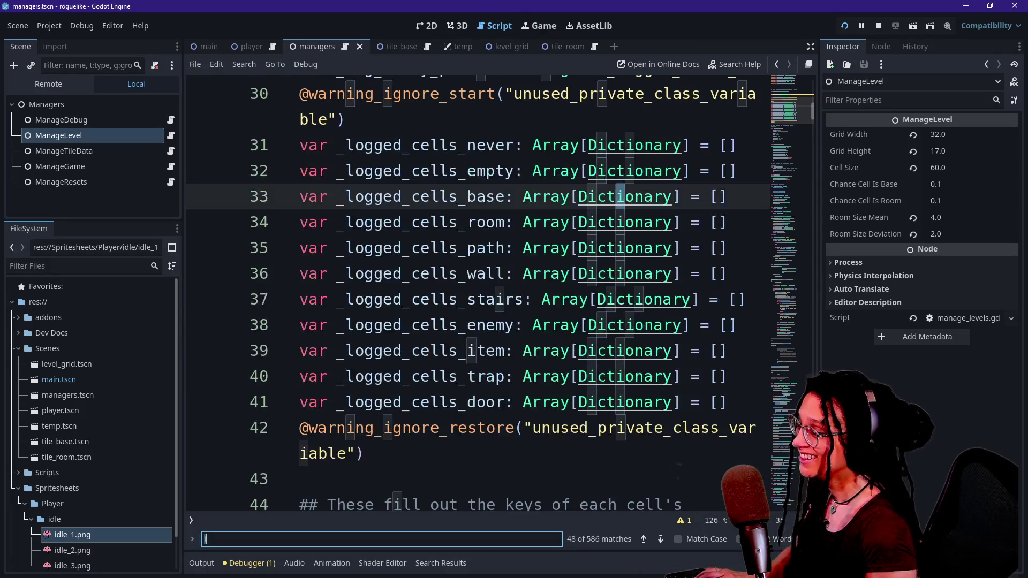
pyautogui.press('BackSpace')
pyautogui.write('_roll(')
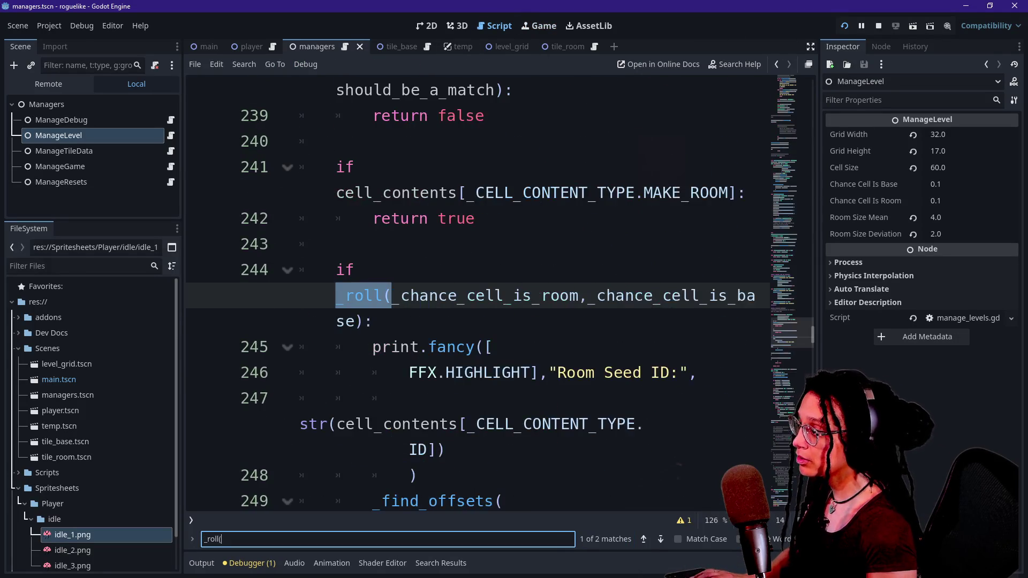
pyautogui.hotkey('ctrl', 'shift', 'F11')
pyautogui.scroll(-3, 514, 295)
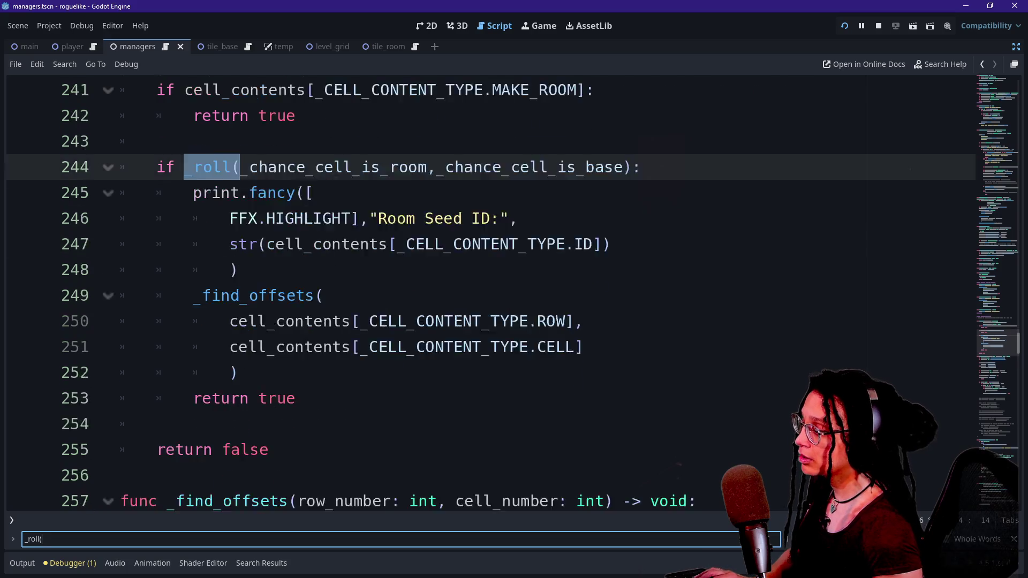
pyautogui.press('Return')
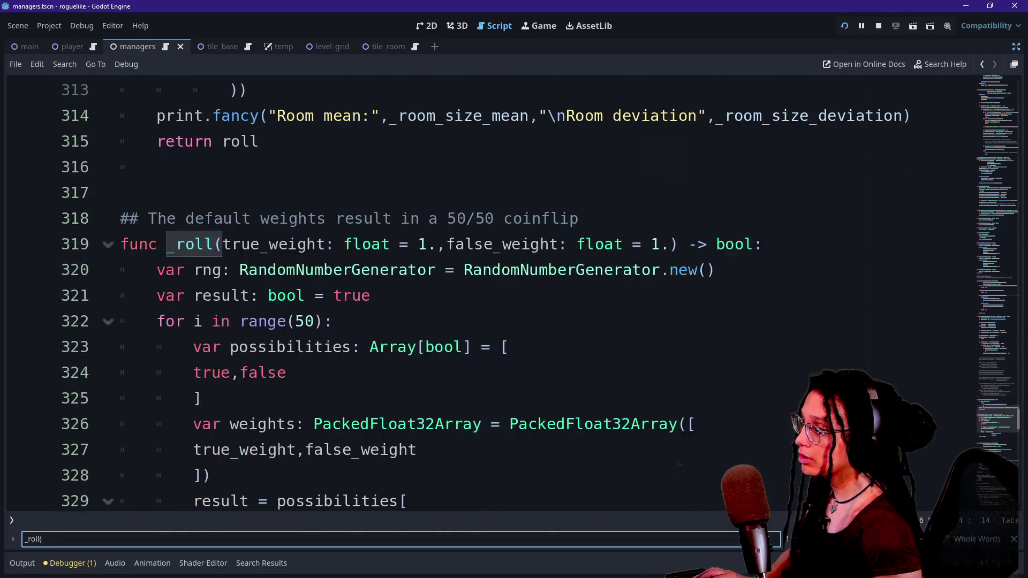
# Step: Inspect the range call's documentation inside the _roll function
pyautogui.click(437, 244)
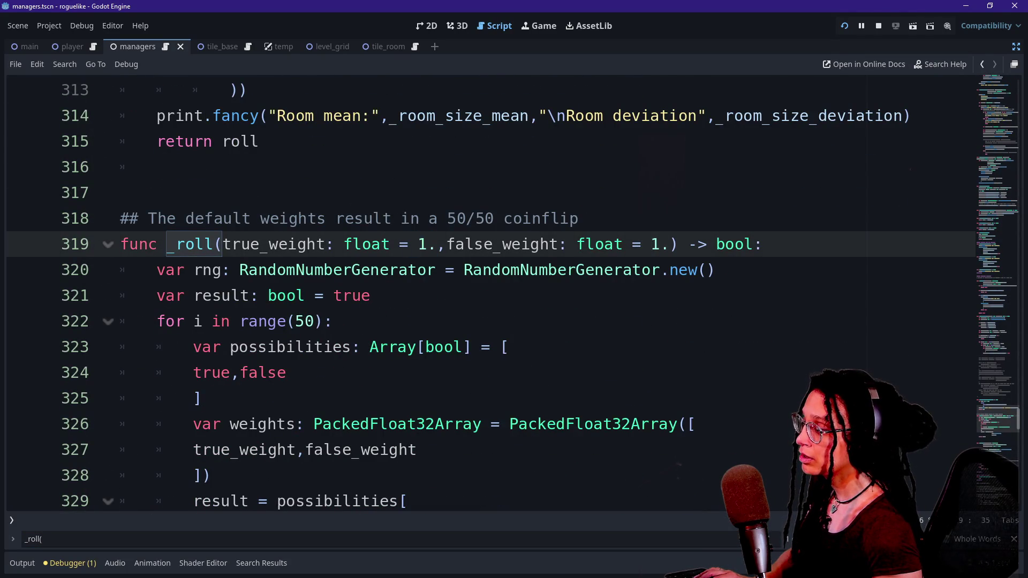
pyautogui.scroll(-1, 482, 293)
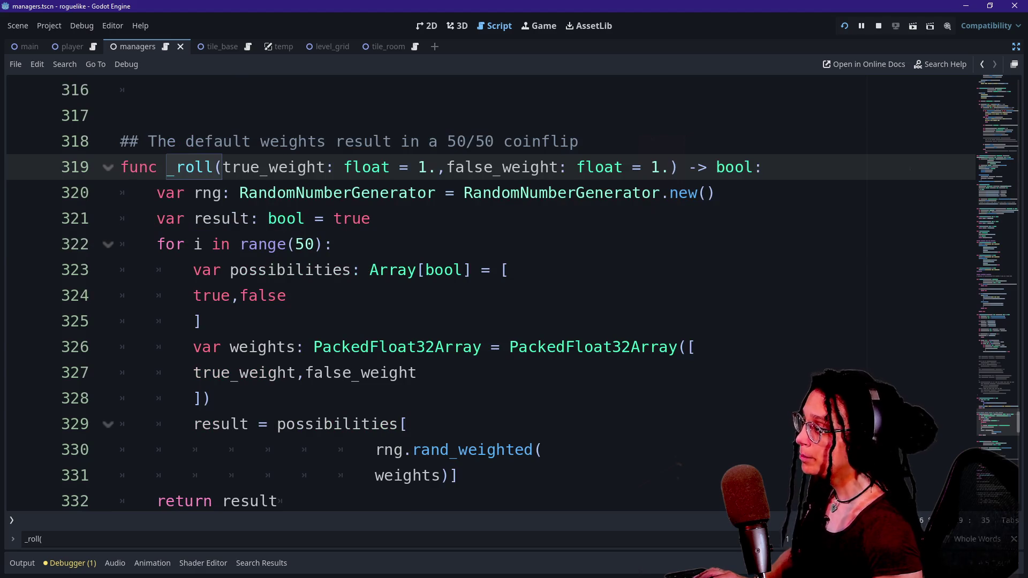
pyautogui.moveTo(259, 245); pyautogui.dragTo(183, 245)
pyautogui.click(286, 245)
pyautogui.moveTo(285, 244)
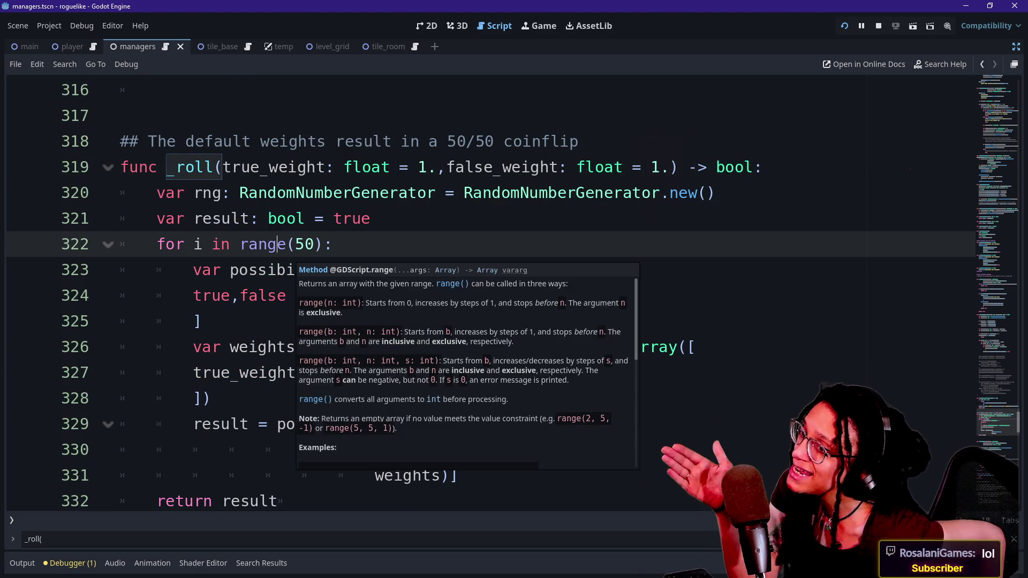
pyautogui.click(200, 321)
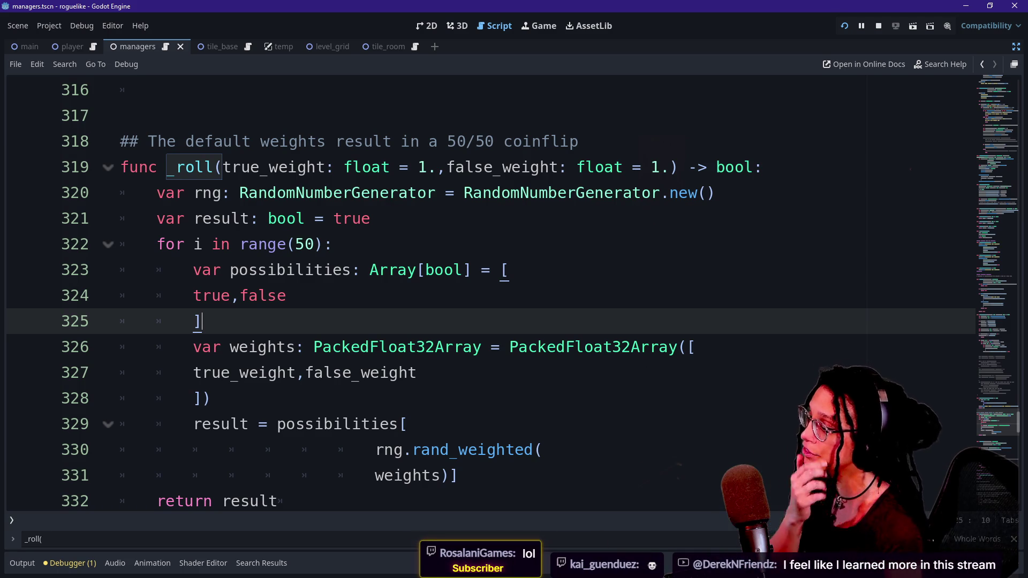
# Step: Unindent the _roll body, delete the 'for i in range(50):' line, save, and run the game
pyautogui.click(201, 347)
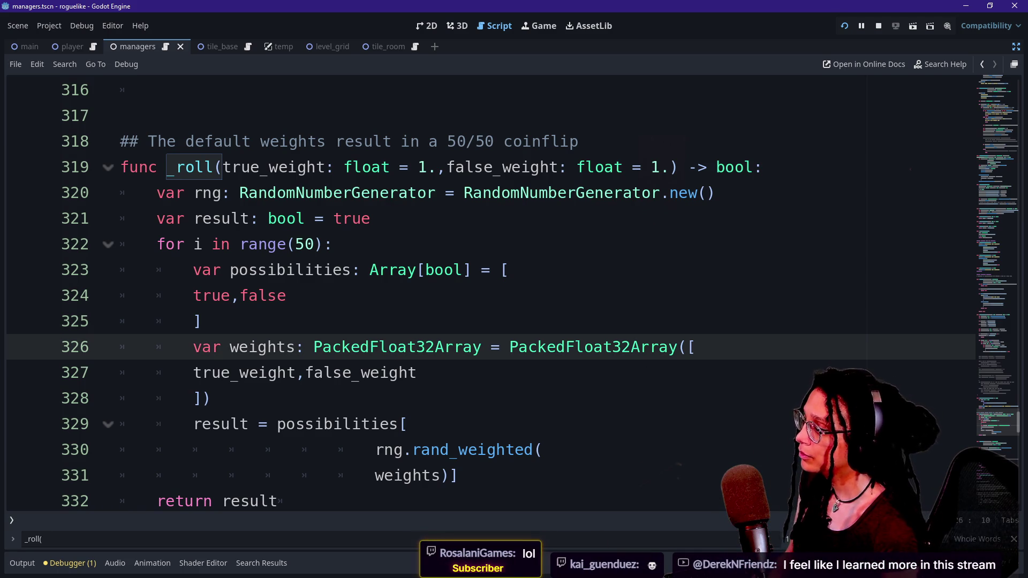
pyautogui.moveTo(277, 270)
pyautogui.mouseDown()
pyautogui.moveTo(214, 398)
pyautogui.moveTo(338, 476)
pyautogui.mouseUp()
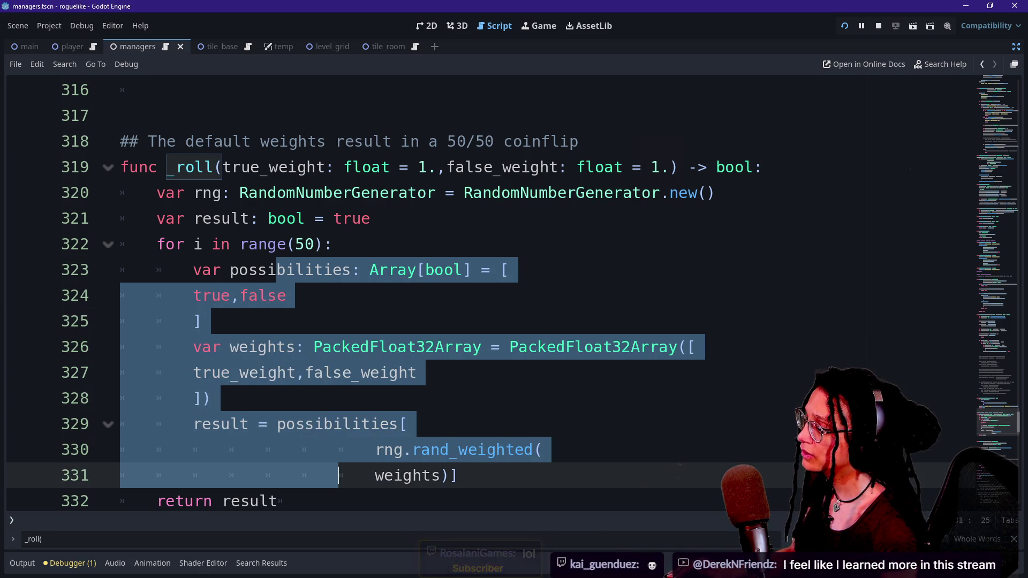
pyautogui.hotkey('shift', 'Tab')
pyautogui.click(338, 244)
pyautogui.hotkey('shift', 'Up')
pyautogui.press('BackSpace')
pyautogui.hotkey('ctrl', 's')
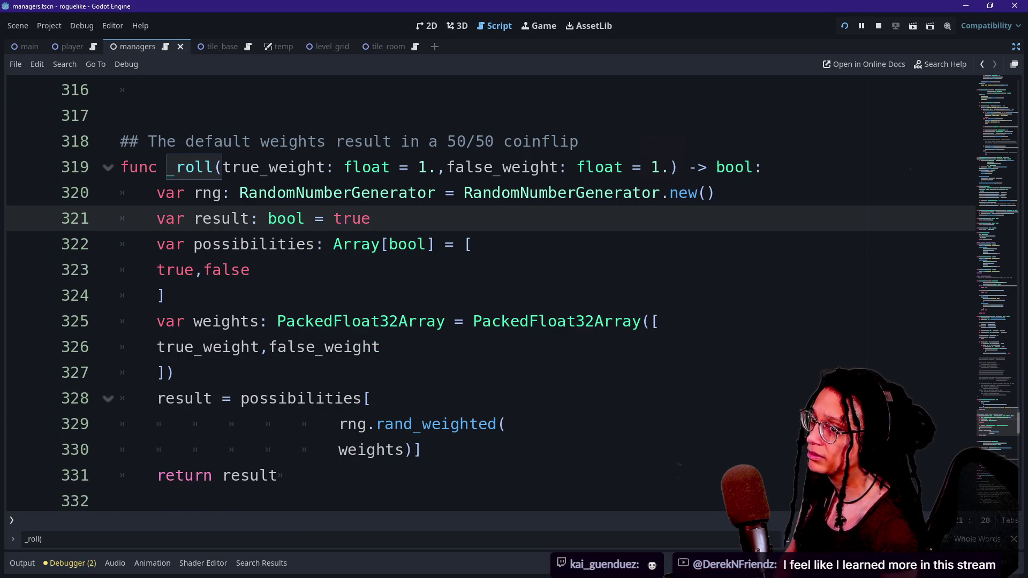
pyautogui.click(843, 26)
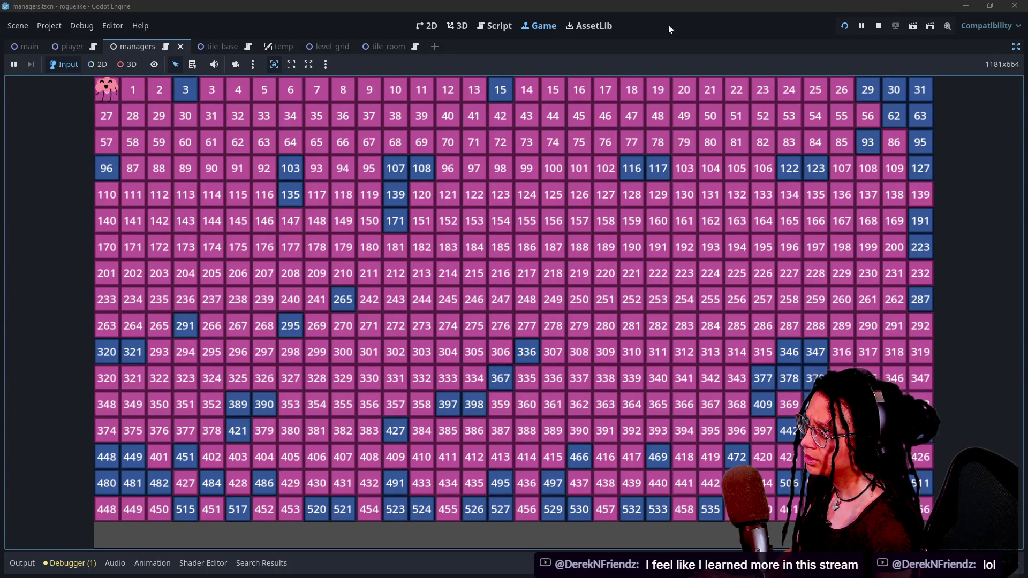
pyautogui.click(495, 26)
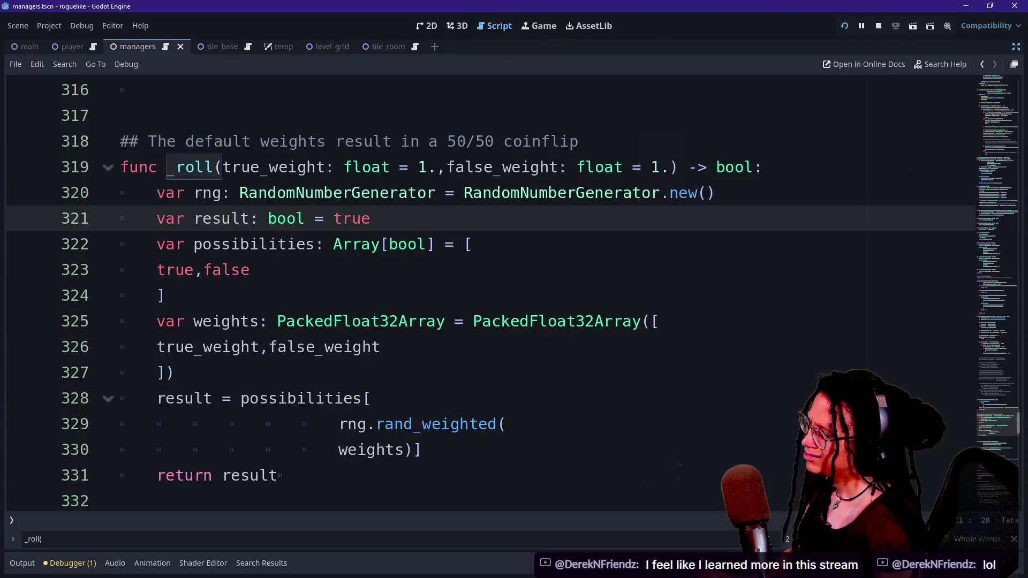
# Step: Replace the _is_room roll weights with test values 1.,1 and save
pyautogui.scroll(12, 514, 294)
pyautogui.scroll(4, 514, 295)
pyautogui.scroll(8, 513, 295)
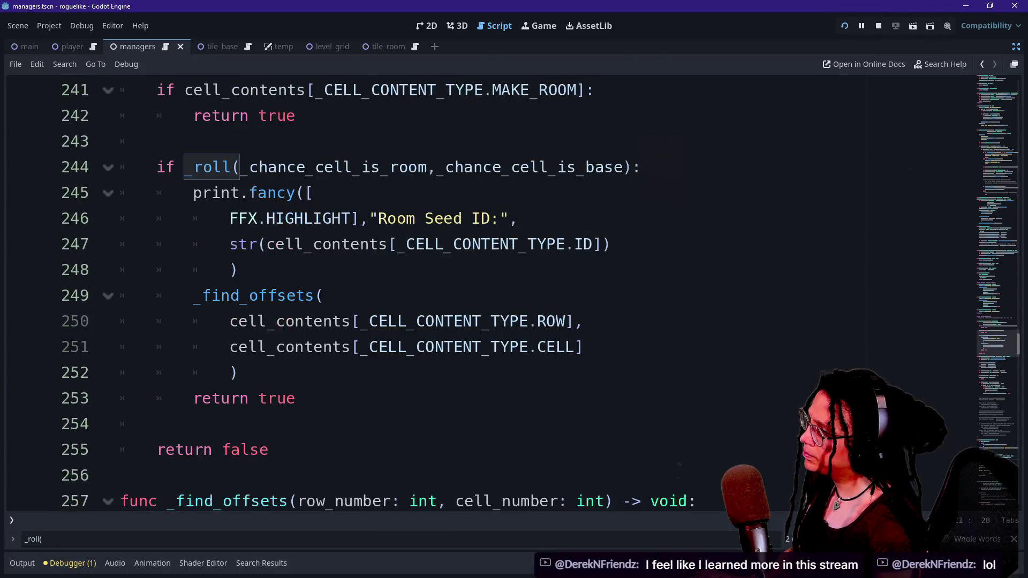
pyautogui.scroll(4, 631, 270)
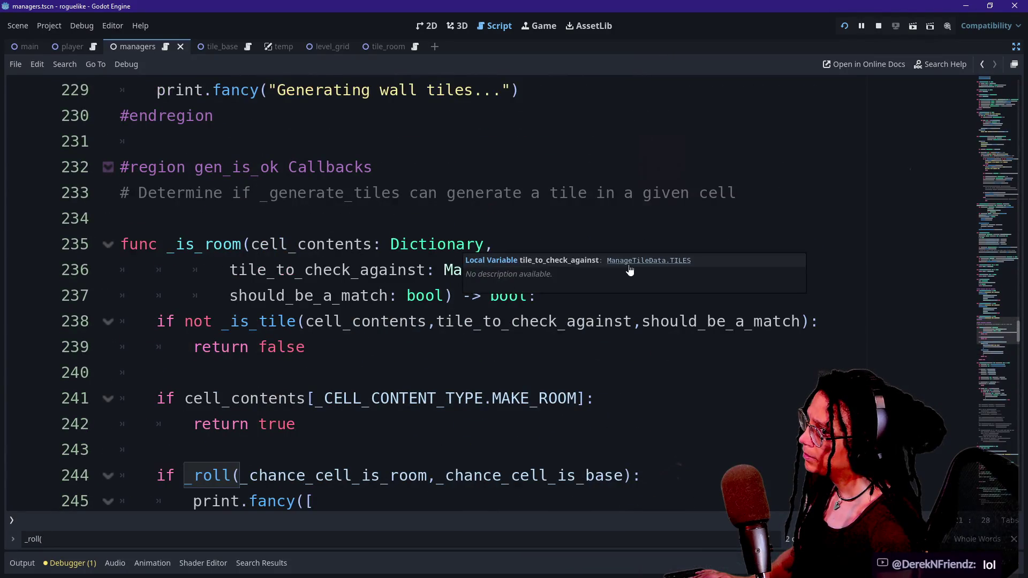
pyautogui.scroll(-3, 995, 330)
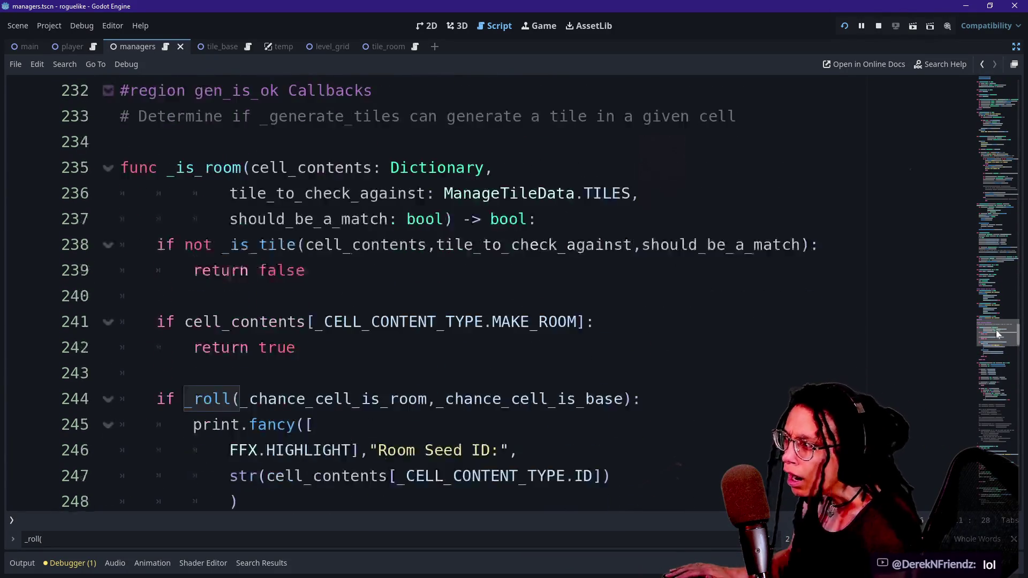
pyautogui.click(314, 323)
pyautogui.moveTo(240, 296)
pyautogui.mouseDown()
pyautogui.moveTo(321, 322)
pyautogui.moveTo(622, 297)
pyautogui.mouseUp()
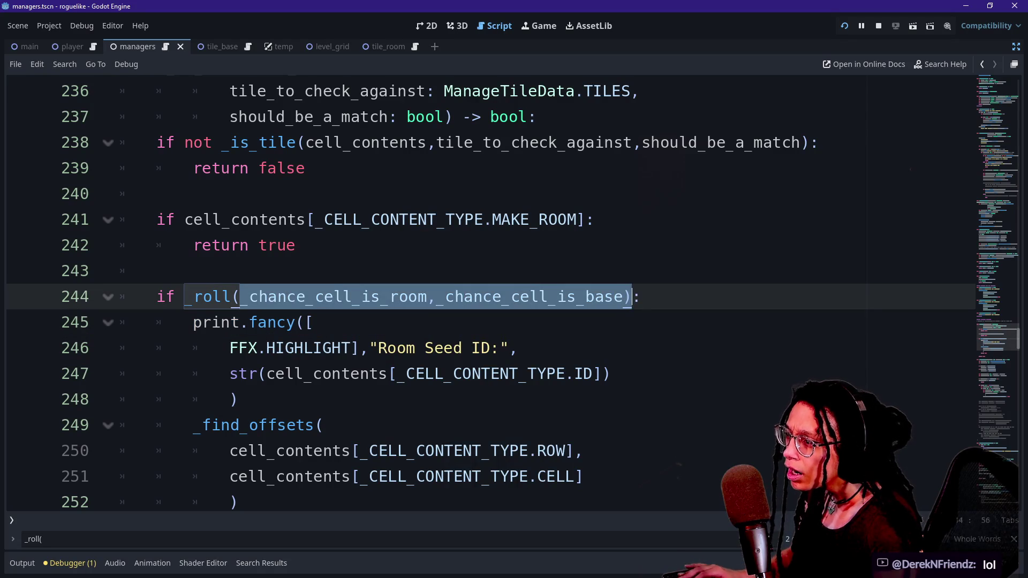
pyautogui.write('1.:')
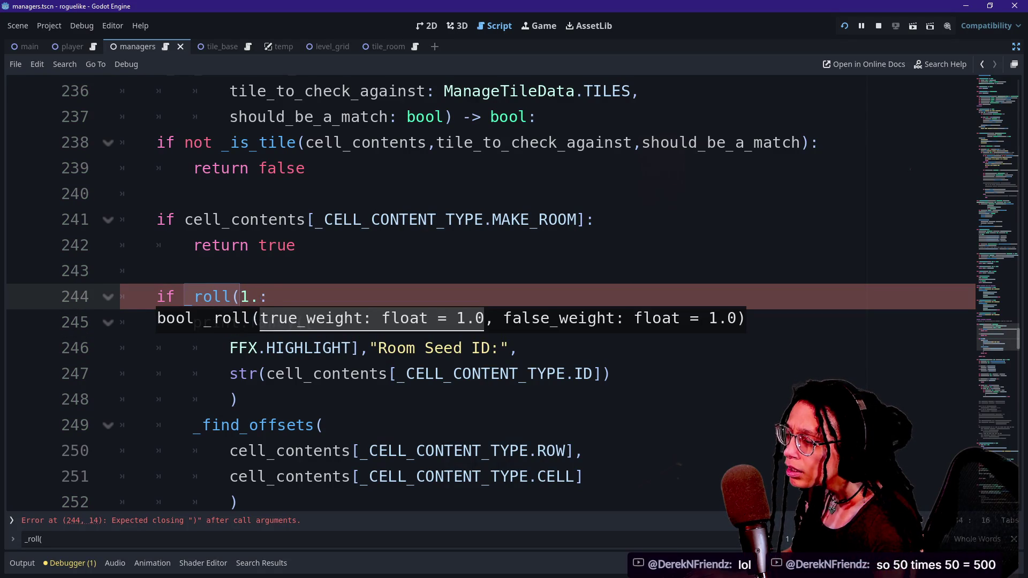
pyautogui.write(',1')
pyautogui.hotkey('ctrl', 's')
pyautogui.press('BackSpace')
pyautogui.press('BackSpace')
pyautogui.press('BackSpace')
pyautogui.write(')')
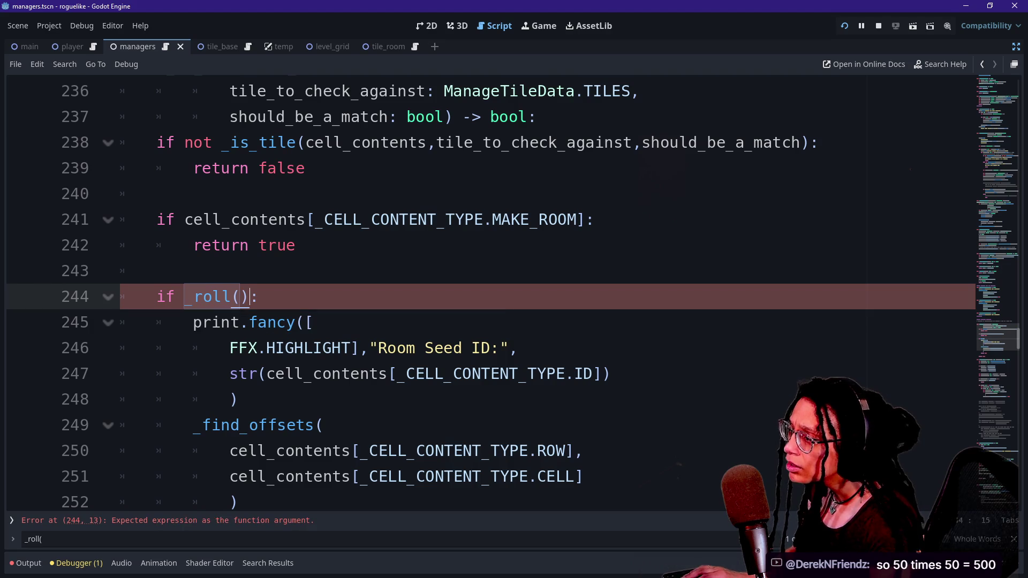
pyautogui.hotkey('ctrl', 's')
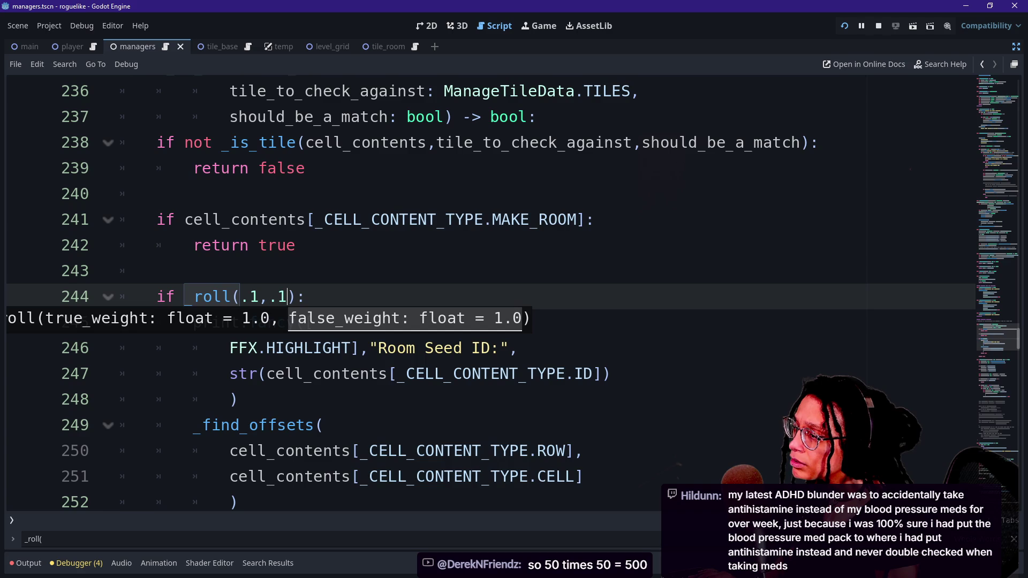
# Step: Adjust the second test weight to 1 and test-run the game
pyautogui.press('BackSpace')
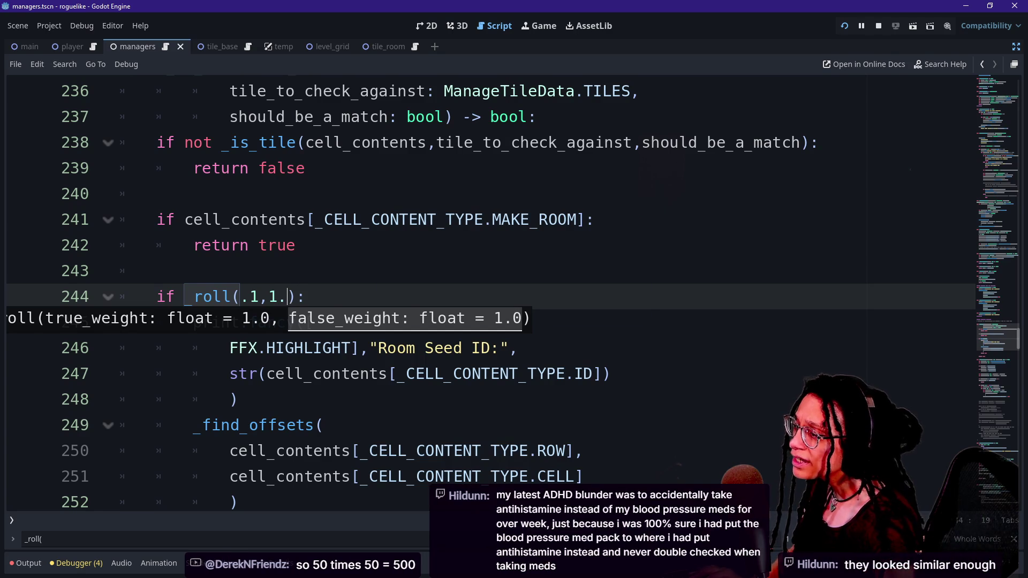
pyautogui.click(269, 297)
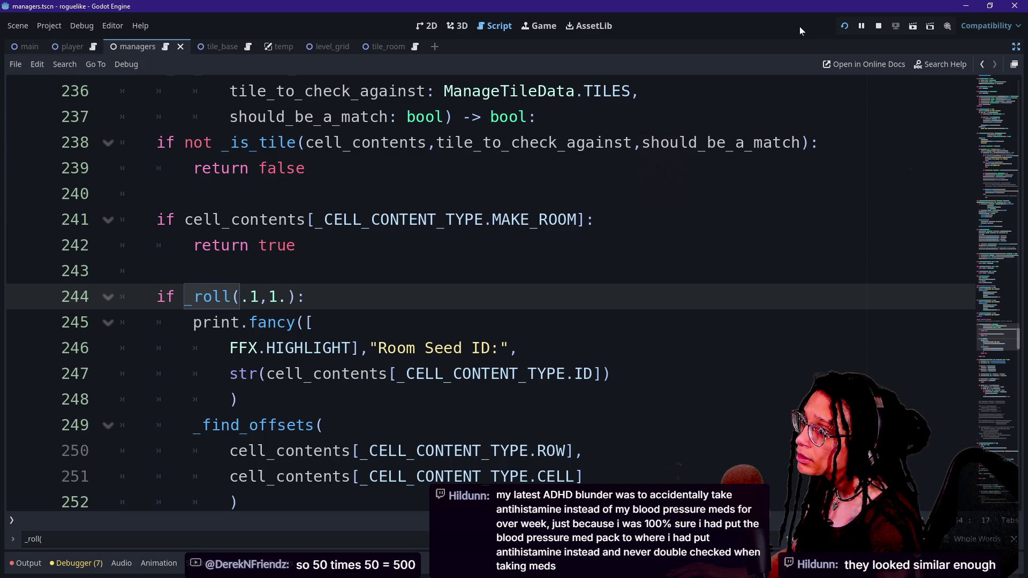
pyautogui.click(844, 27)
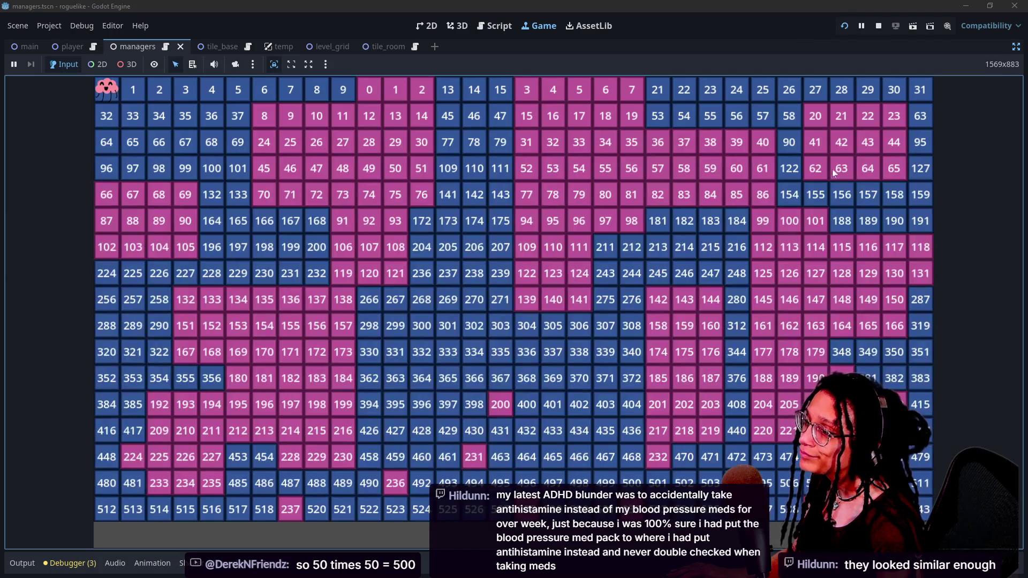
pyautogui.click(879, 27)
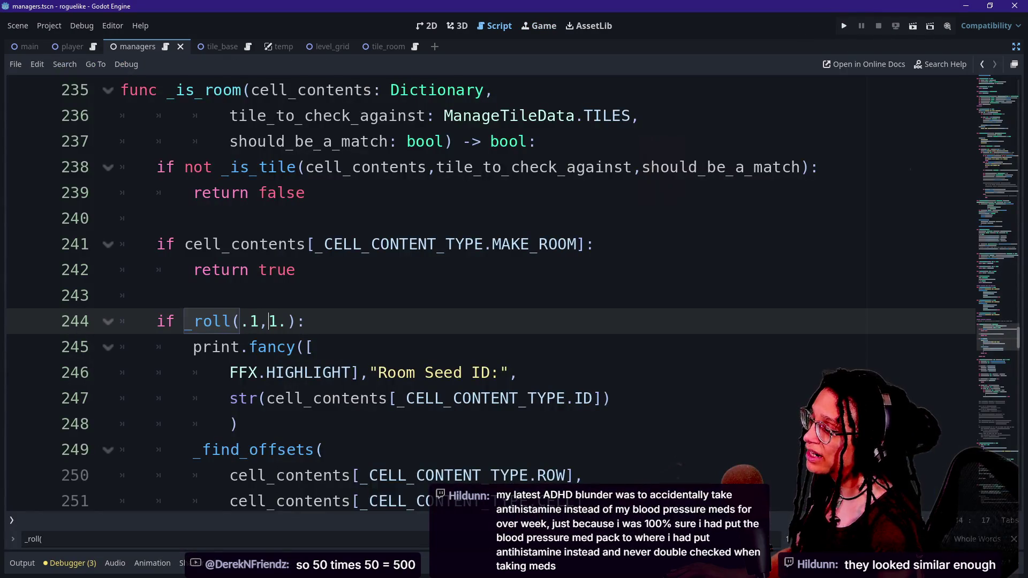
# Step: Restore the original roll weights, set _chance_cell_is_base default to 1., save and run
pyautogui.press('Delete')
pyautogui.hotkey('ctrl', 'z')
pyautogui.scroll(20, 482, 294)
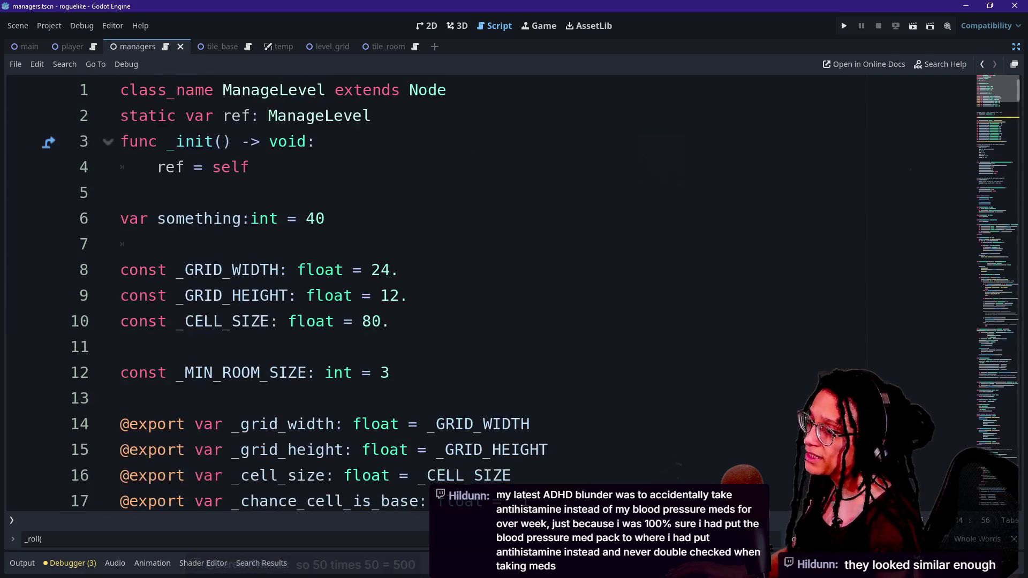
pyautogui.scroll(-3, 482, 295)
pyautogui.moveTo(532, 291); pyautogui.dragTo(483, 316)
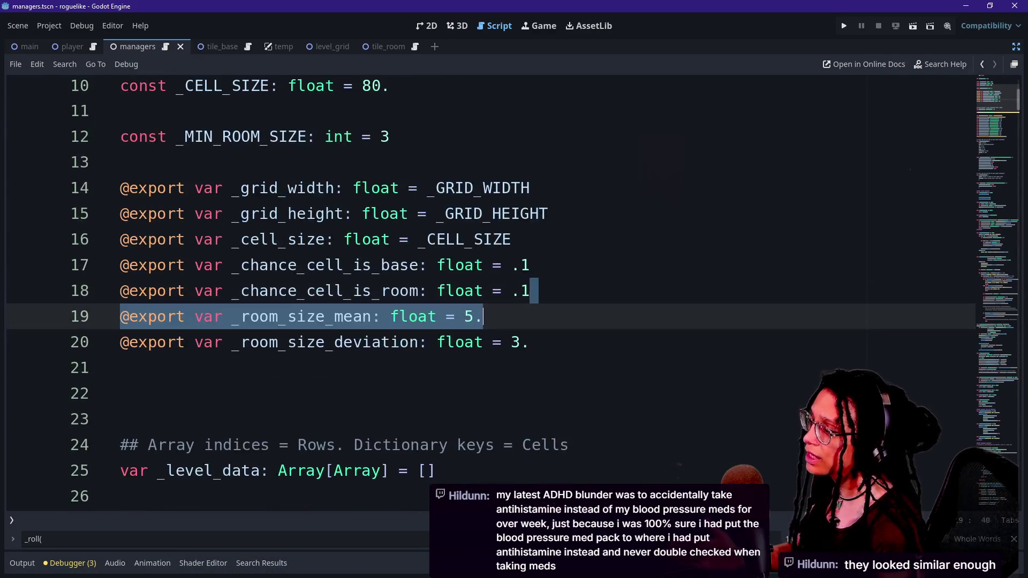
pyautogui.click(530, 291)
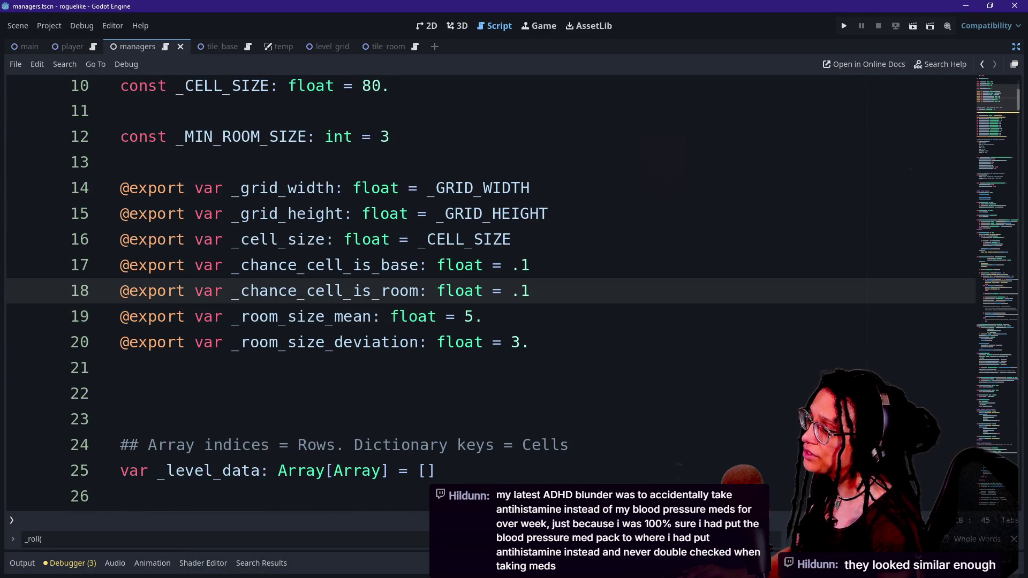
pyautogui.click(530, 265)
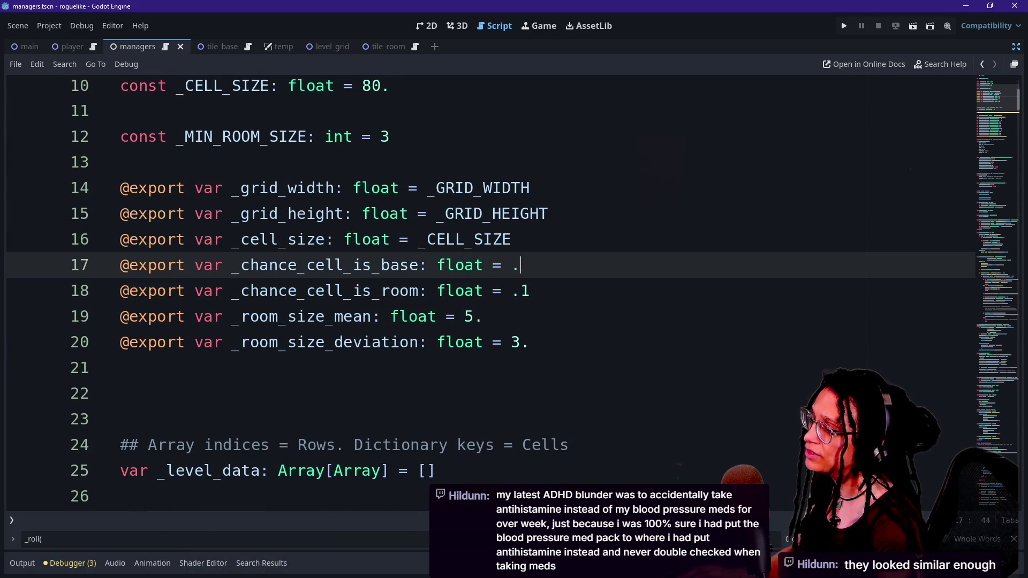
pyautogui.hotkey('ctrl', 's')
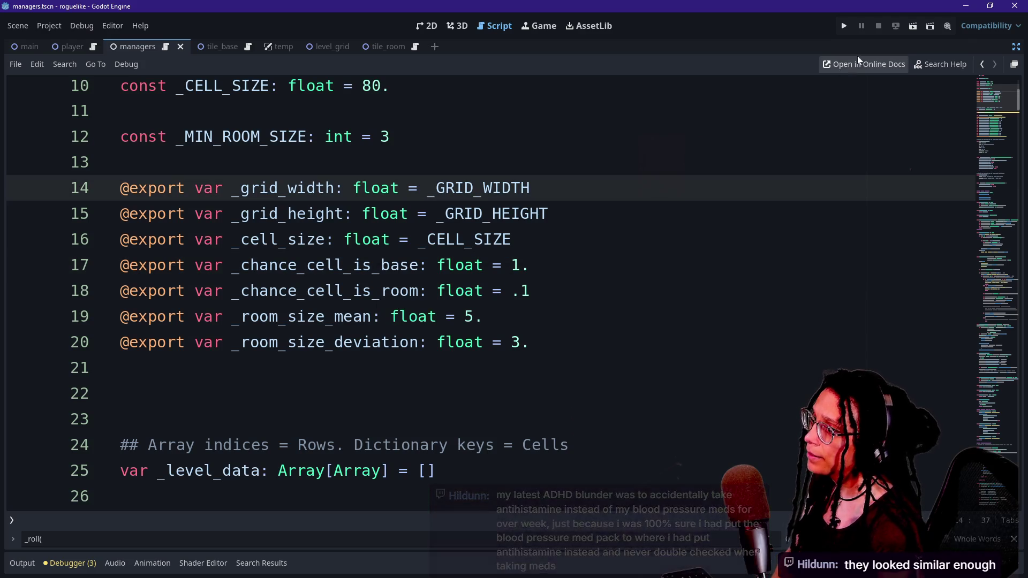
pyautogui.click(837, 25)
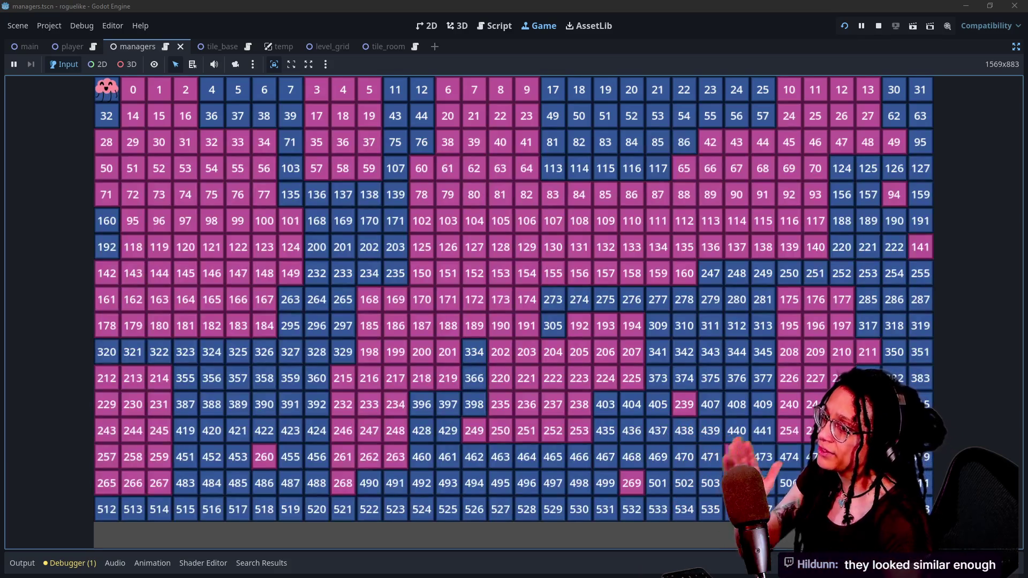
# Step: Set Chance Cell Is Room to 0 and save the scene so the grid reloads
pyautogui.hotkey('ctrl', 'shift', 'F11')
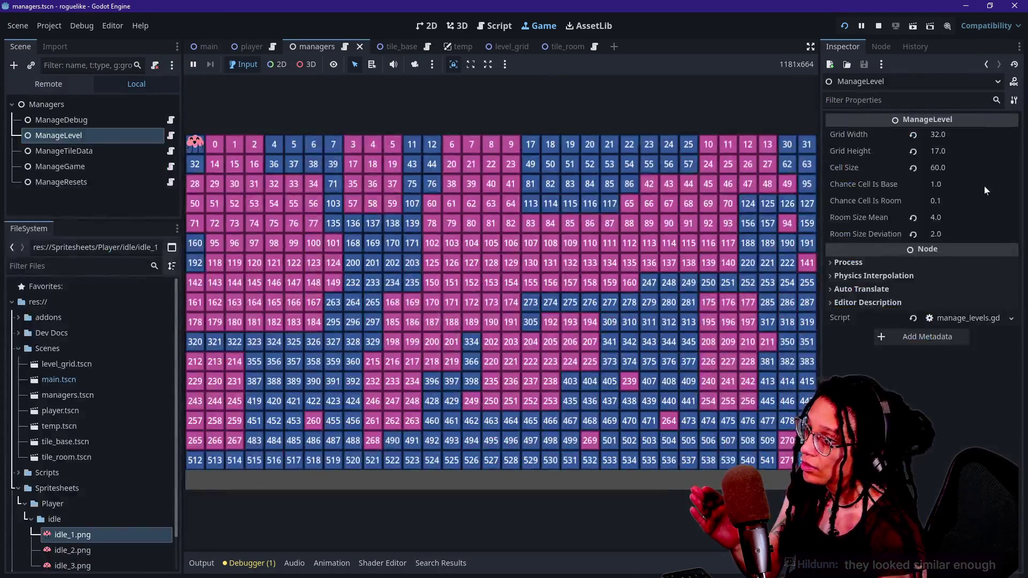
pyautogui.click(975, 184)
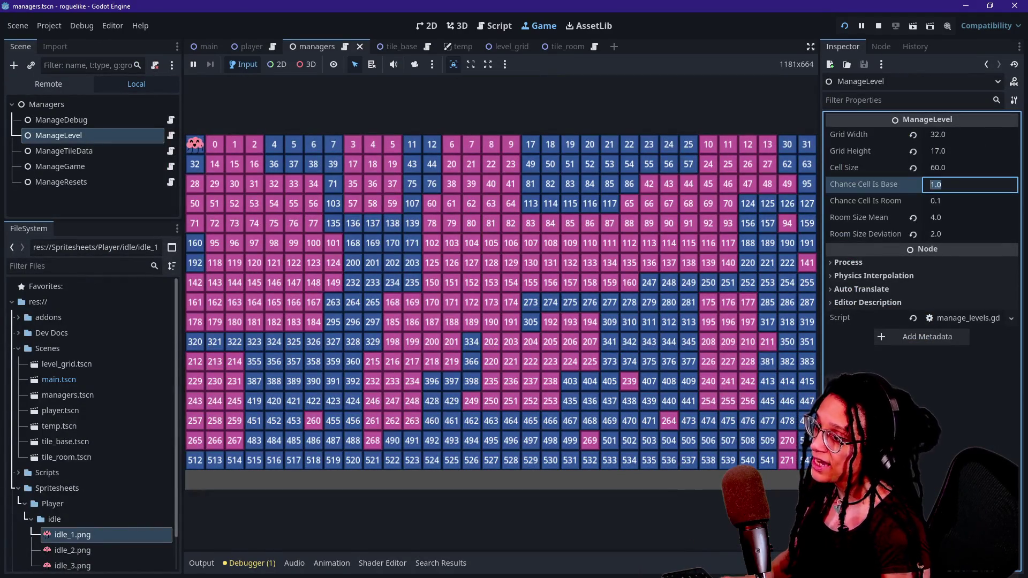
pyautogui.click(970, 200)
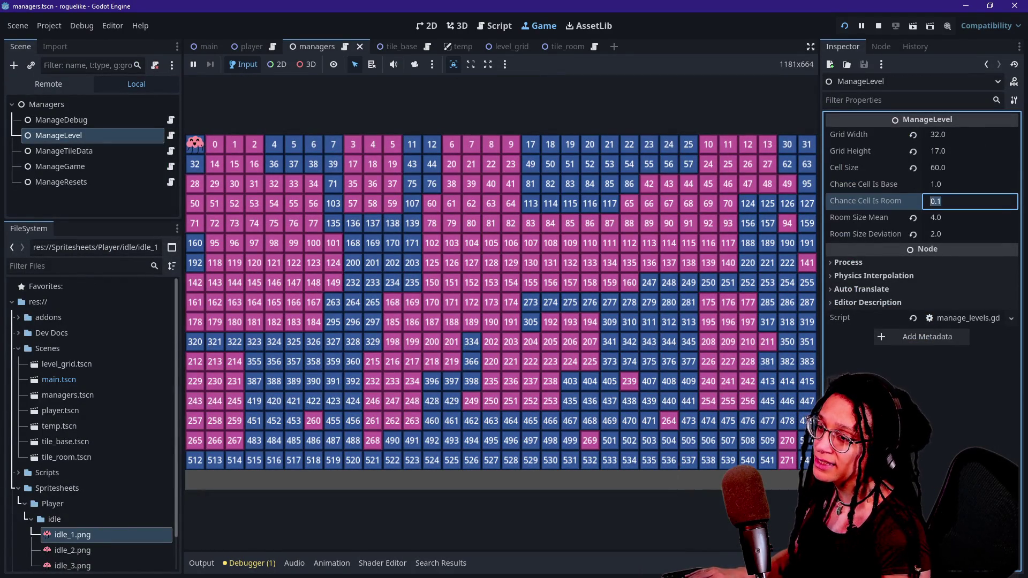
pyautogui.write('0')
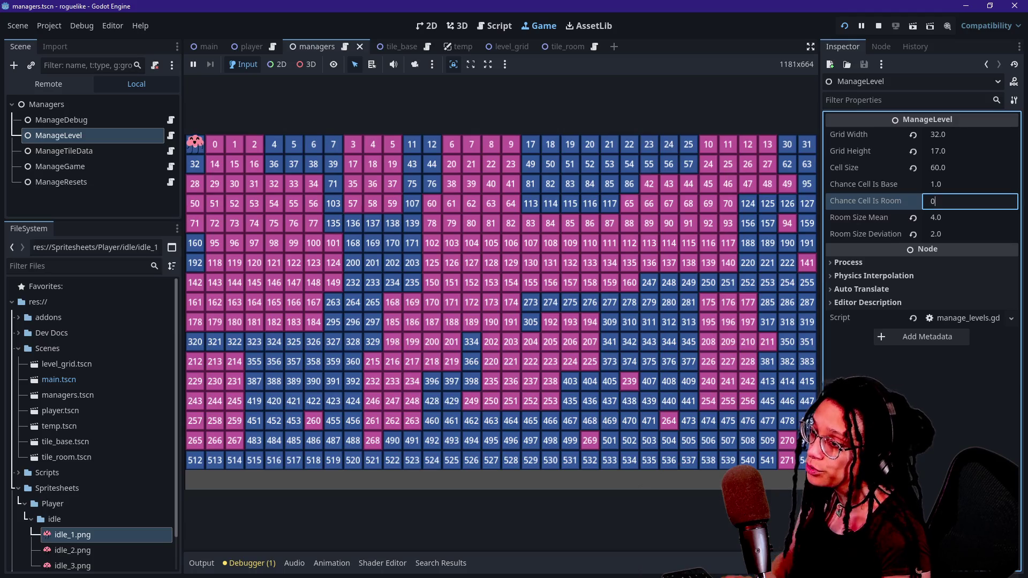
pyautogui.press('Return')
pyautogui.hotkey('ctrl', 's')
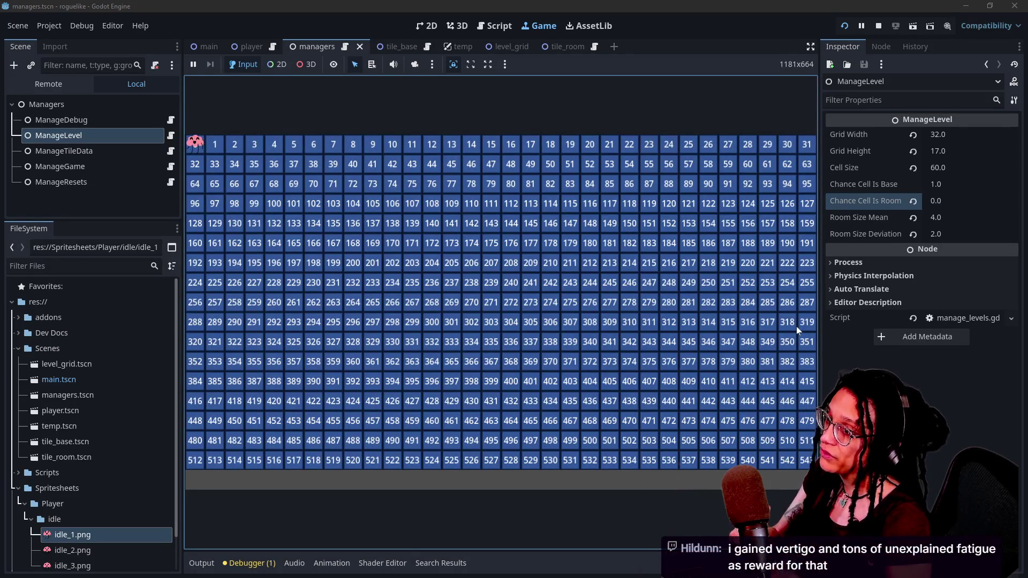
# Step: Set Chance Cell Is Base to 0 and Chance Cell Is Room to 1.0, then save
pyautogui.click(953, 184)
pyautogui.write('0.')
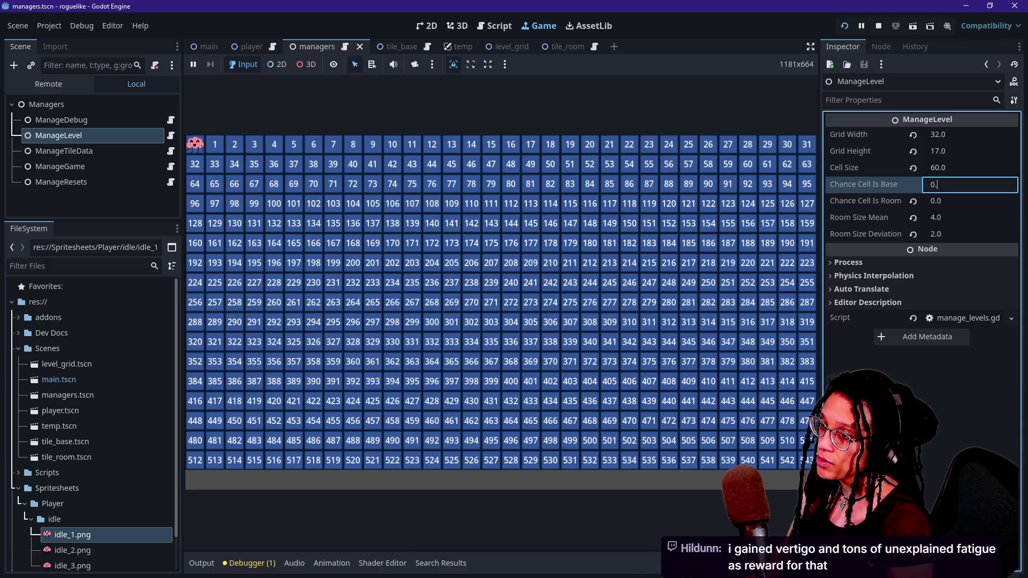
pyautogui.press('Tab')
pyautogui.write('1.')
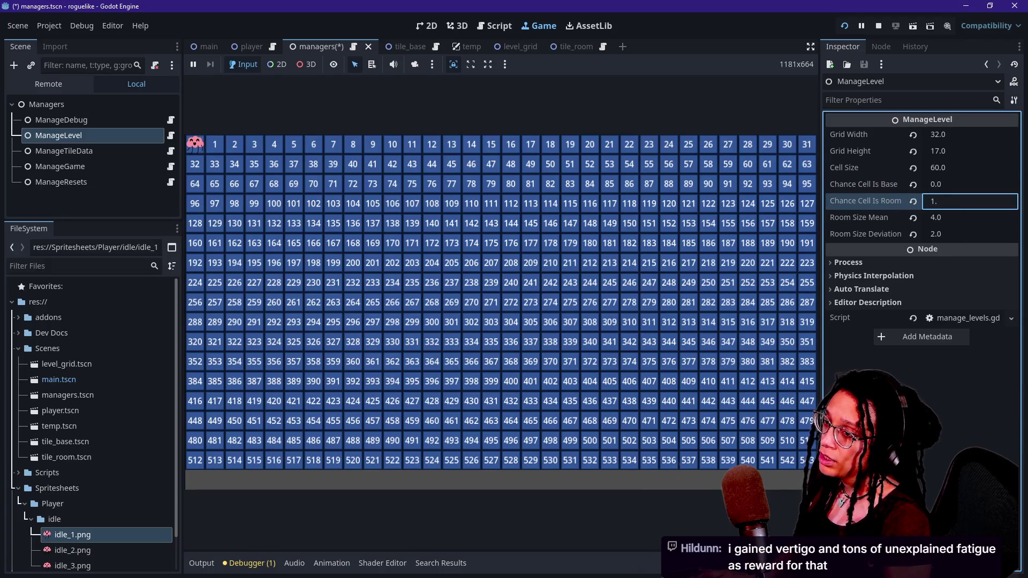
pyautogui.press('Return')
pyautogui.hotkey('ctrl', 's')
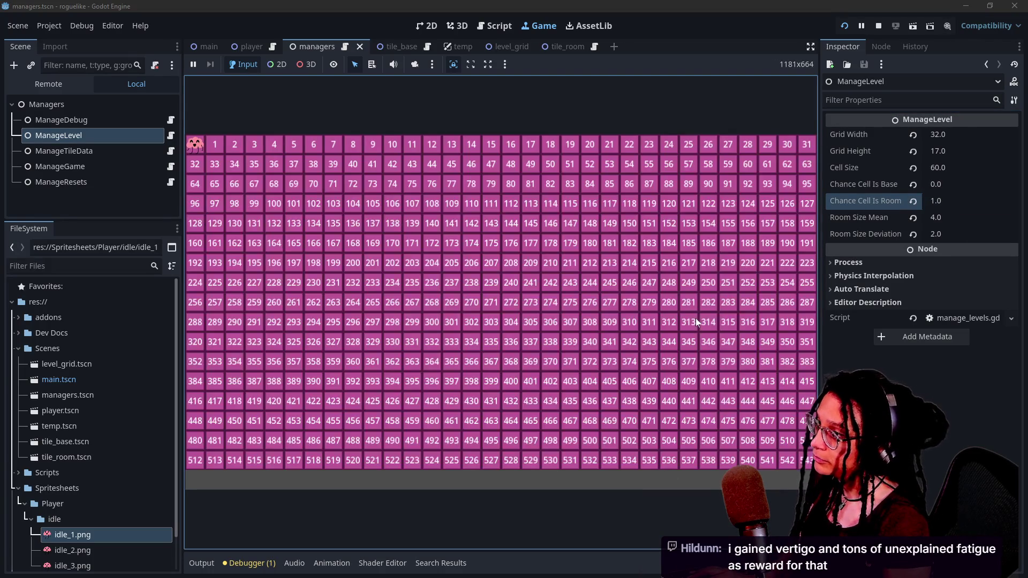
# Step: Restore Chance Cell Is Base to 1.0 and Chance Cell Is Room to default 0.1, and save
pyautogui.click(953, 182)
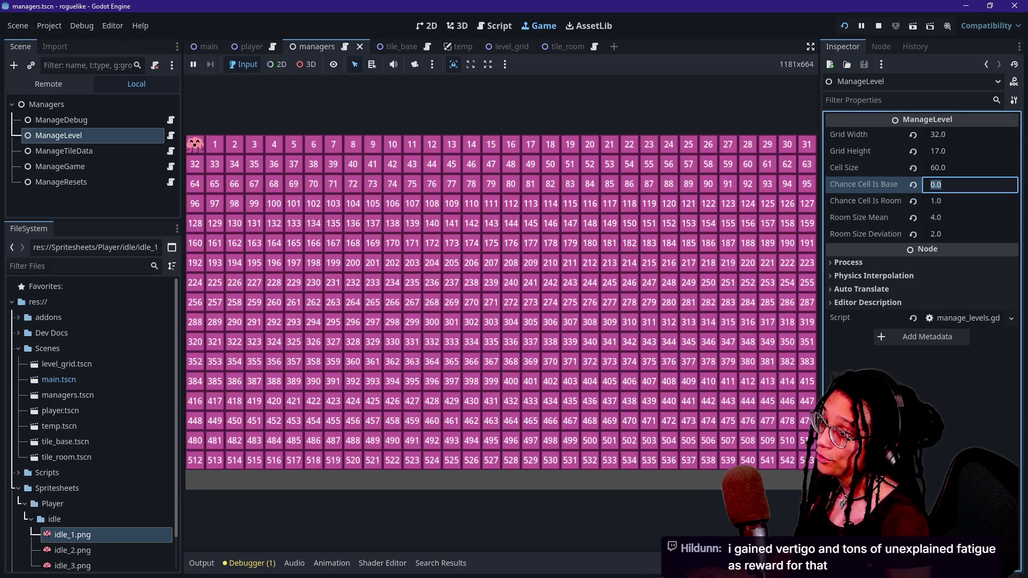
pyautogui.write('1')
pyautogui.press('Return')
pyautogui.click(913, 201)
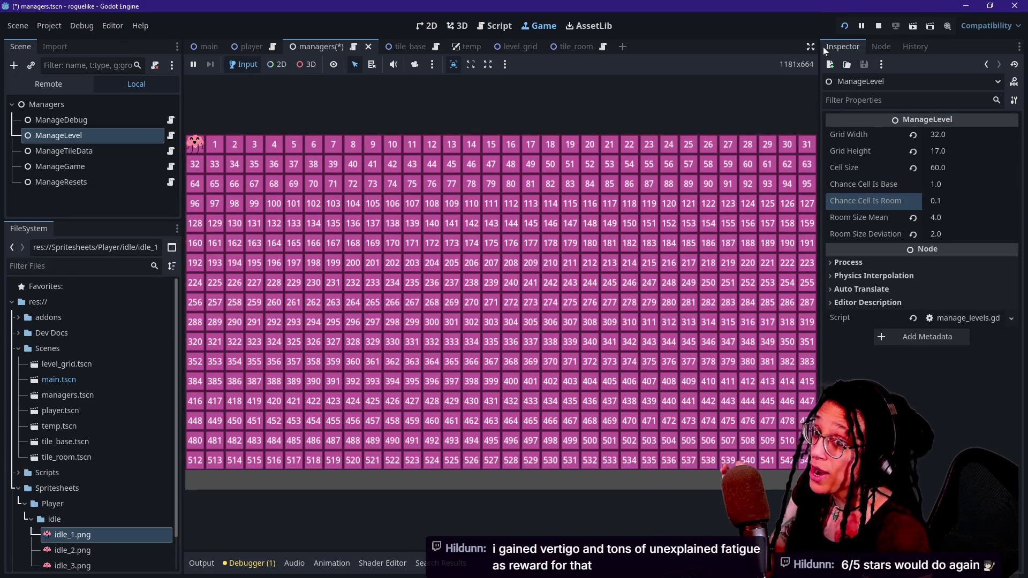
pyautogui.click(669, 149)
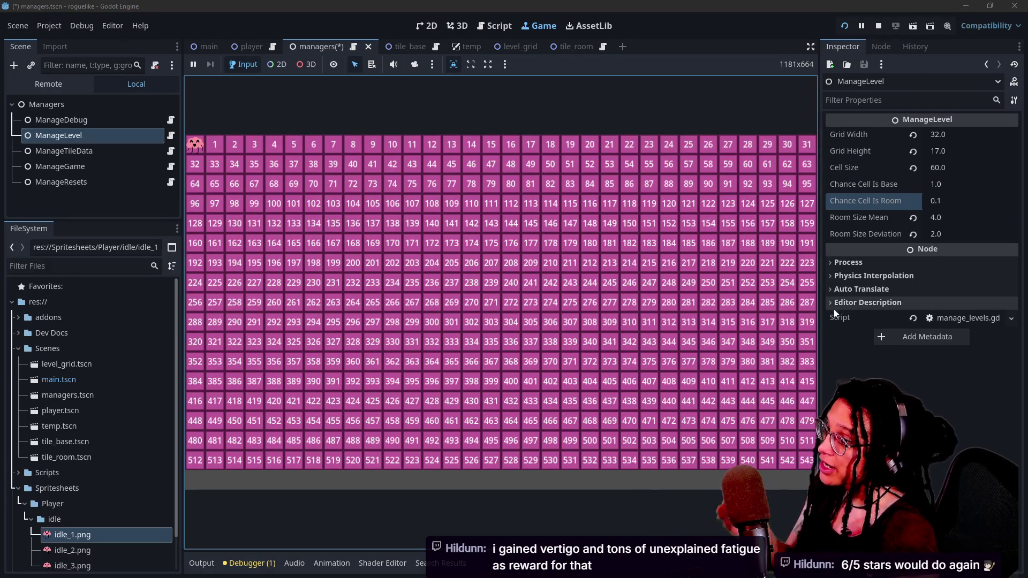
pyautogui.hotkey('ctrl', 's')
# Step: Regenerate the level with R, walk the player right along the top row, and return to manage_levels.gd
pyautogui.press('r')
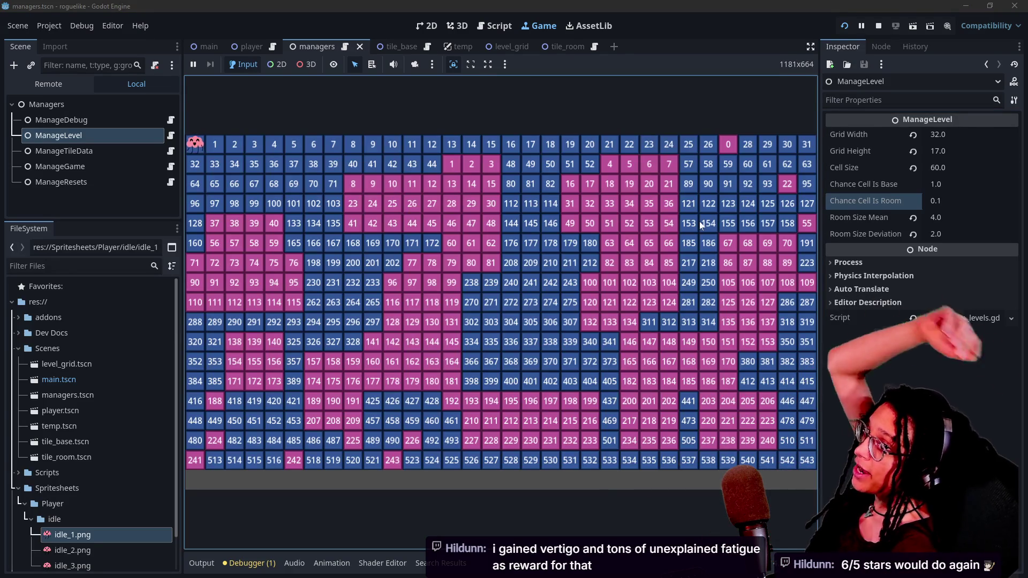
pyautogui.press('Right')
pyautogui.press('Right')
pyautogui.press('Right')
pyautogui.press('Right')
pyautogui.press('Right')
pyautogui.press('Right')
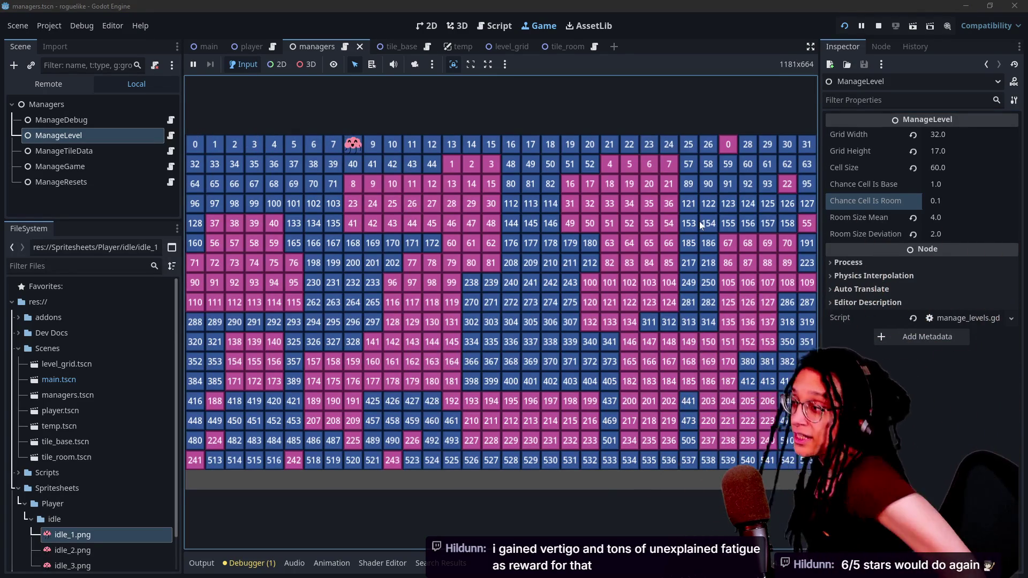
pyautogui.press('Right')
pyautogui.press('Right')
pyautogui.press('Right')
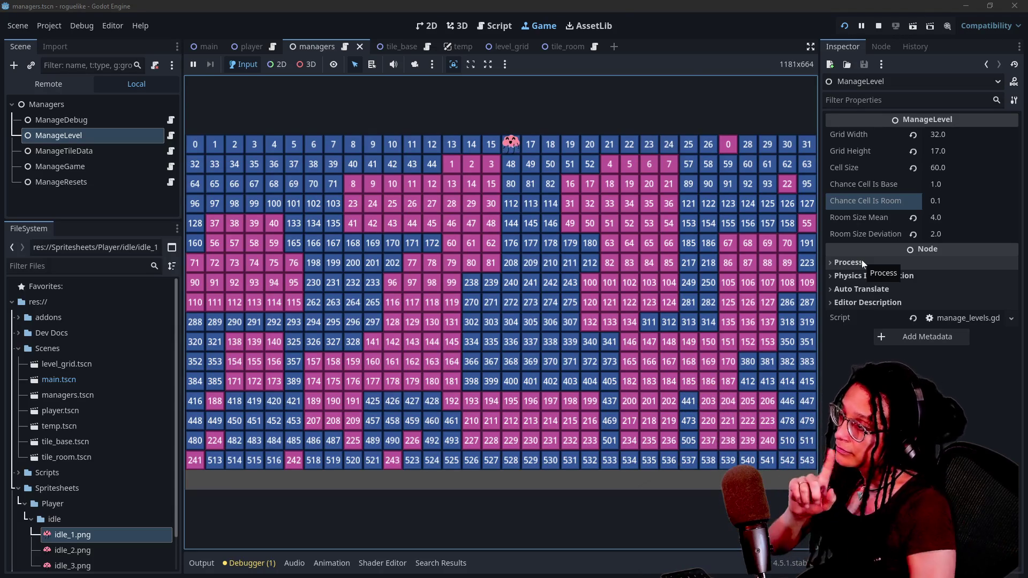
pyautogui.click(506, 25)
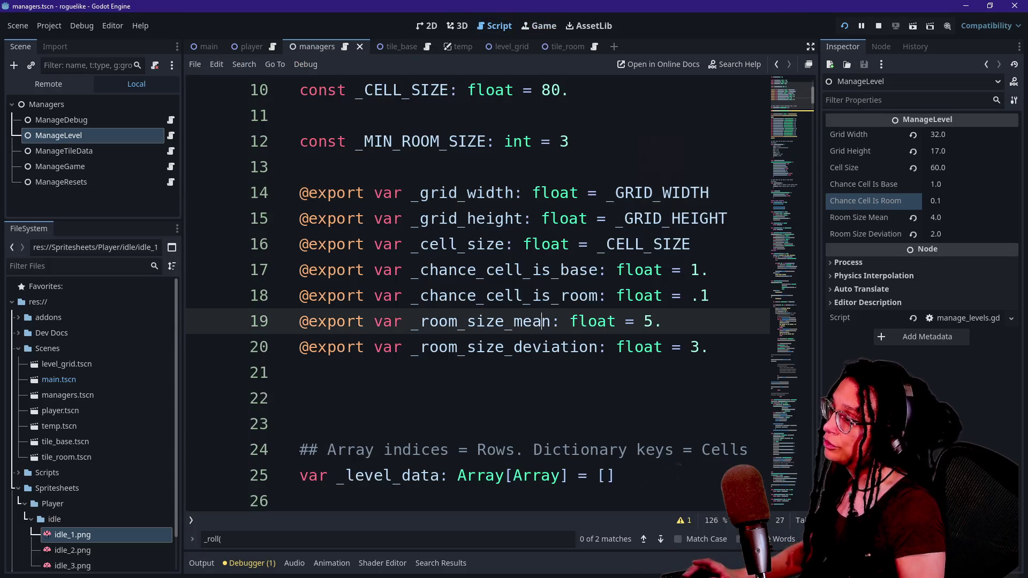
pyautogui.scroll(-2, 476, 294)
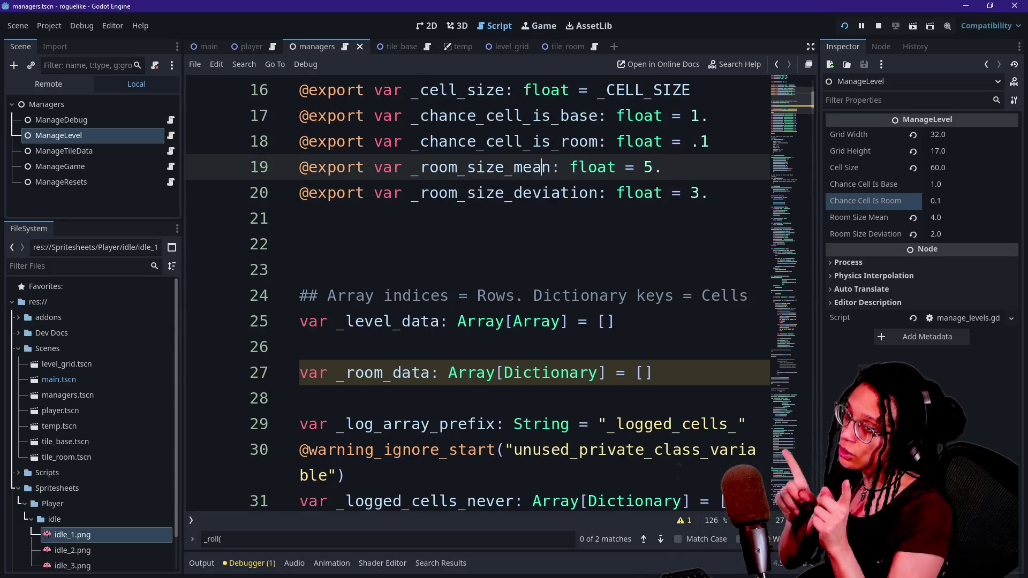
pyautogui.scroll(-6, 778, 138)
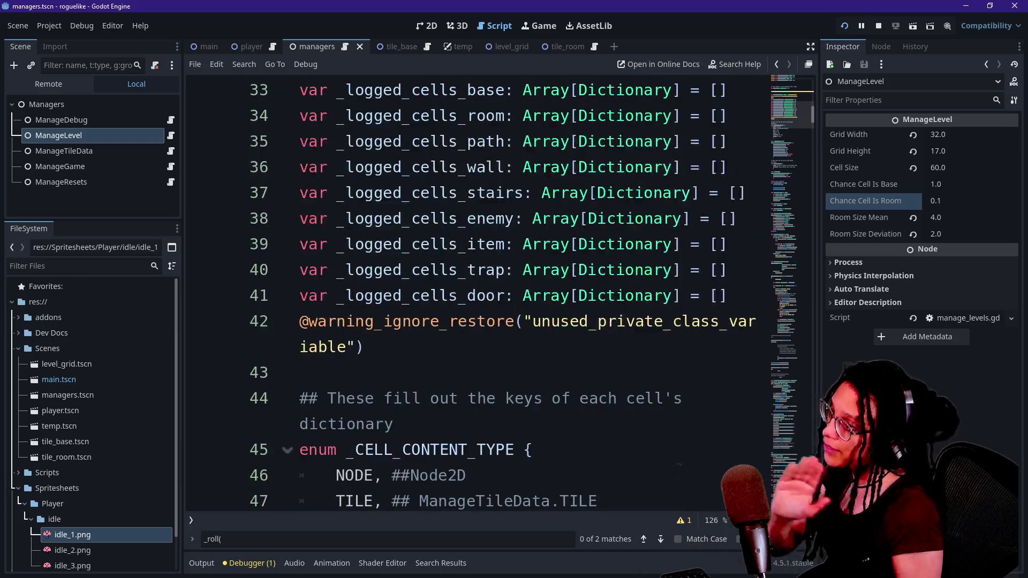
pyautogui.moveTo(780, 125); pyautogui.dragTo(782, 333)
pyautogui.click(444, 376)
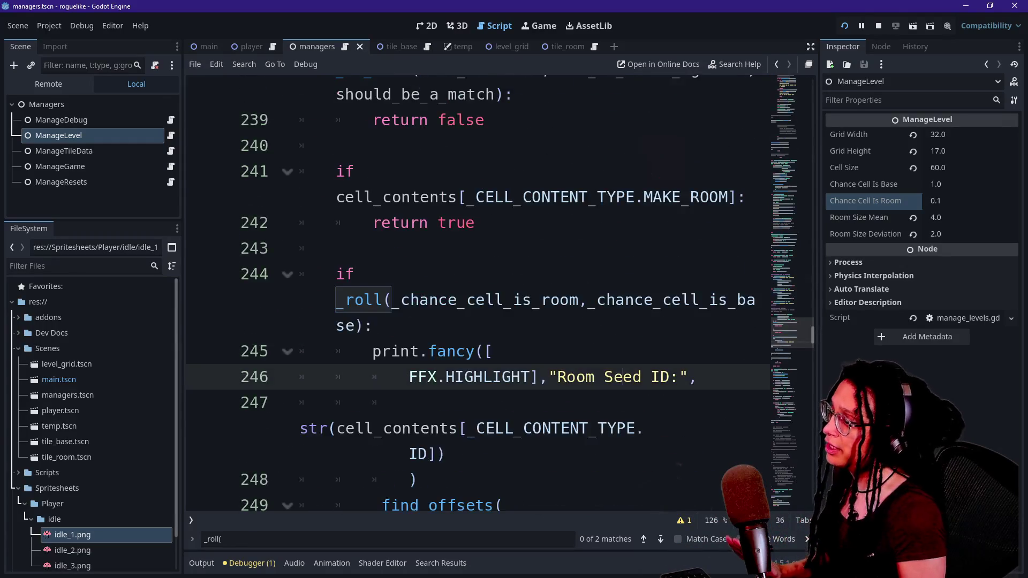
pyautogui.click(698, 300)
pyautogui.hotkey('ctrl', 'shift', 'F11')
pyautogui.click(980, 374)
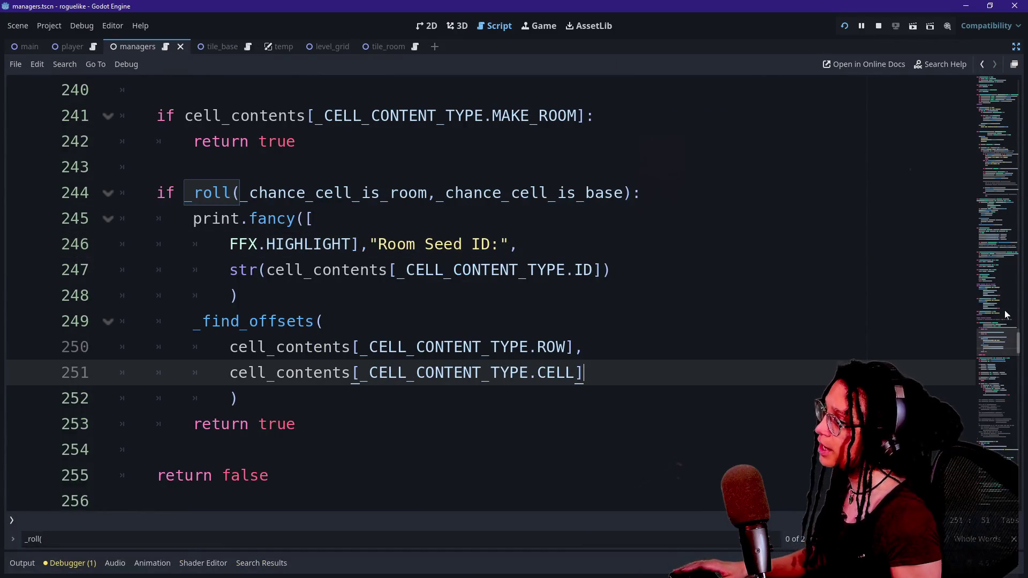
pyautogui.scroll(10, 980, 374)
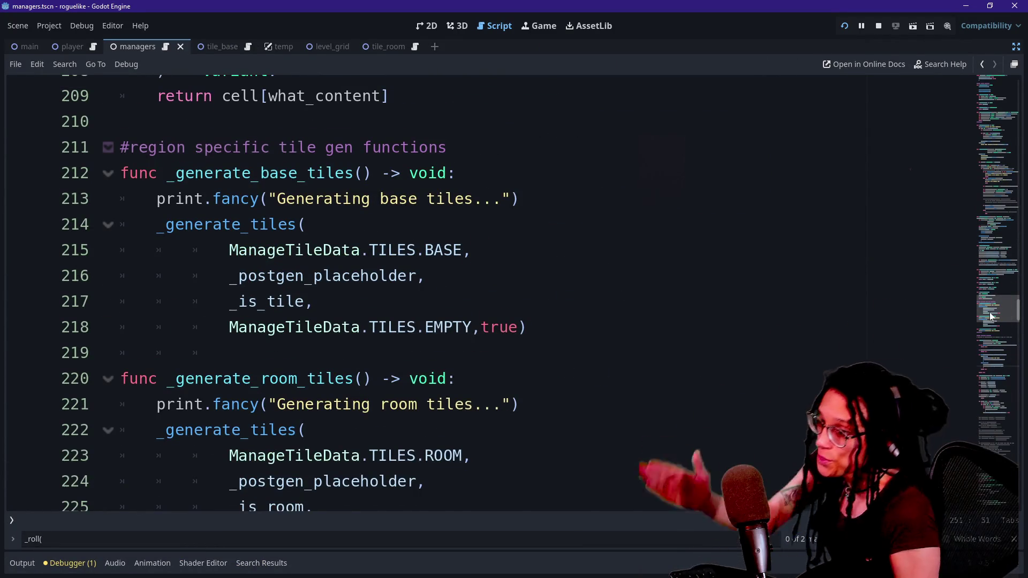
pyautogui.scroll(-2, 482, 289)
pyautogui.click(1015, 48)
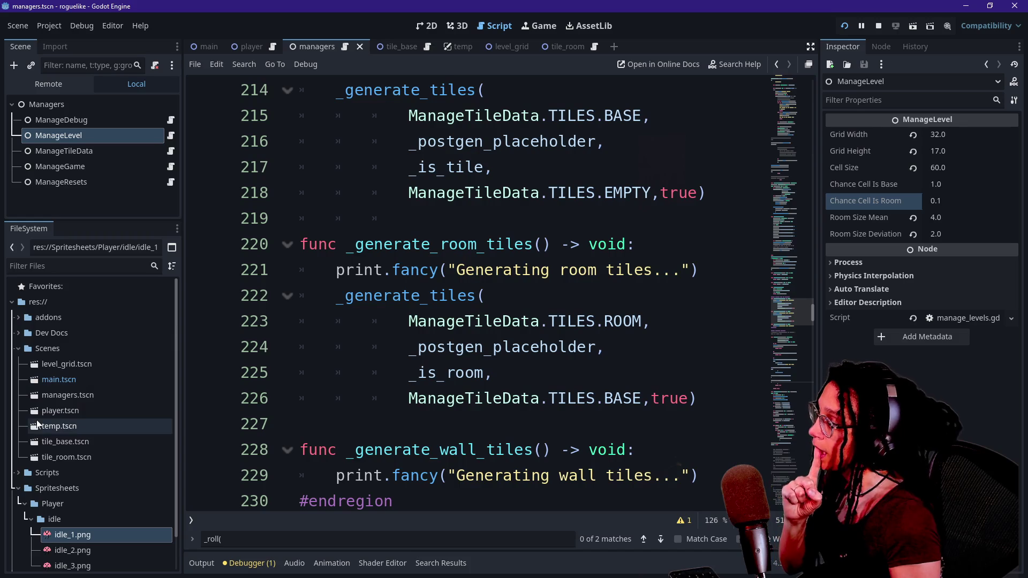
pyautogui.click(106, 457)
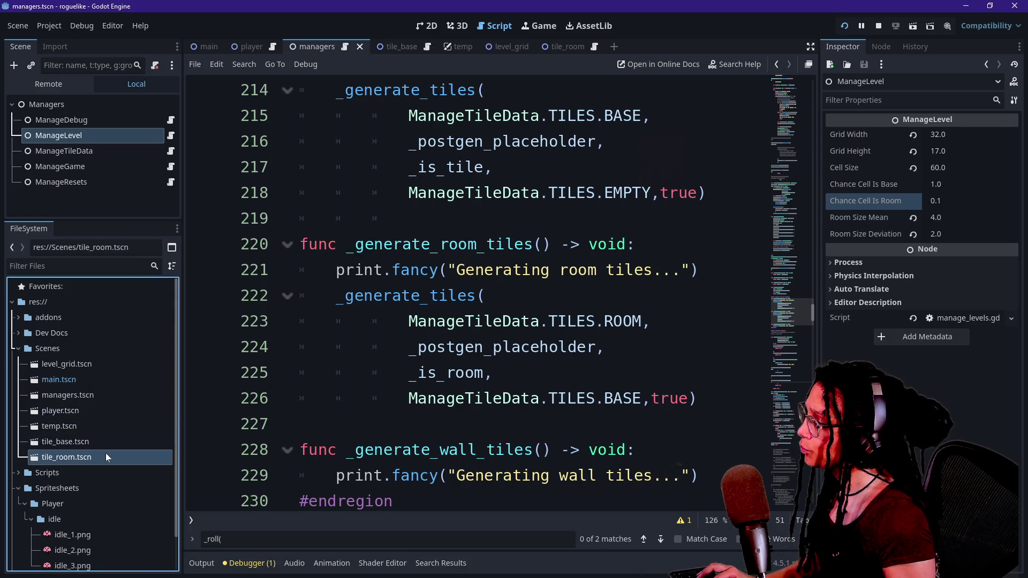
# Step: Cancel the accidental file duplication and switch to the tile_room scene's script with the docks restored
pyautogui.hotkey('ctrl', 'd')
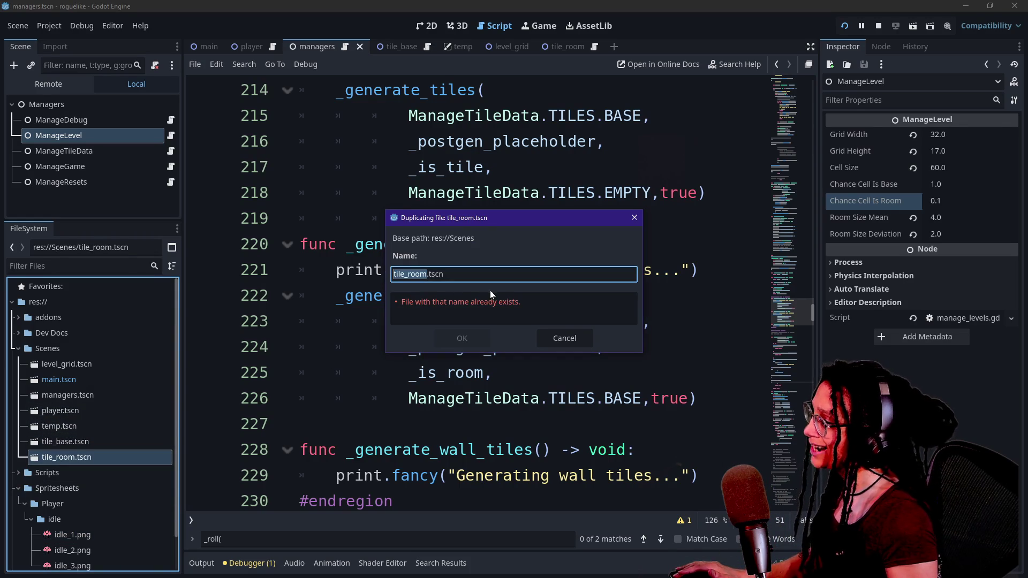
pyautogui.press('Escape')
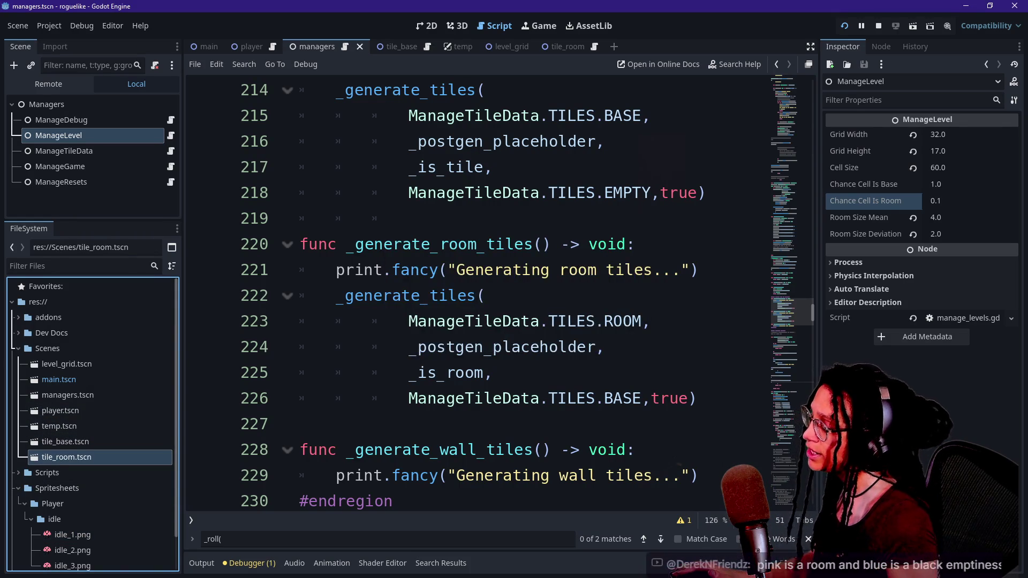
pyautogui.hotkey('ctrl', 'shift', 'F11')
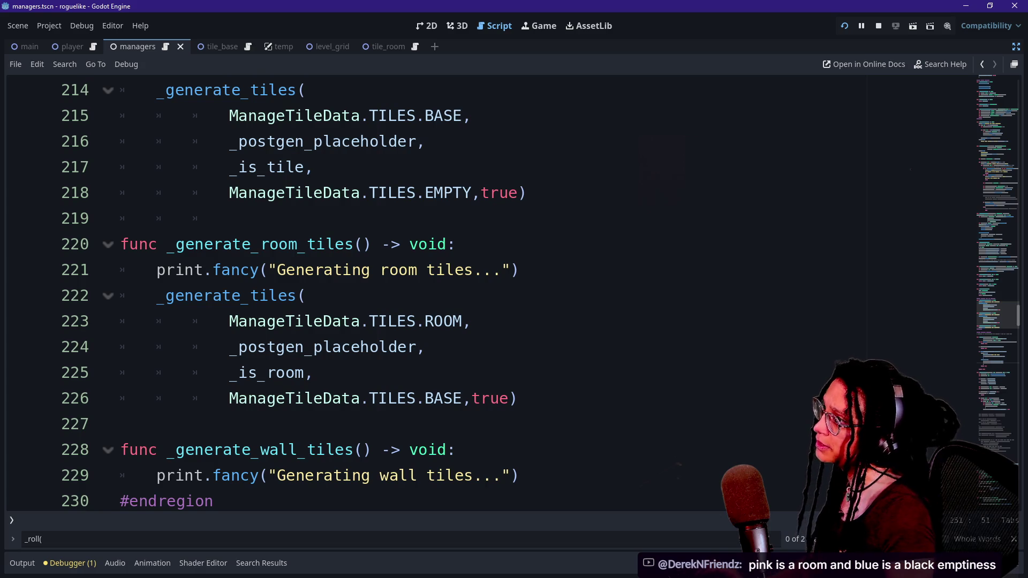
pyautogui.click(384, 46)
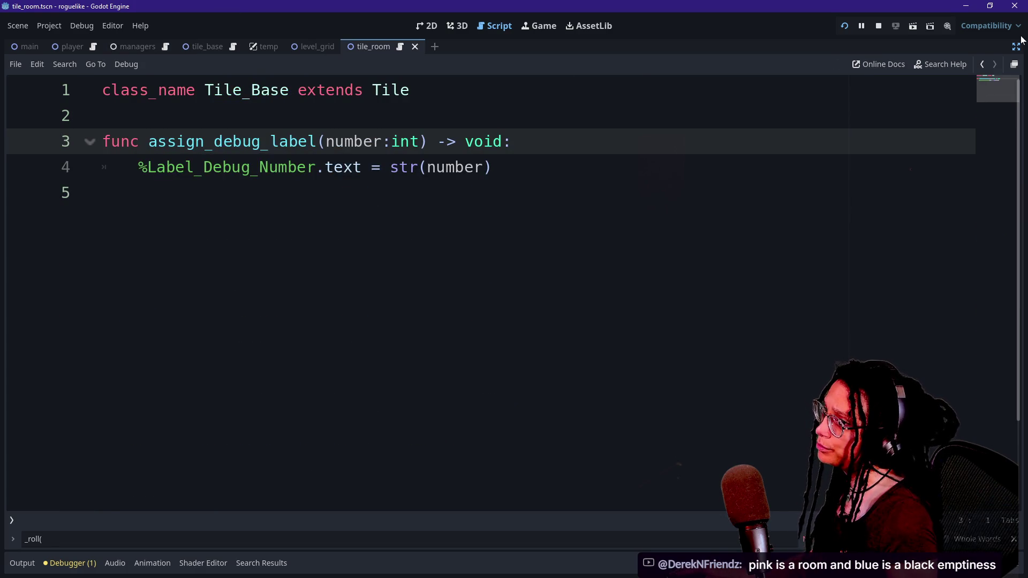
pyautogui.click(1015, 47)
# Step: In the 2D view, briefly show the pink Sprite2D2 sprite and inspect its texture settings
pyautogui.click(53, 151)
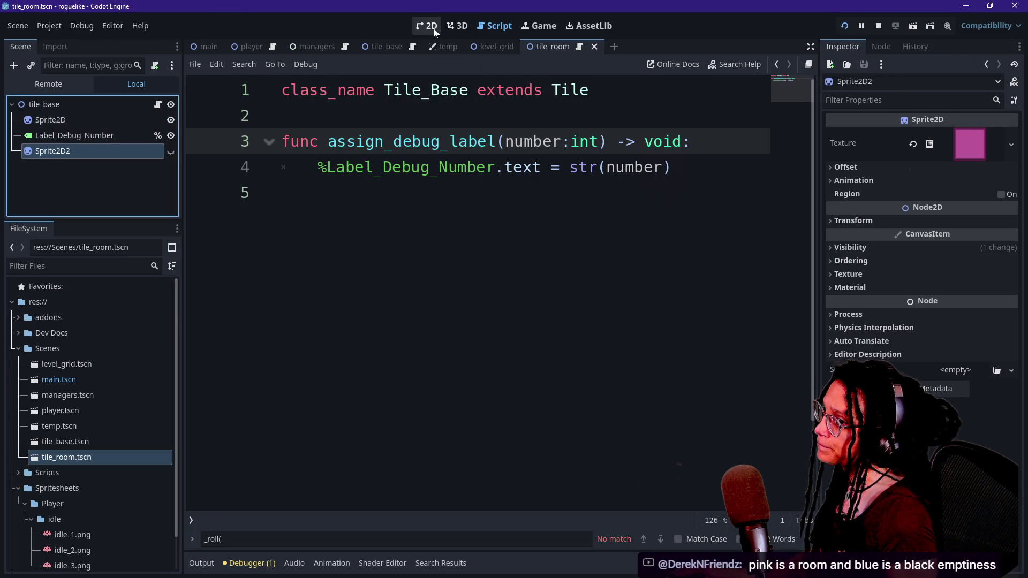
pyautogui.click(436, 28)
pyautogui.click(111, 186)
pyautogui.click(92, 152)
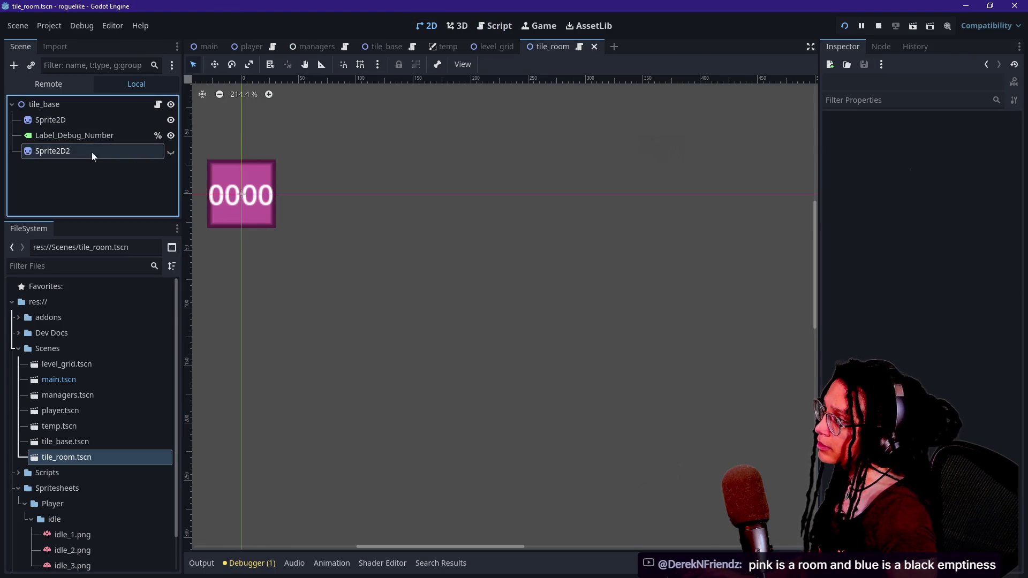
pyautogui.click(170, 151)
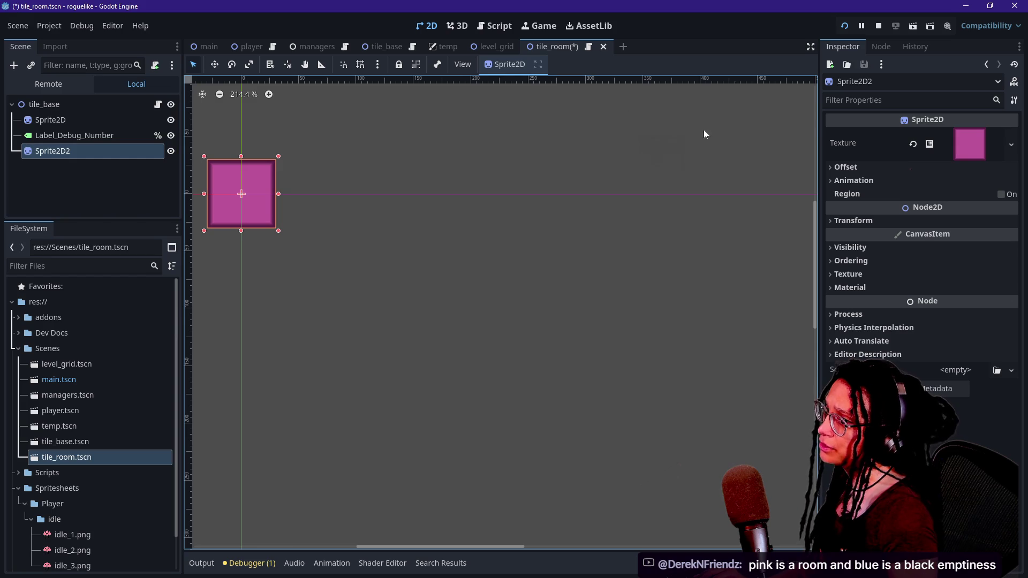
pyautogui.click(970, 144)
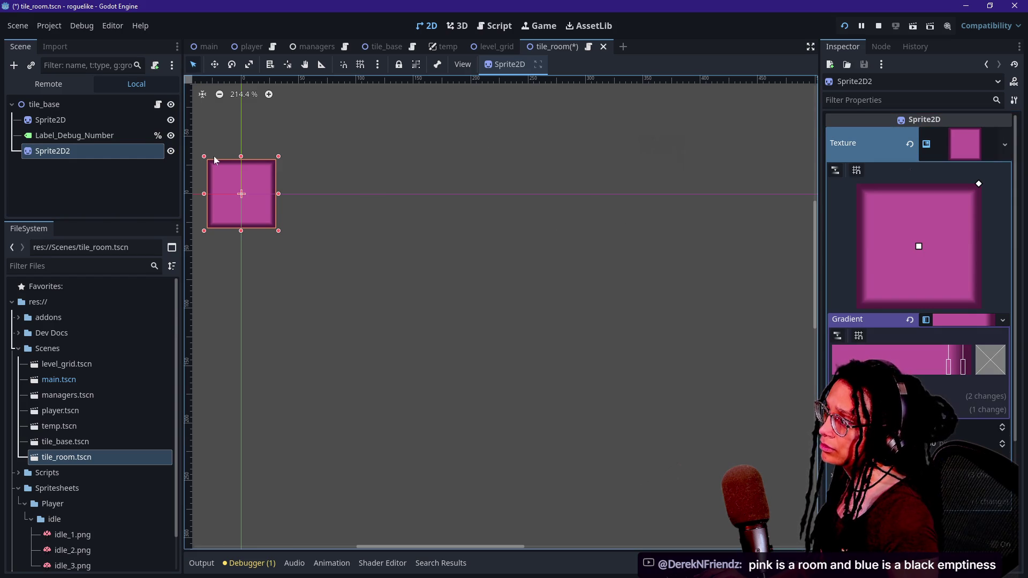
pyautogui.click(170, 150)
pyautogui.click(139, 189)
pyautogui.click(98, 138)
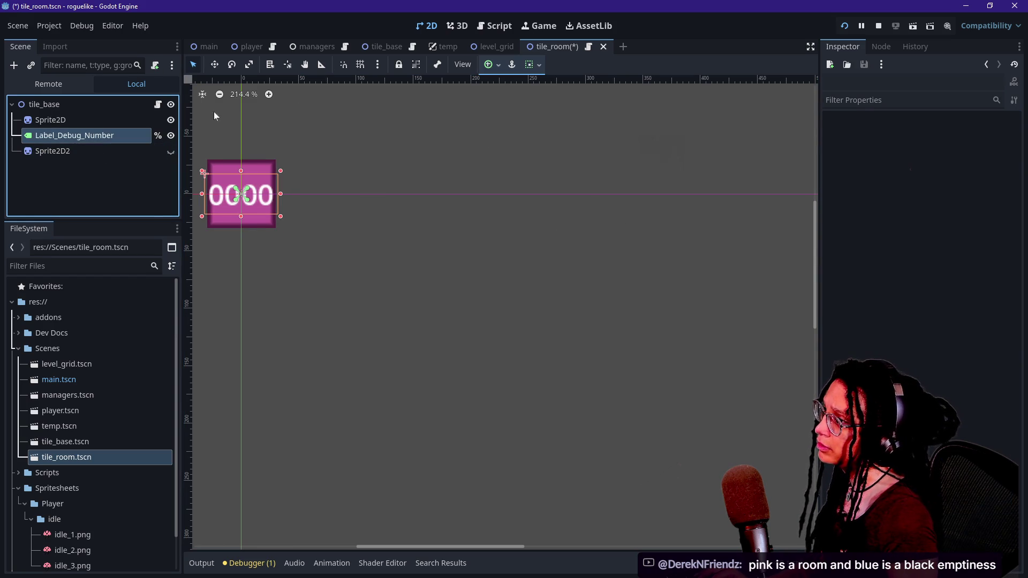
# Step: Rename the root tile_base node to tile_room
pyautogui.click(75, 104)
pyautogui.doubleClick(75, 104)
pyautogui.write('tile_roo')
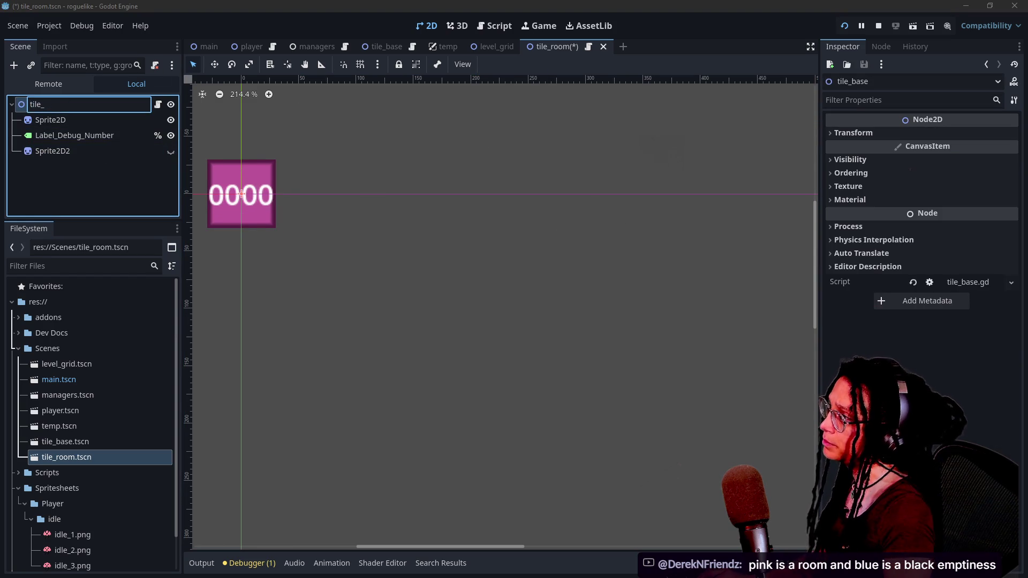
pyautogui.write('m')
pyautogui.press('Return')
# Step: Duplicate Sprite2D2 and name the copy Sprite_Seed
pyautogui.click(78, 152)
pyautogui.hotkey('ctrl', 'd')
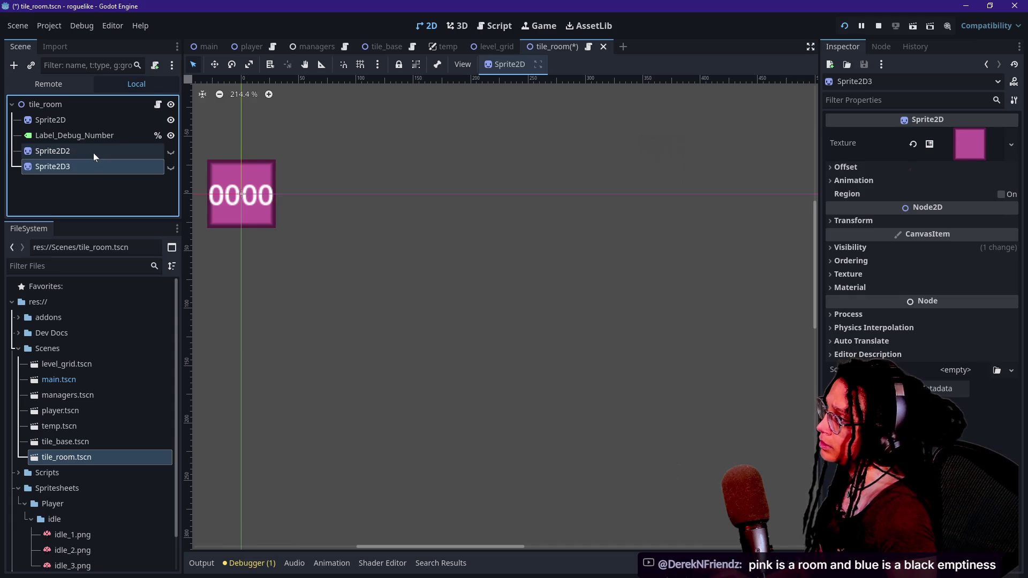
pyautogui.doubleClick(103, 168)
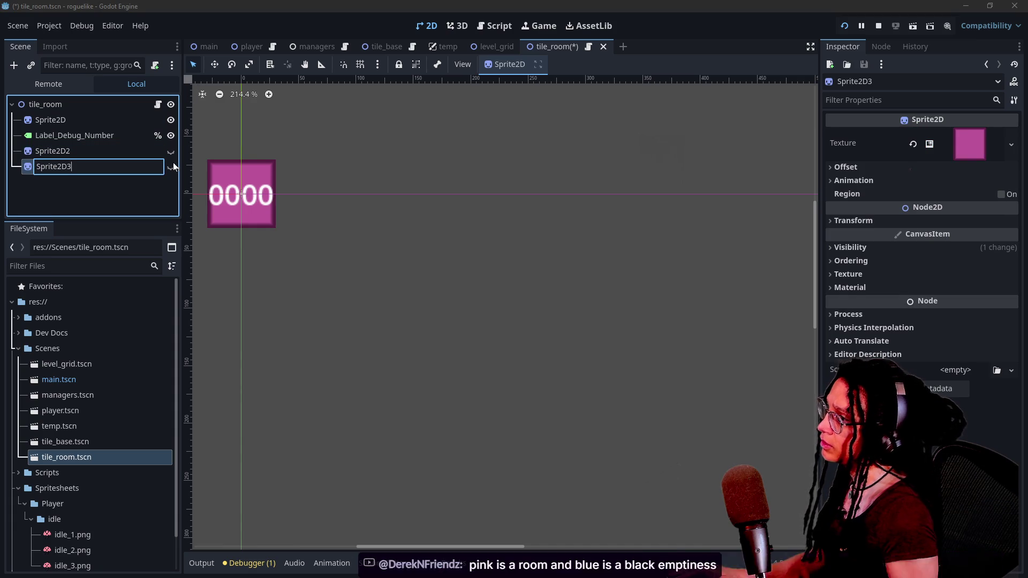
pyautogui.press('BackSpace')
pyautogui.press('BackSpace')
pyautogui.press('BackSpace')
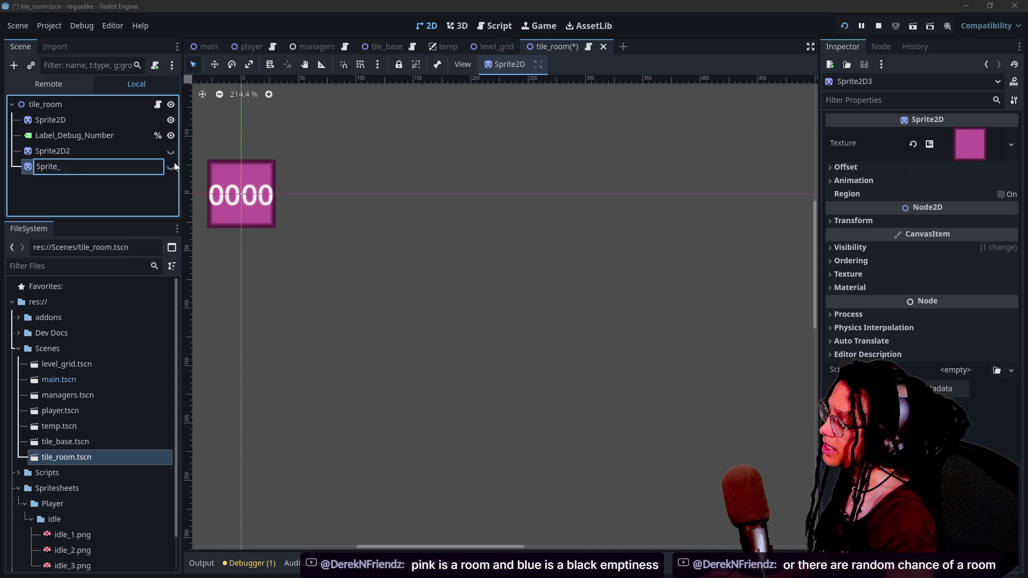
pyautogui.write('_Seed')
pyautogui.press('Return')
# Step: Make Sprite_Seed visible, check its gradient texture, and move it just below Sprite2D
pyautogui.click(173, 164)
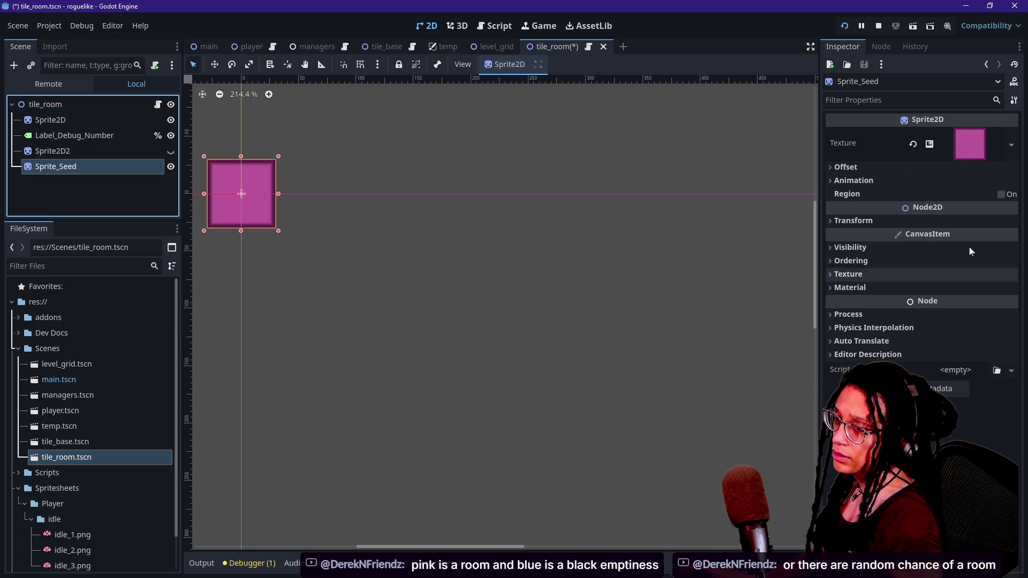
pyautogui.rightClick(969, 134)
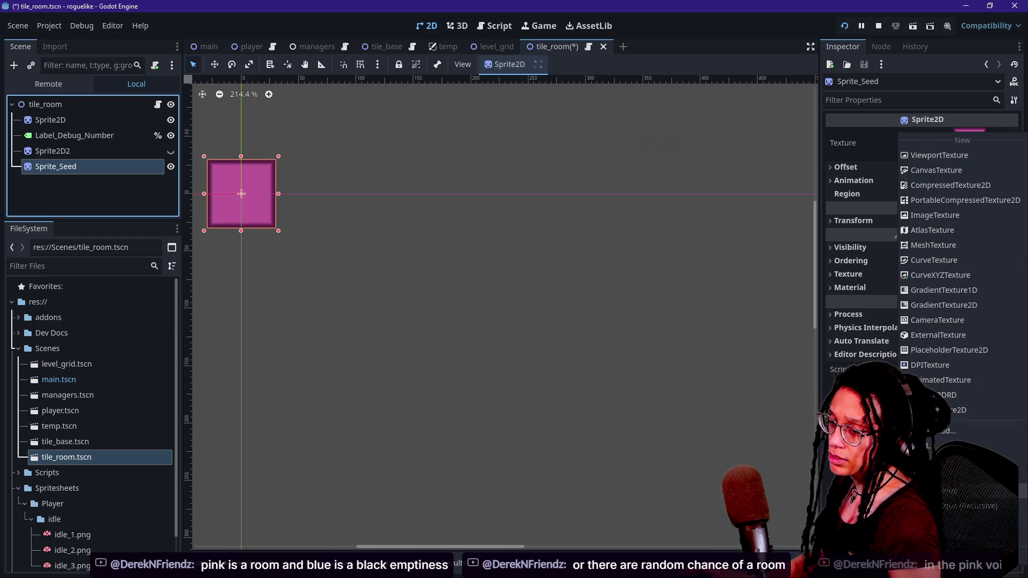
pyautogui.press('Escape')
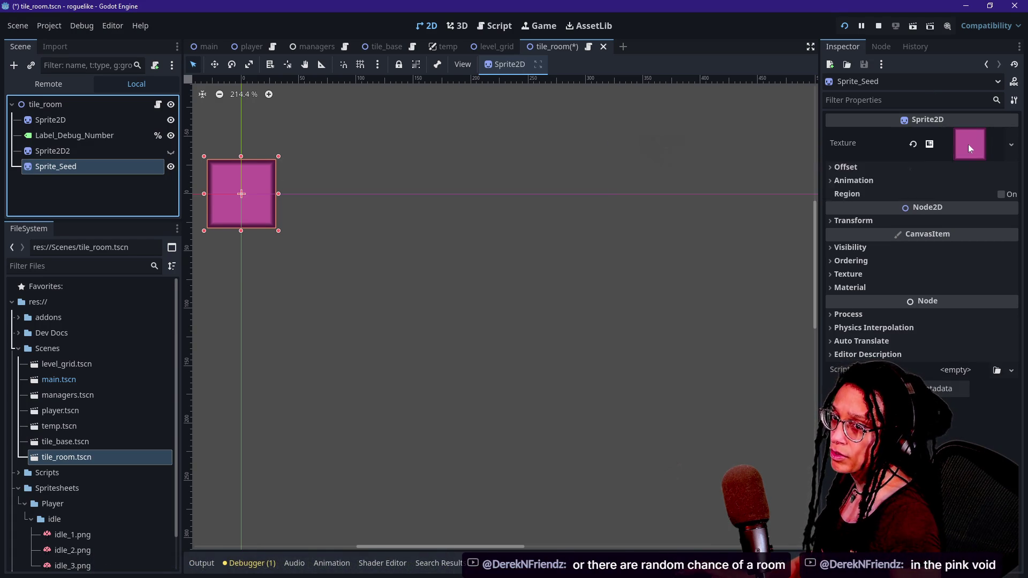
pyautogui.click(967, 144)
pyautogui.moveTo(115, 166); pyautogui.dragTo(120, 128)
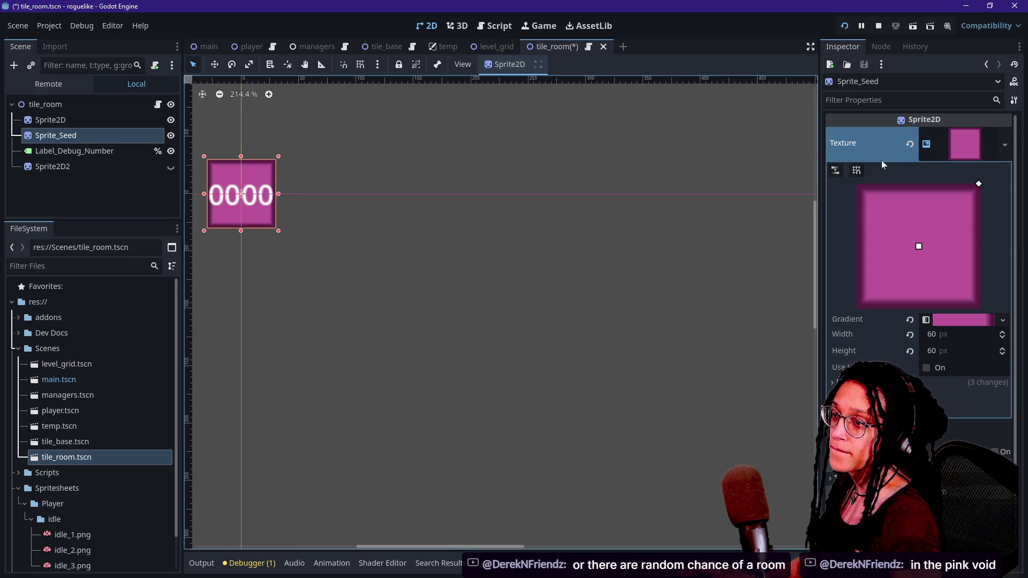
# Step: Try an orange colour on a Sprite_Seed gradient stop, then revert it to pink
pyautogui.click(952, 323)
pyautogui.click(948, 367)
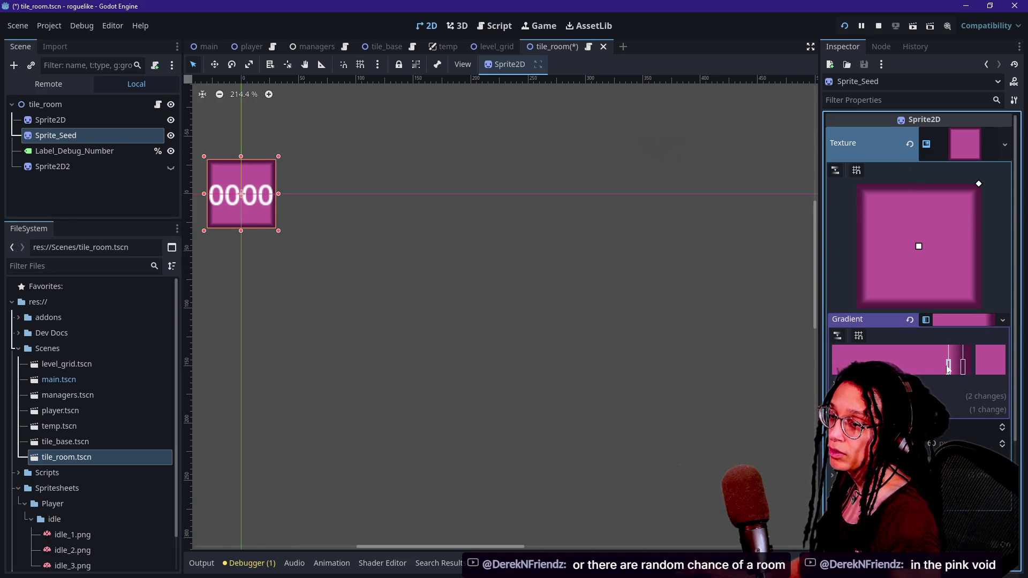
pyautogui.click(990, 367)
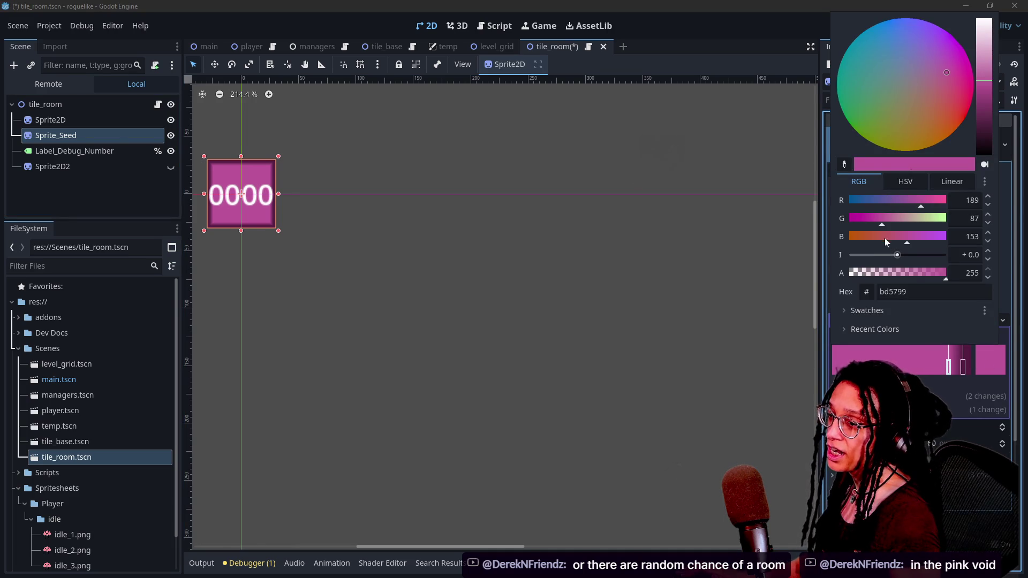
pyautogui.moveTo(877, 240)
pyautogui.mouseDown()
pyautogui.moveTo(861, 239)
pyautogui.moveTo(906, 219)
pyautogui.moveTo(881, 218)
pyautogui.mouseUp()
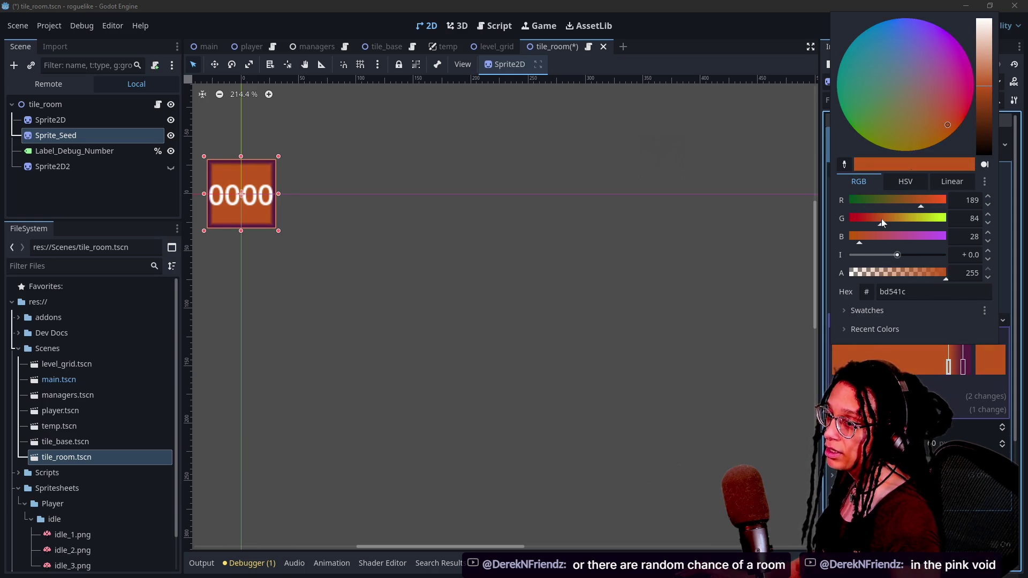
pyautogui.press('Escape')
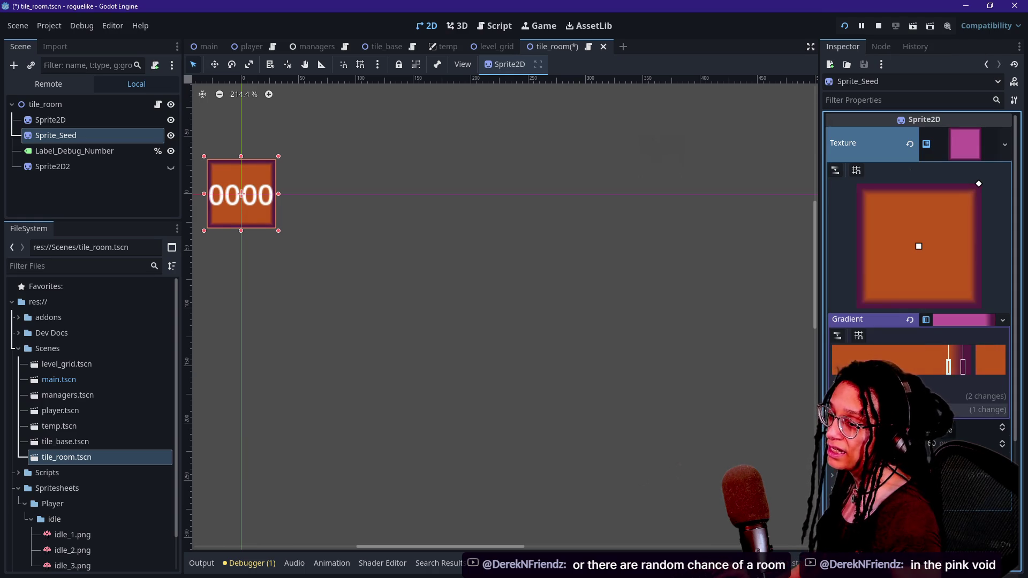
pyautogui.hotkey('ctrl', 'z')
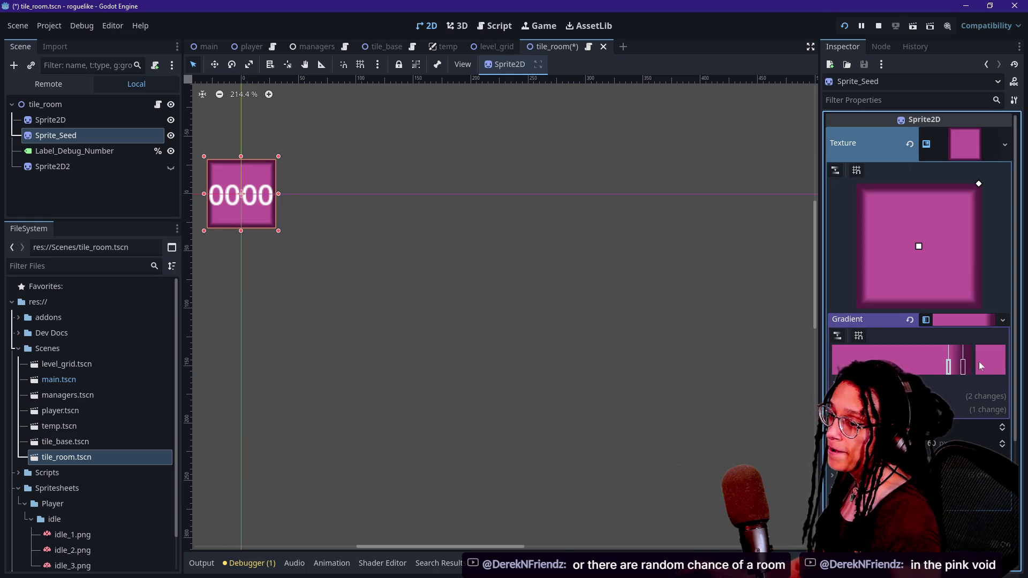
# Step: Move the dark gradient stop left of the pink one, hide Sprite_Seed, and save the scene
pyautogui.moveTo(962, 368)
pyautogui.mouseDown()
pyautogui.moveTo(944, 369)
pyautogui.moveTo(966, 369)
pyautogui.mouseUp()
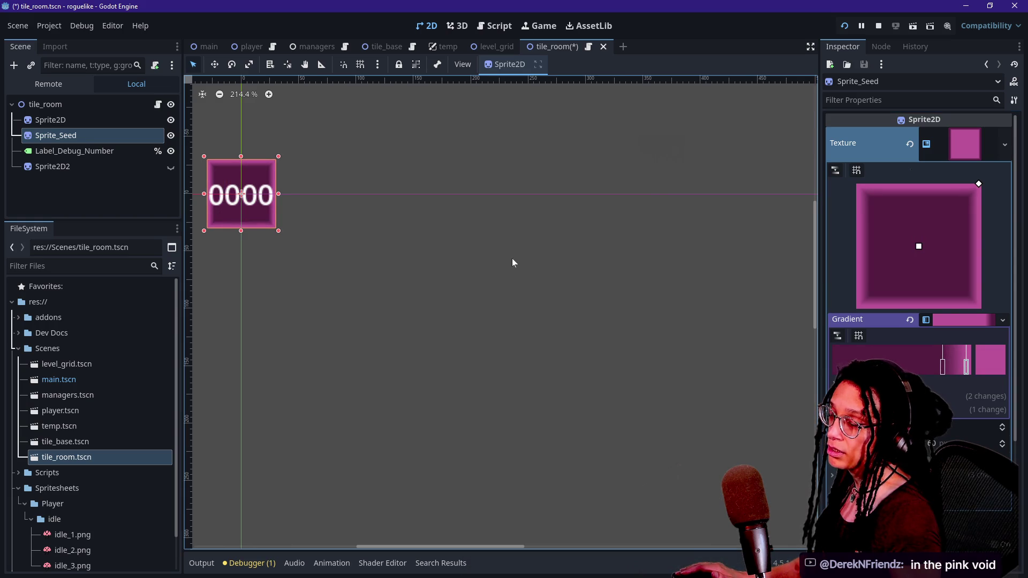
pyautogui.scroll(-5, 512, 258)
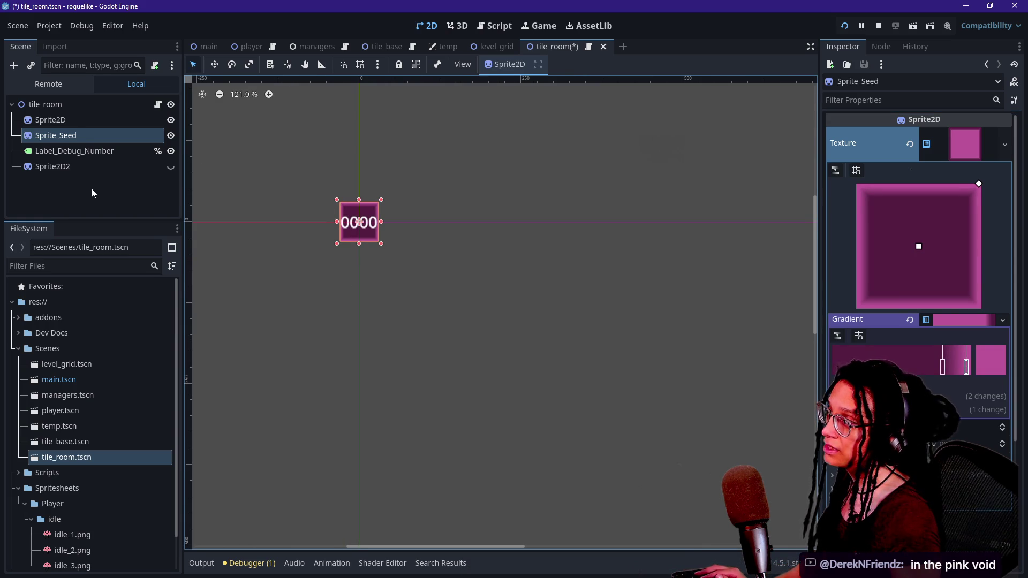
pyautogui.click(92, 191)
pyautogui.click(170, 135)
pyautogui.hotkey('ctrl', 's')
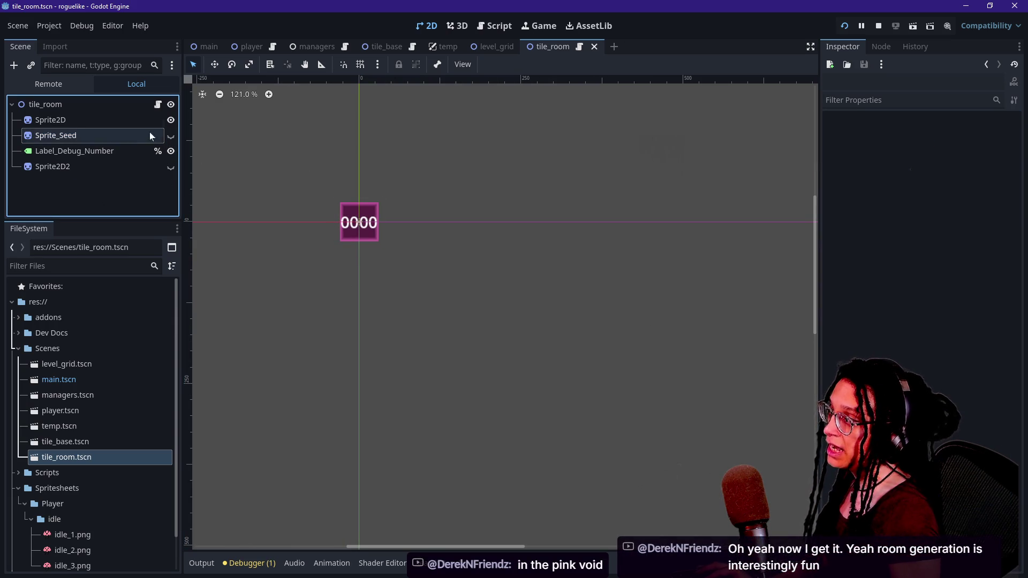
pyautogui.click(157, 105)
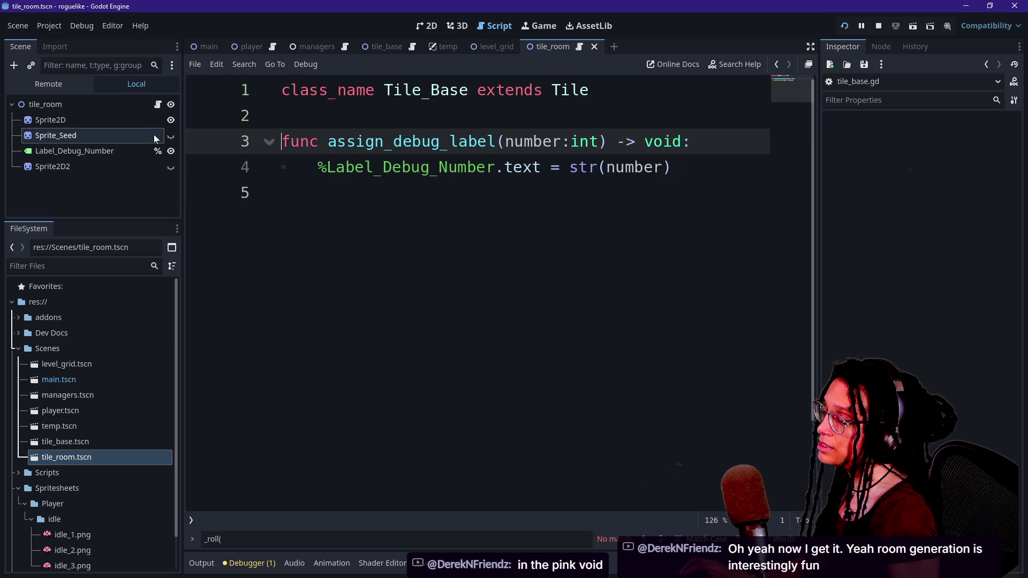
# Step: Tidy tile_base.gd's Tile_Base class line and cut the assign_debug_label function out of it
pyautogui.click(672, 167)
pyautogui.press('Return')
pyautogui.press('Return')
pyautogui.press('BackSpace')
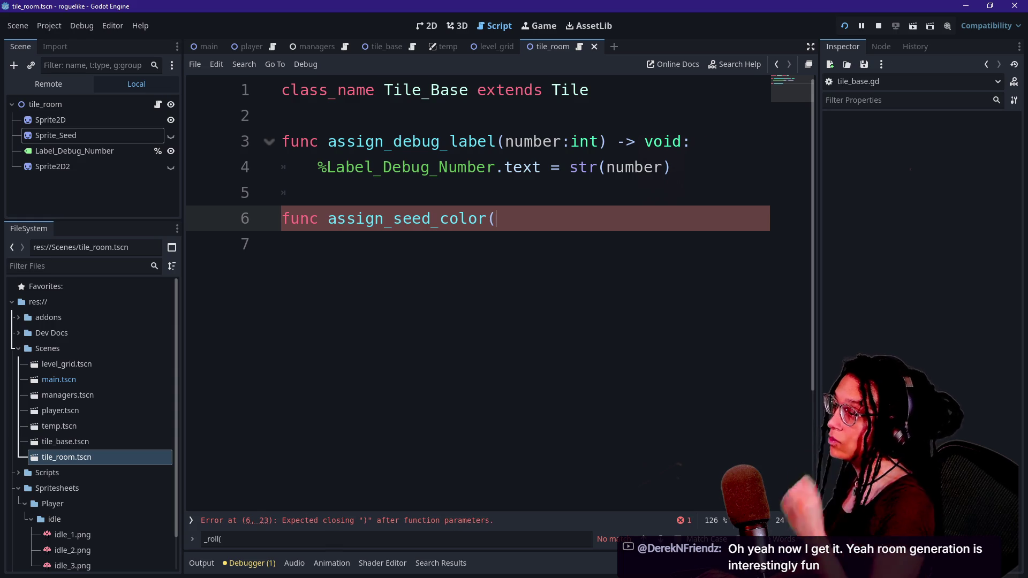
pyautogui.click(468, 90)
pyautogui.press('BackSpace')
pyautogui.press('BackSpace')
pyautogui.press('BackSpace')
pyautogui.press('BackSpace')
pyautogui.write('Rom')
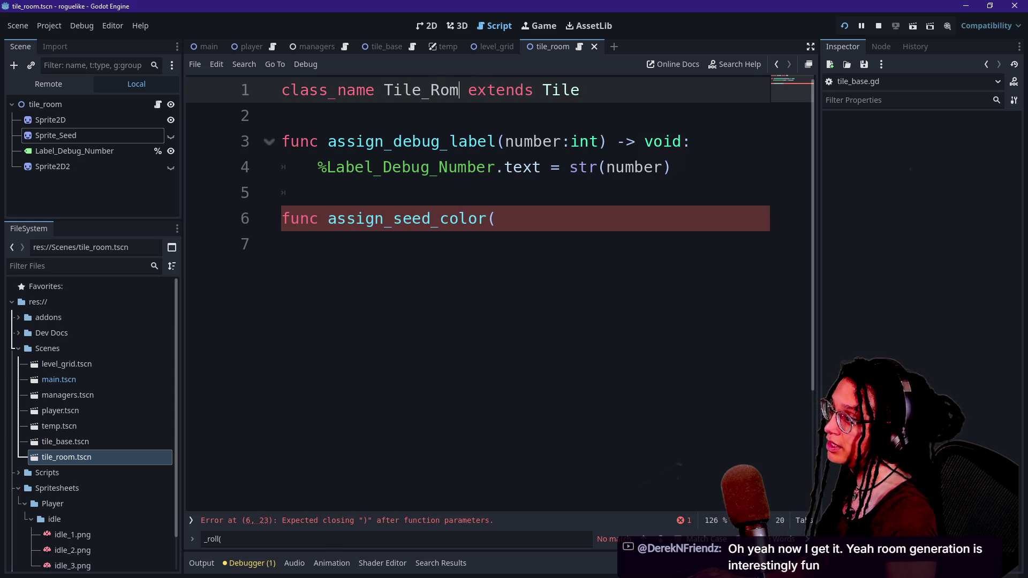
pyautogui.press('BackSpace')
pyautogui.press('BackSpace')
pyautogui.press('BackSpace')
pyautogui.write('Base')
pyautogui.click(671, 167)
pyautogui.hotkey('shift', 'Up')
pyautogui.hotkey('shift', 'Up')
pyautogui.hotkey('ctrl', 'c')
pyautogui.press('BackSpace')
pyautogui.press('BackSpace')
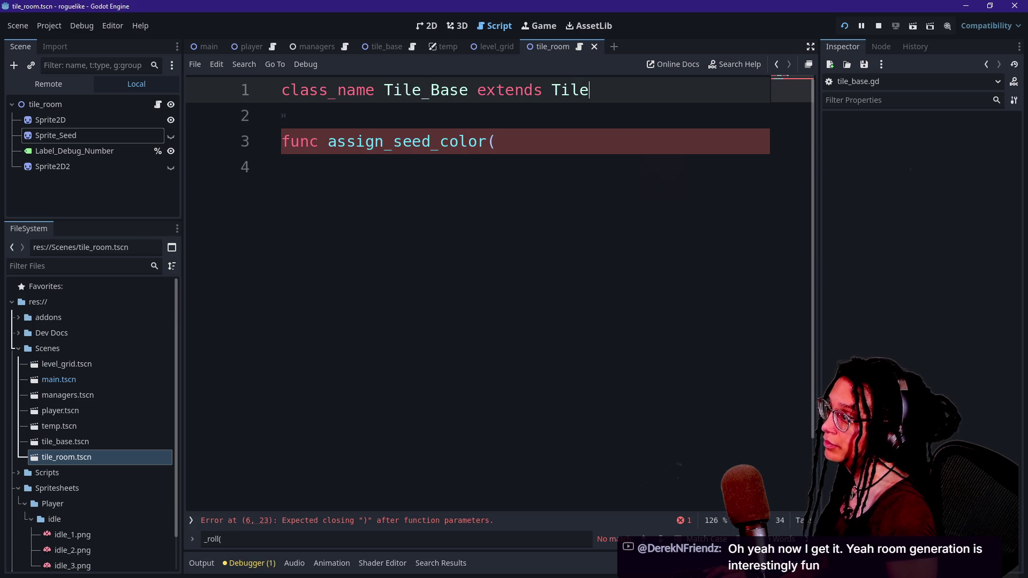
# Step: Paste assign_debug_label at the end of tile.gd and remove the extra blank lines
pyautogui.keyDown('ctrl'); pyautogui.click(577, 93); pyautogui.keyUp('ctrl')
pyautogui.press('Up')
pyautogui.press('Up')
pyautogui.press('Up')
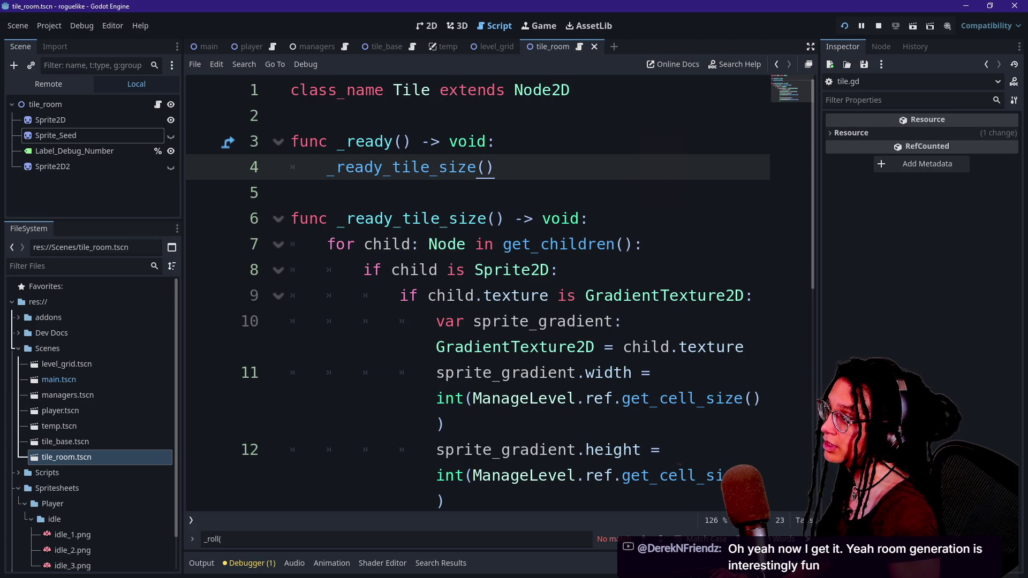
pyautogui.scroll(-2, 476, 294)
pyautogui.scroll(2, 476, 295)
pyautogui.press('Return')
pyautogui.press('Return')
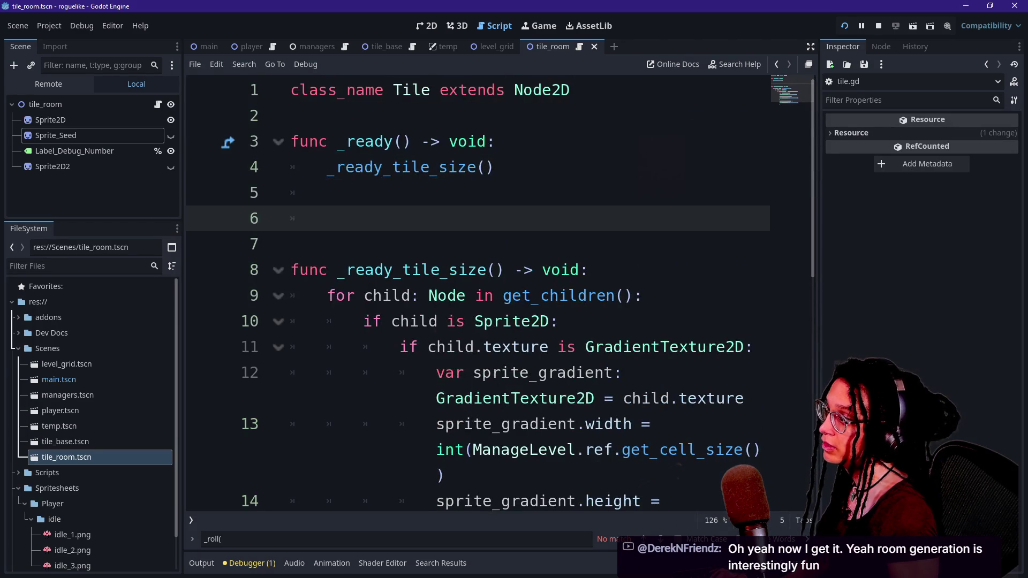
pyautogui.press('BackSpace')
pyautogui.press('BackSpace')
pyautogui.press('BackSpace')
pyautogui.scroll(-2, 492, 297)
pyautogui.click(444, 347)
pyautogui.press('Return')
pyautogui.press('Return')
pyautogui.hotkey('ctrl', 'v')
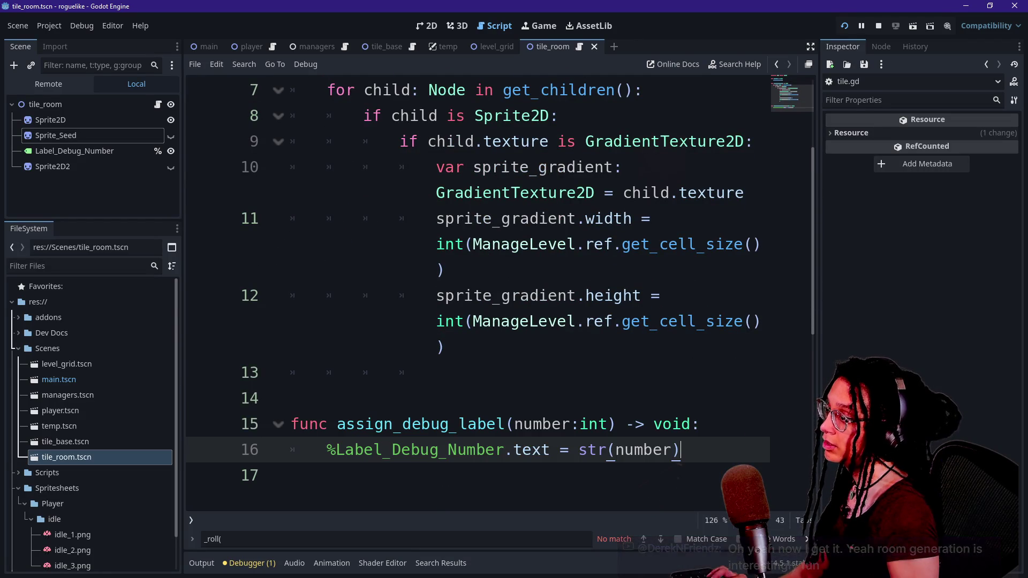
pyautogui.click(437, 373)
pyautogui.press('BackSpace')
pyautogui.press('BackSpace')
pyautogui.scroll(5, 482, 214)
# Step: Run the game with F5 to test the change, then stop it with F8
pyautogui.press('F5')
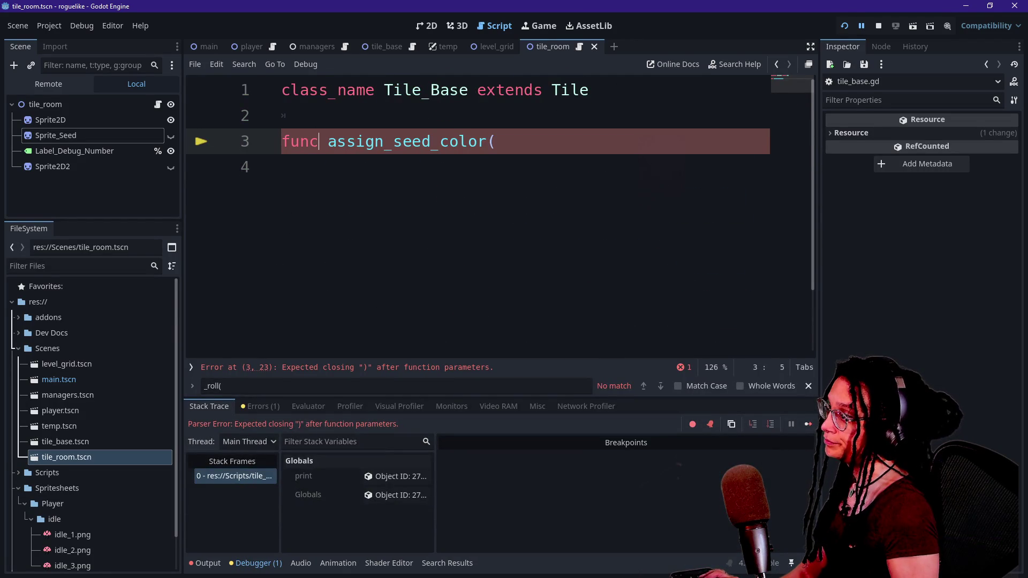
pyautogui.press('F8')
pyautogui.press('End')
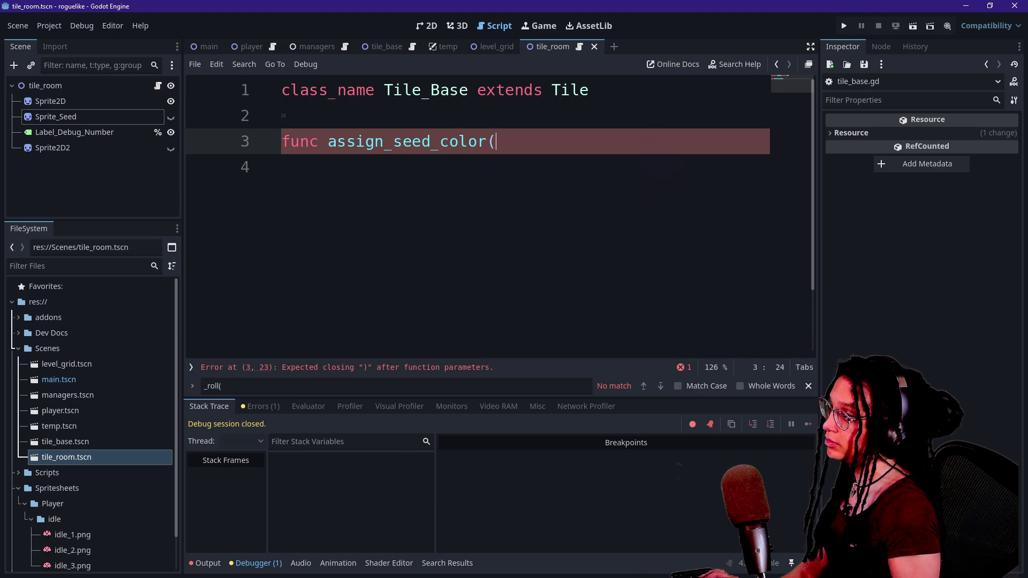
pyautogui.click(431, 90)
pyautogui.click(459, 90)
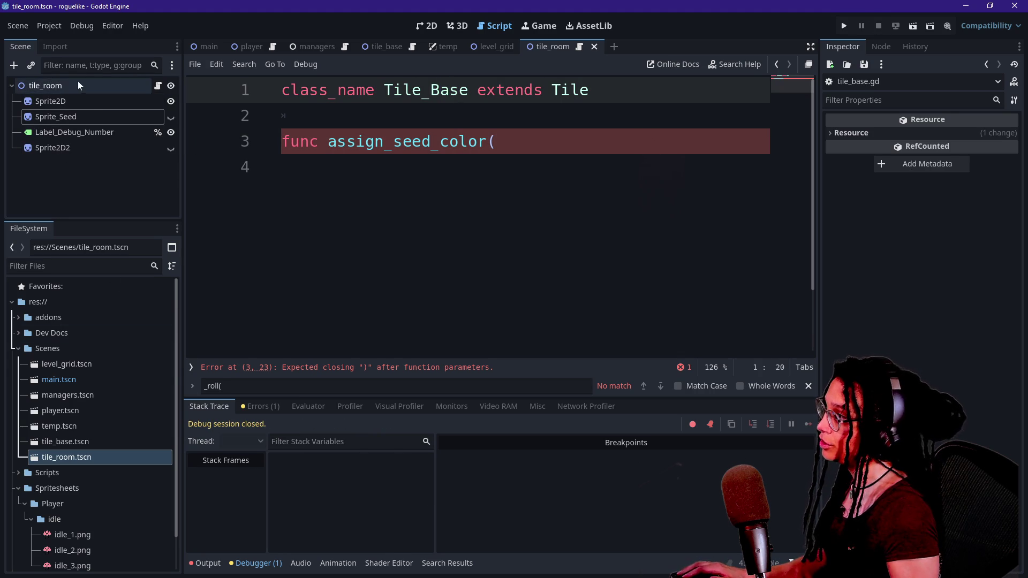
pyautogui.rightClick(78, 85)
# Step: Attach a new tile_room.gd script in the Scripts folder and start replacing its template code
pyautogui.click(389, 226)
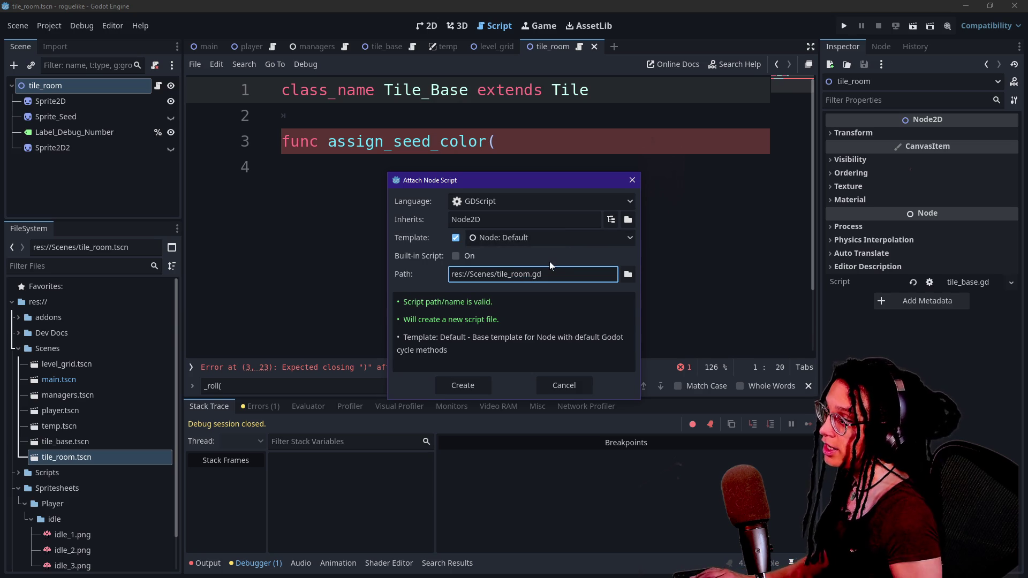
pyautogui.press('BackSpace')
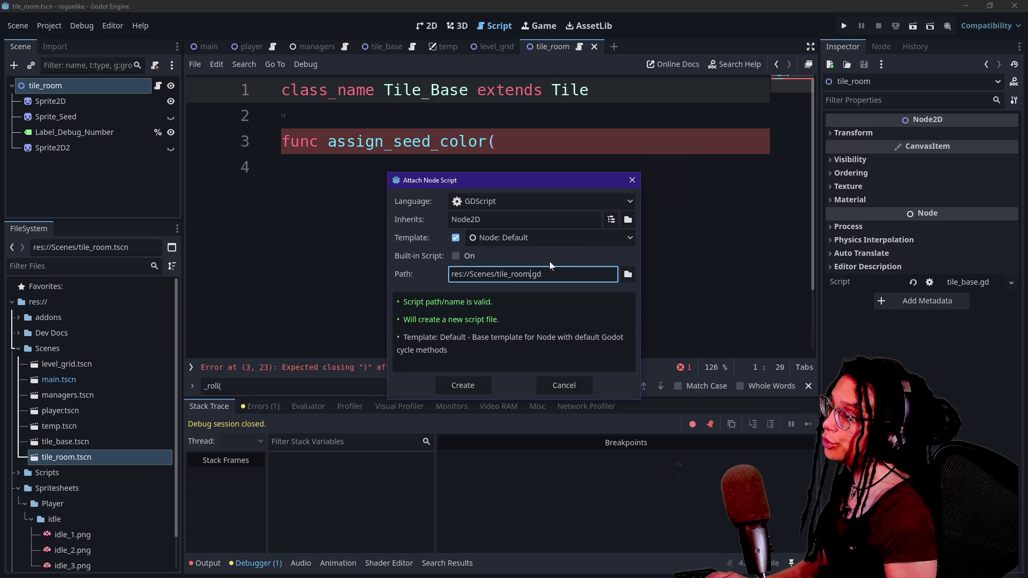
pyautogui.press('BackSpace')
pyautogui.press('BackSpace')
pyautogui.write('ipt')
pyautogui.click(463, 385)
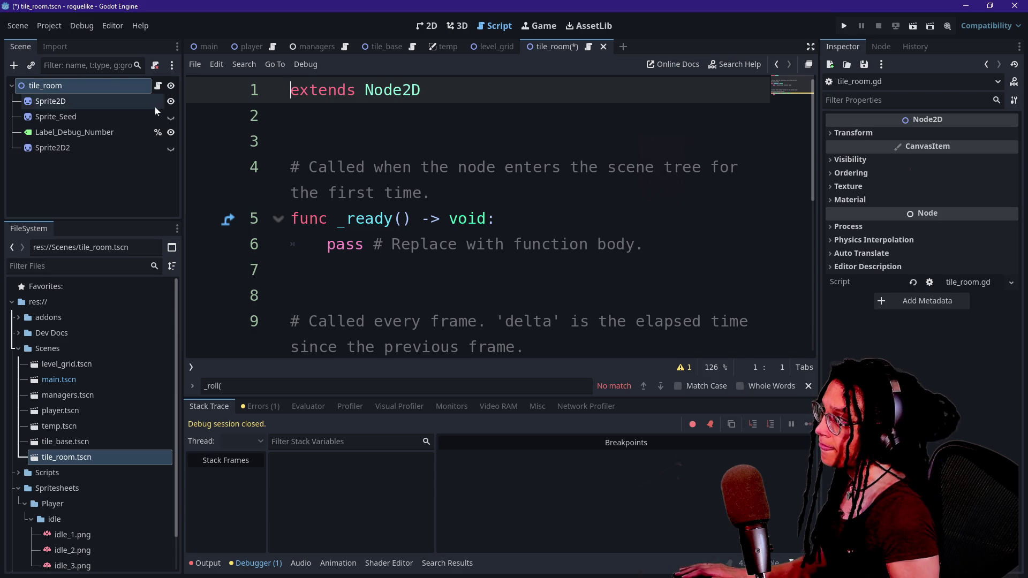
pyautogui.click(550, 244)
pyautogui.hotkey('ctrl', 'a')
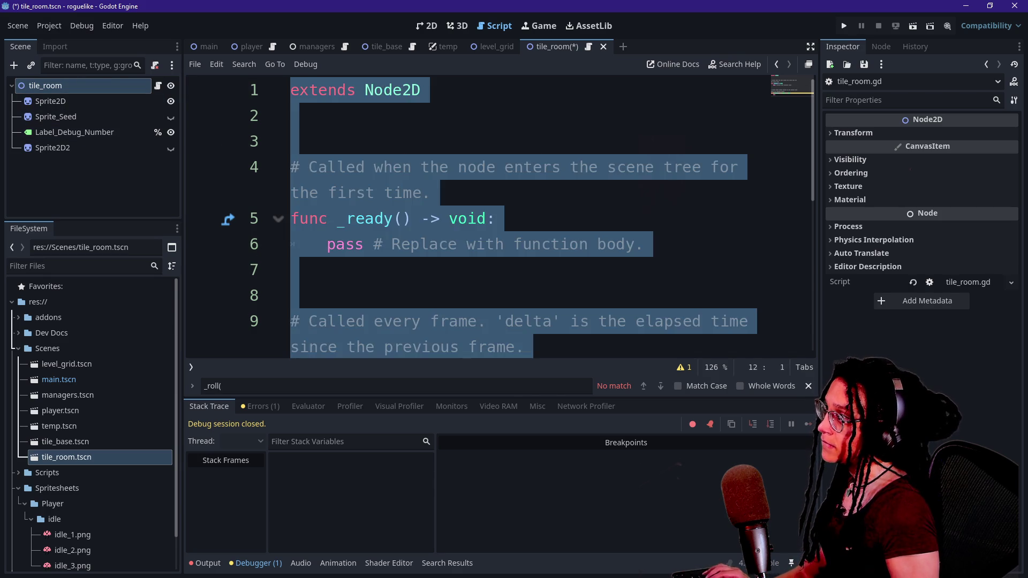
pyautogui.write('c')
pyautogui.write('_name Ti')
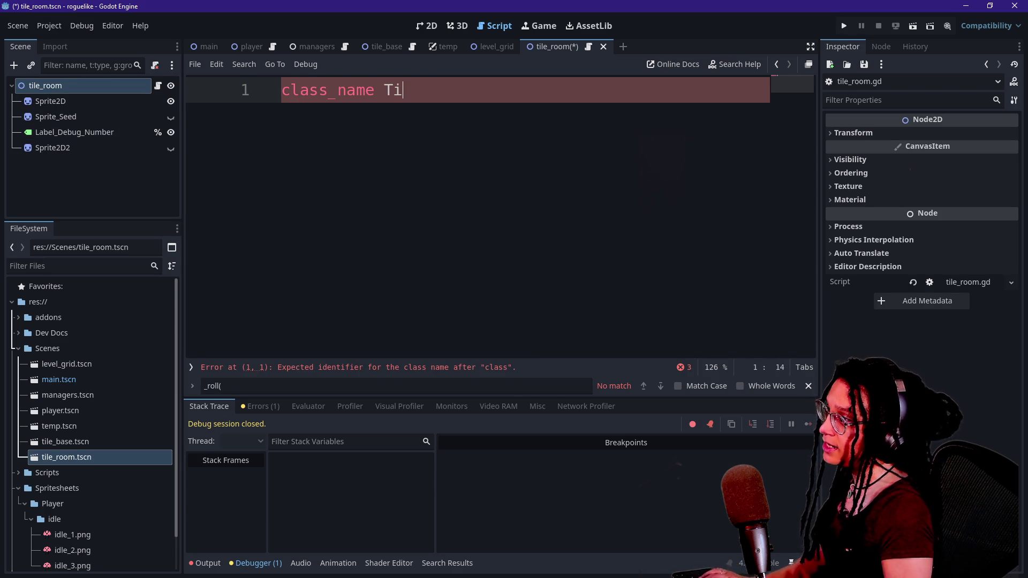
pyautogui.write('nds Tile')
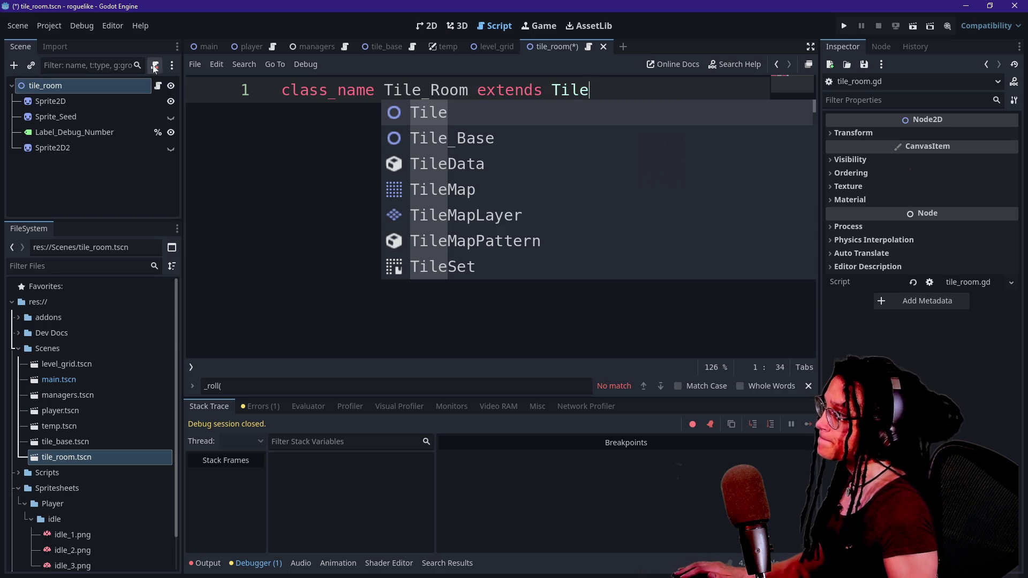
# Step: Remove the broken assign_seed_color line from tile_base.gd and save it
pyautogui.click(78, 266)
pyautogui.write('tile_')
pyautogui.click(102, 397)
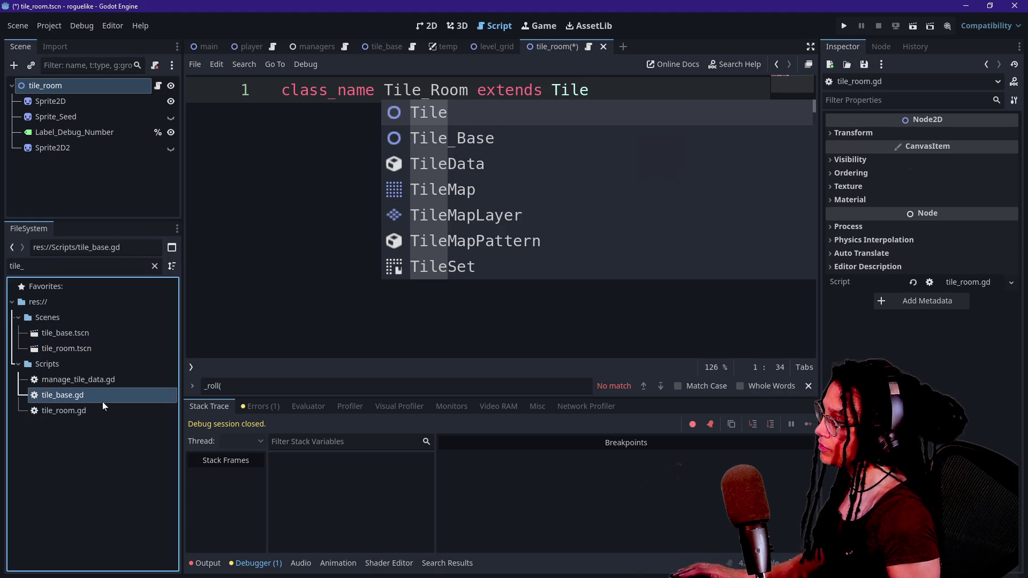
pyautogui.doubleClick(103, 396)
pyautogui.hotkey('ctrl', 'End')
pyautogui.hotkey('shift', 'Up')
pyautogui.hotkey('ctrl', 'c')
pyautogui.press('BackSpace')
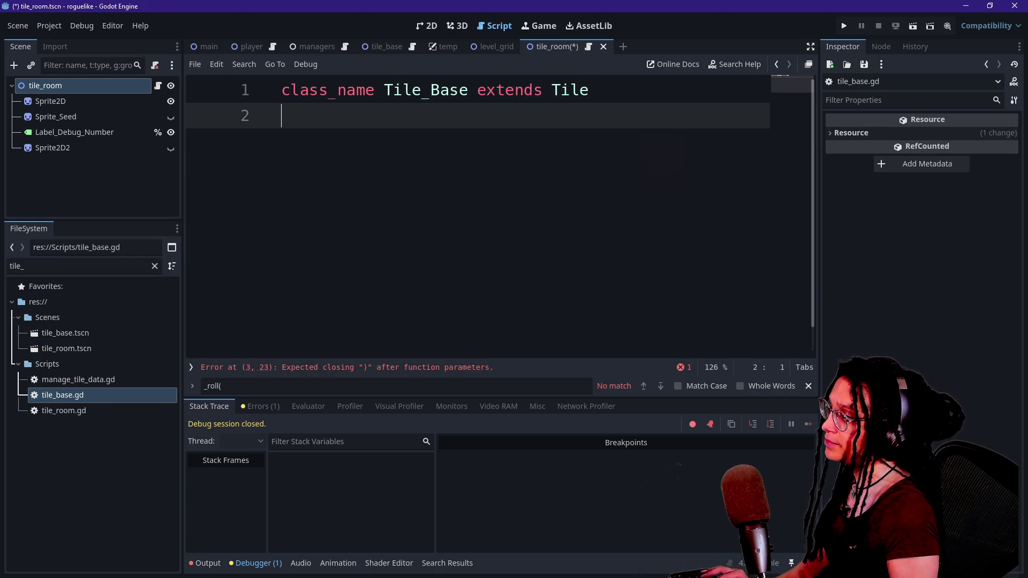
pyautogui.click(356, 90)
pyautogui.hotkey('ctrl', 's')
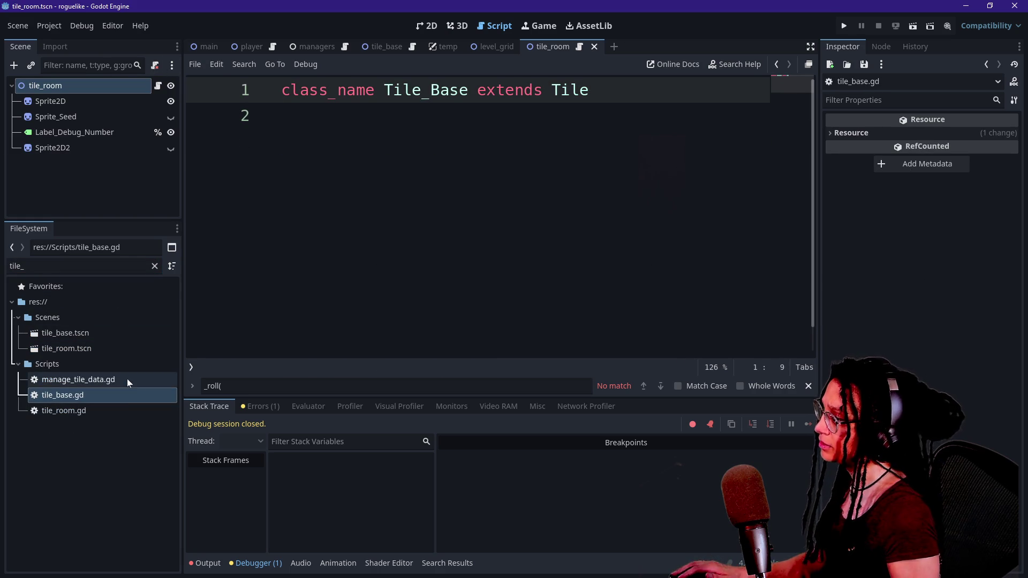
# Step: Paste the assign_seed_color declaration into tile_room.gd and add an onready reference to %Sprite_Seed
pyautogui.doubleClick(126, 410)
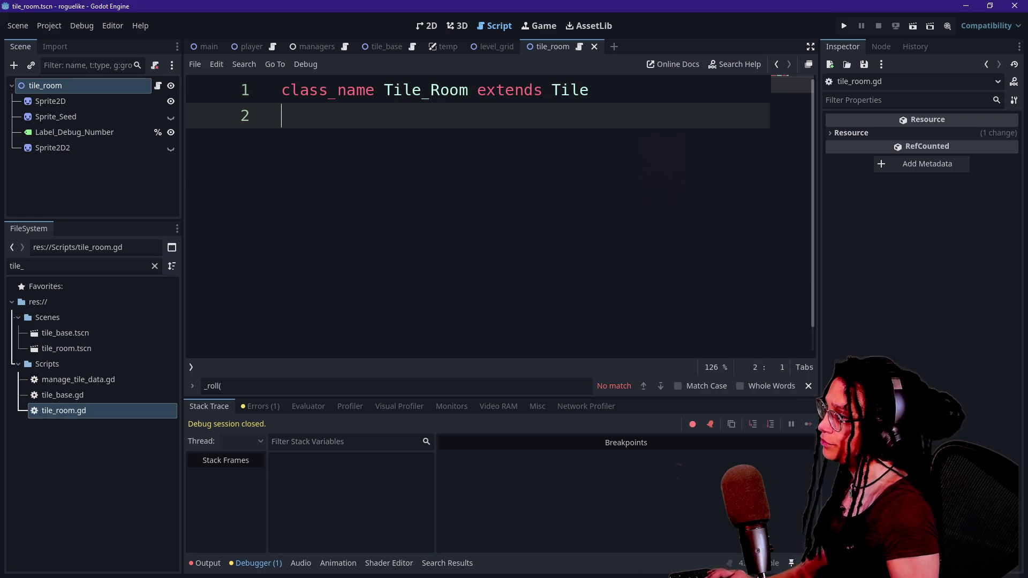
pyautogui.hotkey('ctrl', 'v')
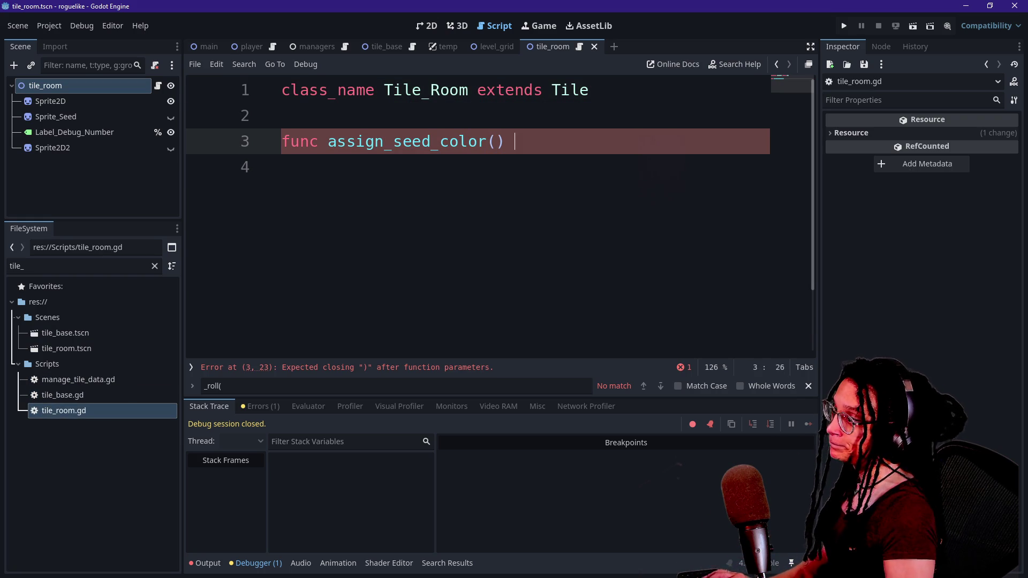
pyautogui.press('Return')
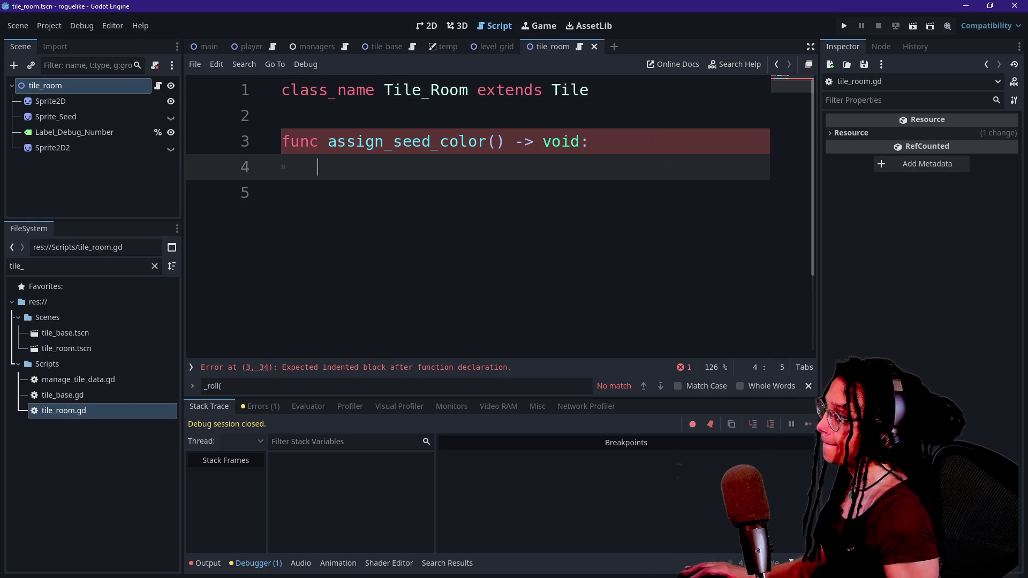
pyautogui.rightClick(73, 123)
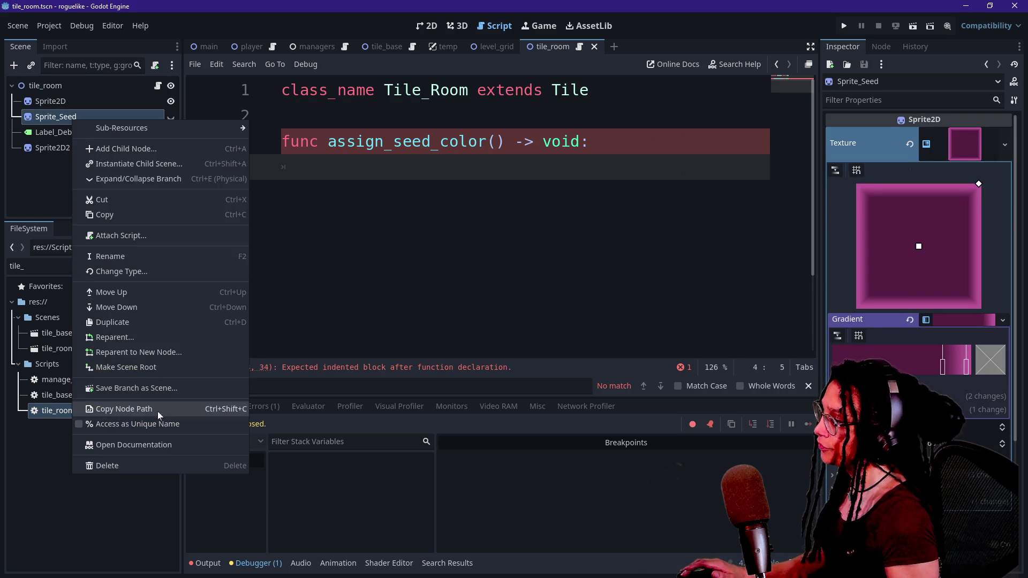
pyautogui.click(102, 424)
pyautogui.moveTo(88, 119); pyautogui.dragTo(305, 116)
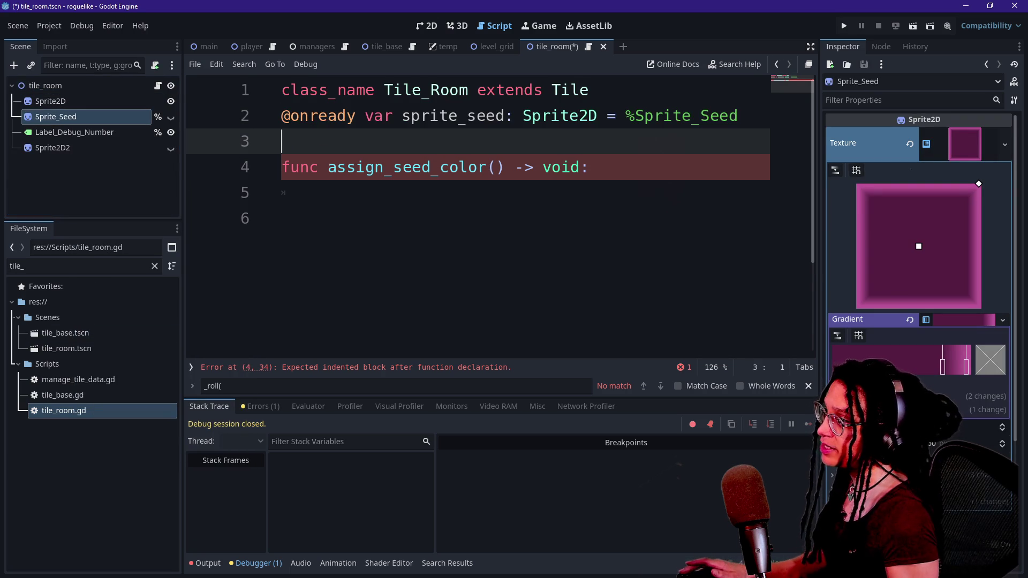
pyautogui.press('Return')
# Step: Write sprite_seed.visible = true inside assign_seed_color and save tile_room.gd
pyautogui.click(317, 219)
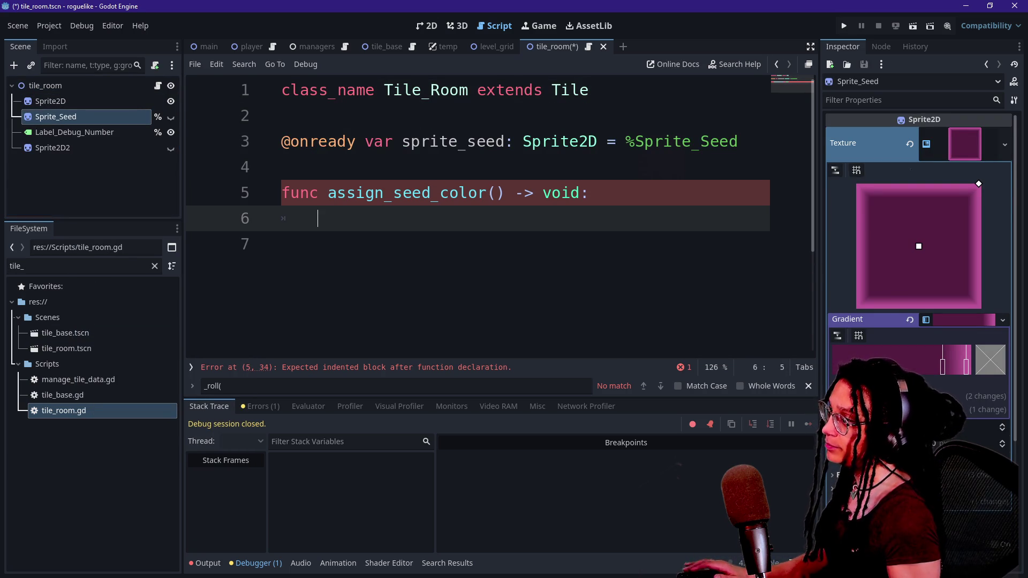
pyautogui.write('sp')
pyautogui.press('Return')
pyautogui.write('.visible = true')
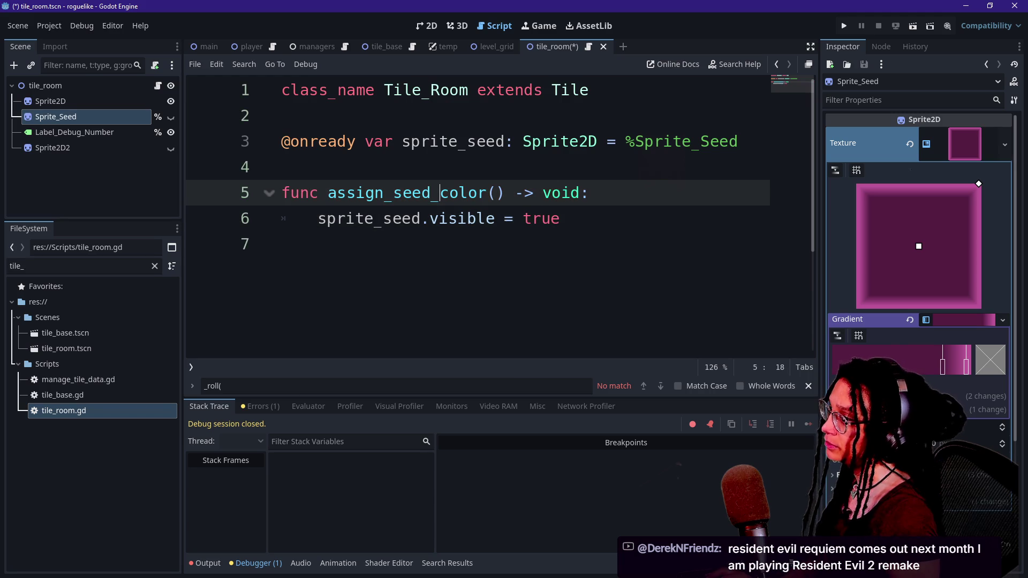
pyautogui.hotkey('ctrl', 's')
pyautogui.click(431, 27)
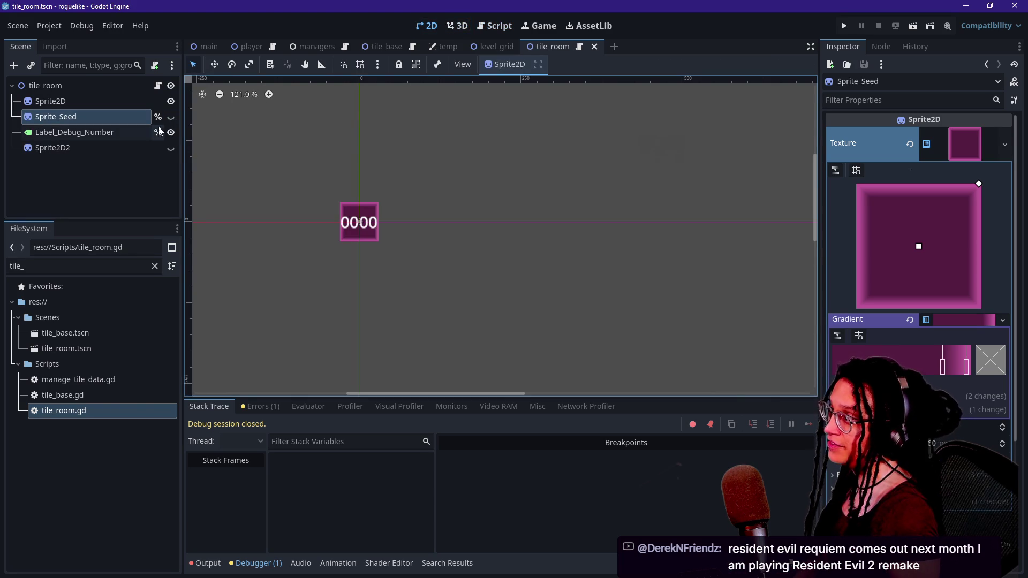
# Step: Try dragging the Sprite2D node, then undo the scene changes
pyautogui.click(123, 101)
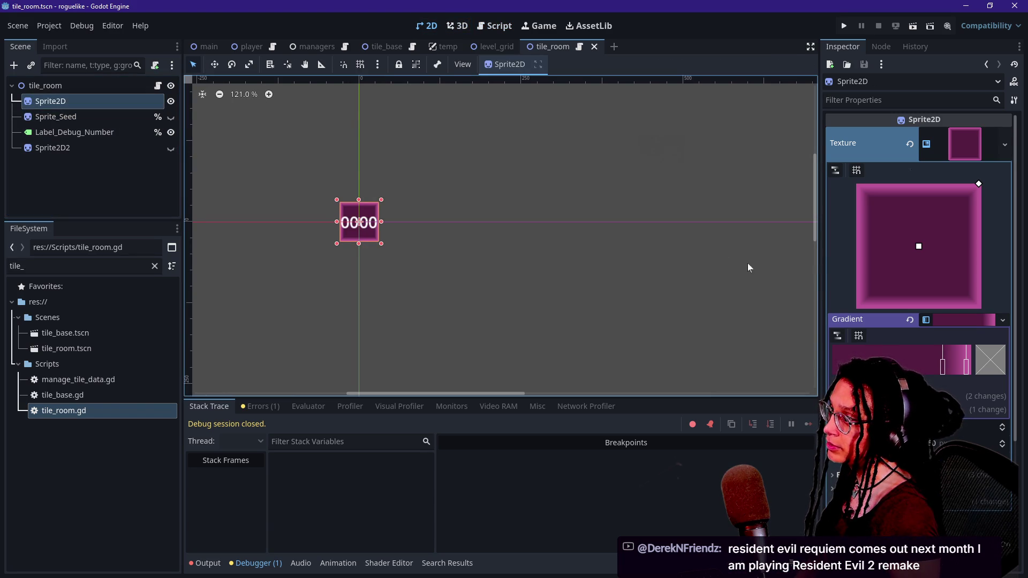
pyautogui.moveTo(97, 110)
pyautogui.mouseDown()
pyautogui.moveTo(182, 133)
pyautogui.moveTo(107, 110)
pyautogui.mouseUp()
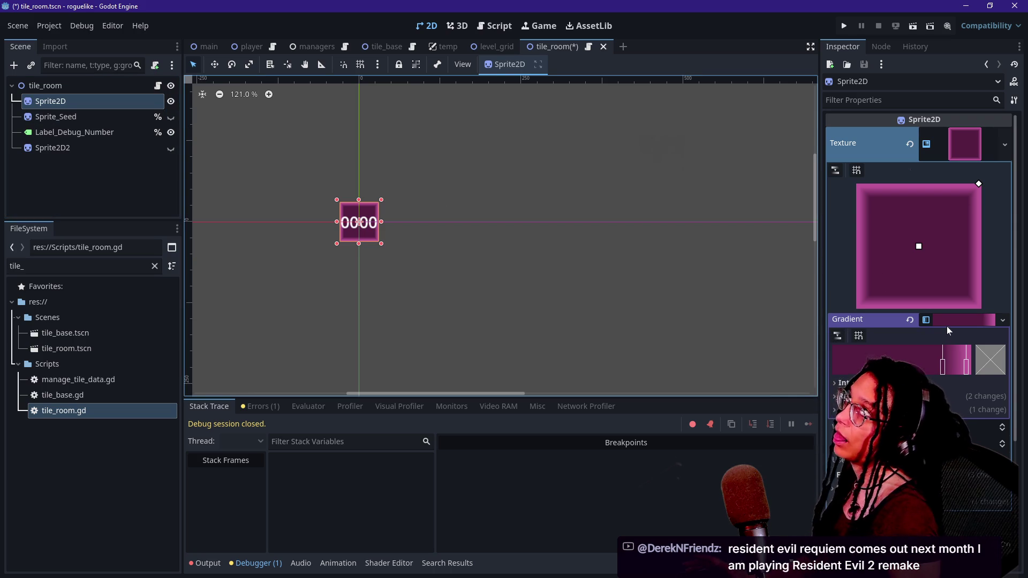
pyautogui.click(78, 164)
pyautogui.hotkey('ctrl', 'z')
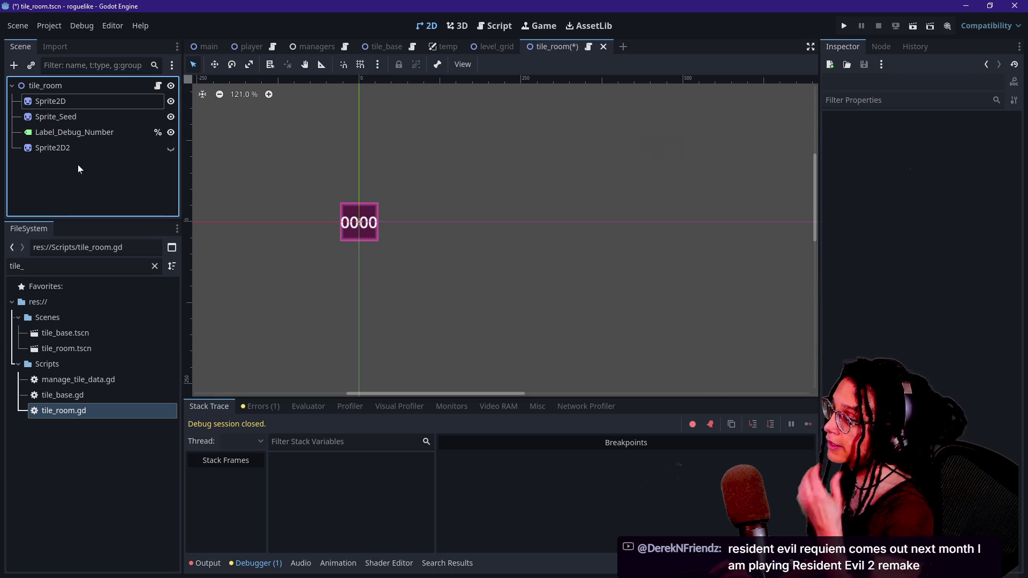
pyautogui.hotkey('ctrl', 'z')
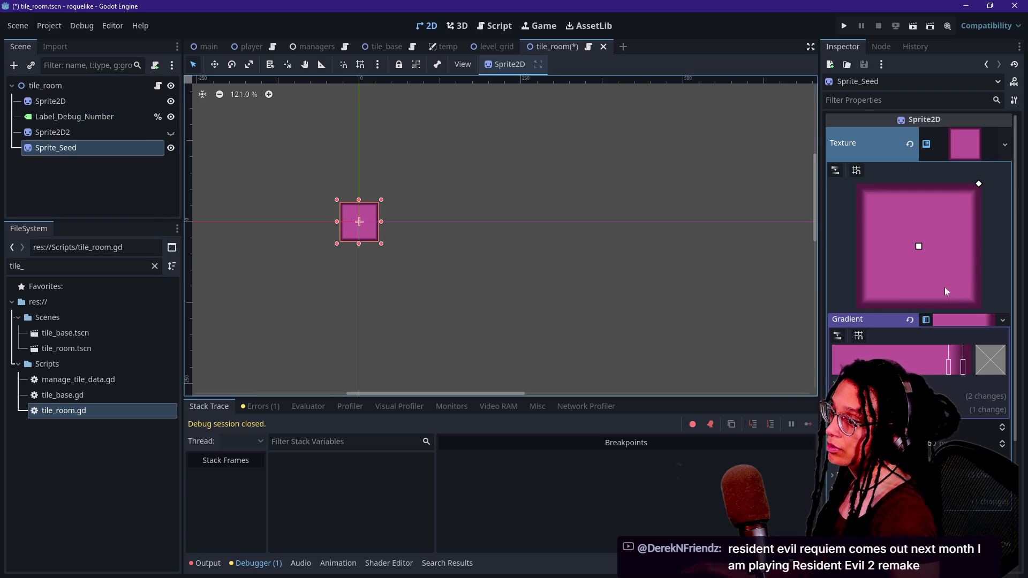
# Step: Make Sprite_Seed's gradient and texture unique, then darken the centre leaving a pink border
pyautogui.rightClick(956, 320)
pyautogui.click(987, 424)
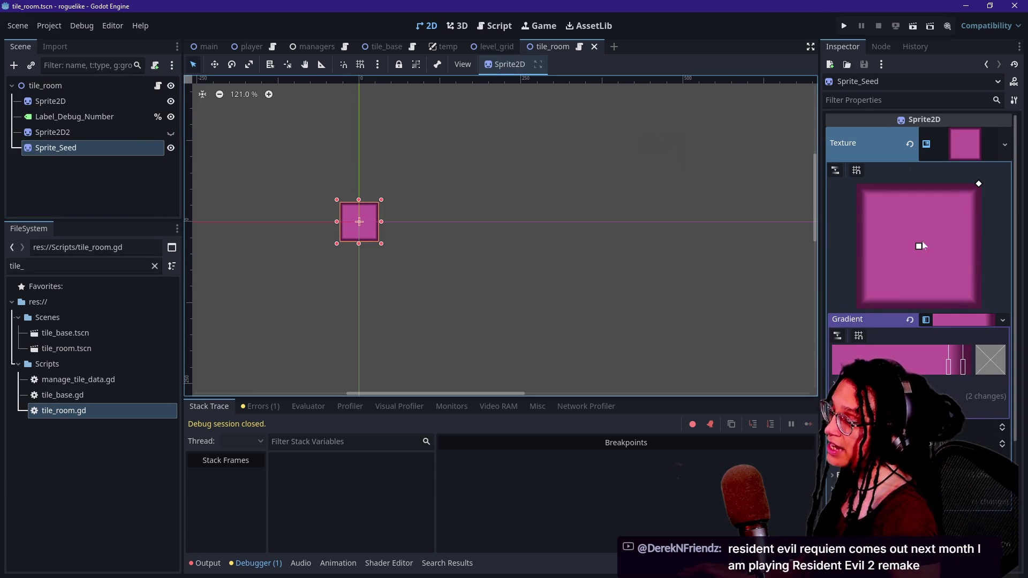
pyautogui.rightClick(966, 149)
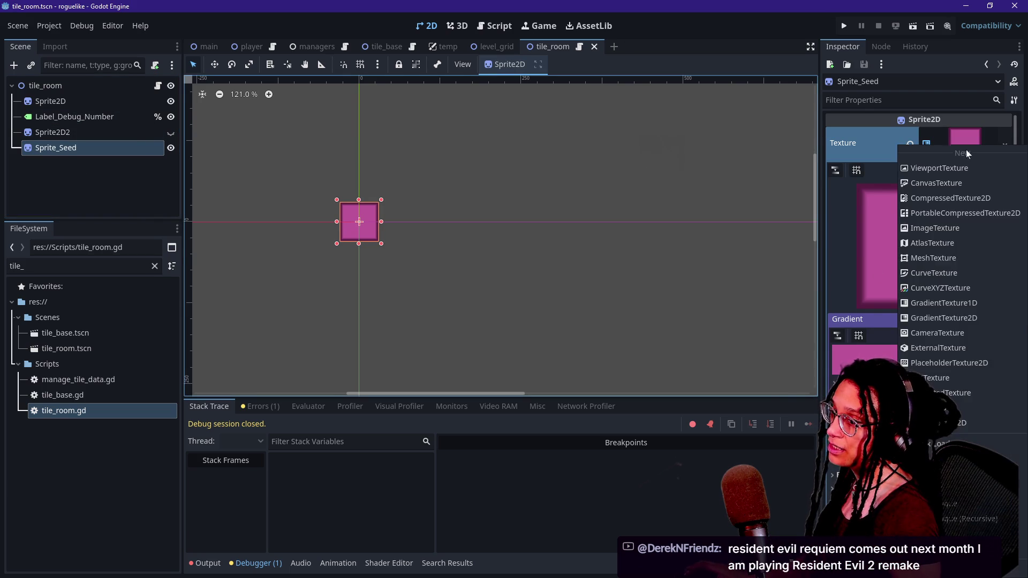
pyautogui.click(965, 510)
pyautogui.click(958, 320)
pyautogui.moveTo(969, 371); pyautogui.dragTo(946, 368)
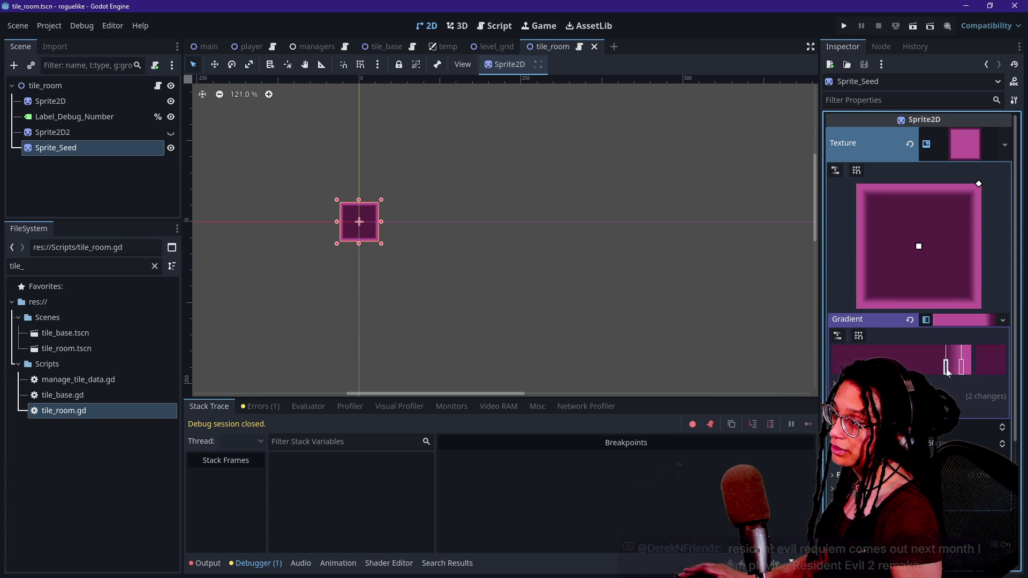
# Step: Move Sprite_Seed back below Sprite2D, re-enable its unique-name access, and hide it
pyautogui.moveTo(85, 150)
pyautogui.mouseDown()
pyautogui.moveTo(102, 110)
pyautogui.moveTo(117, 114)
pyautogui.mouseUp()
pyautogui.rightClick(118, 113)
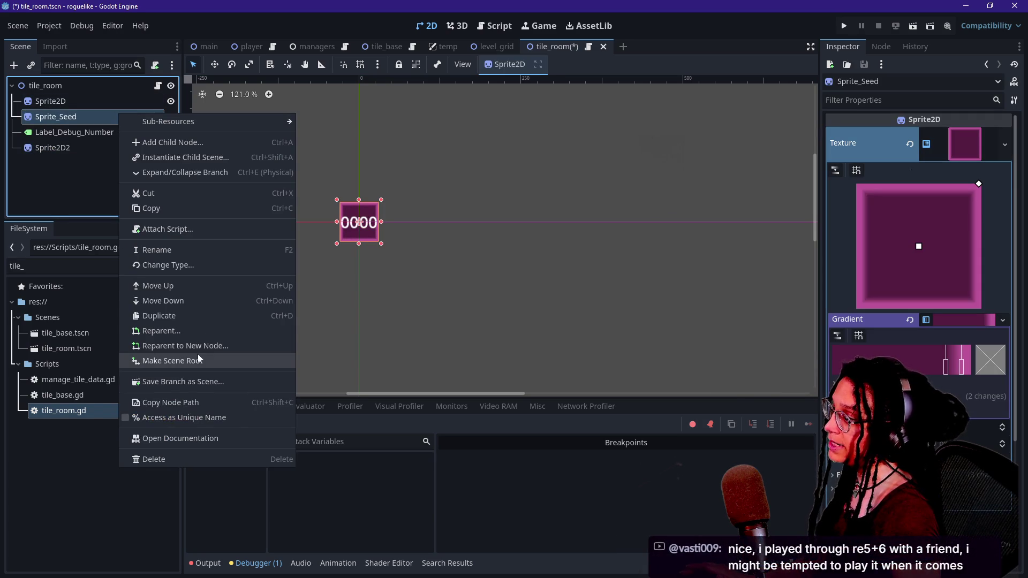
pyautogui.click(197, 418)
pyautogui.click(171, 116)
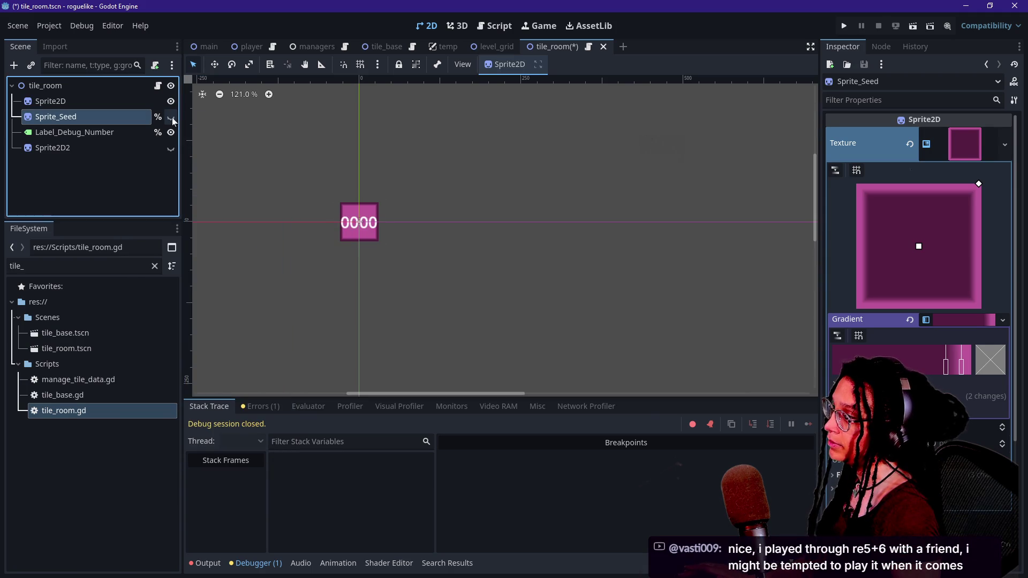
# Step: Hide Sprite_Seed and save the tile_room scene
pyautogui.click(87, 159)
pyautogui.hotkey('ctrl', 's')
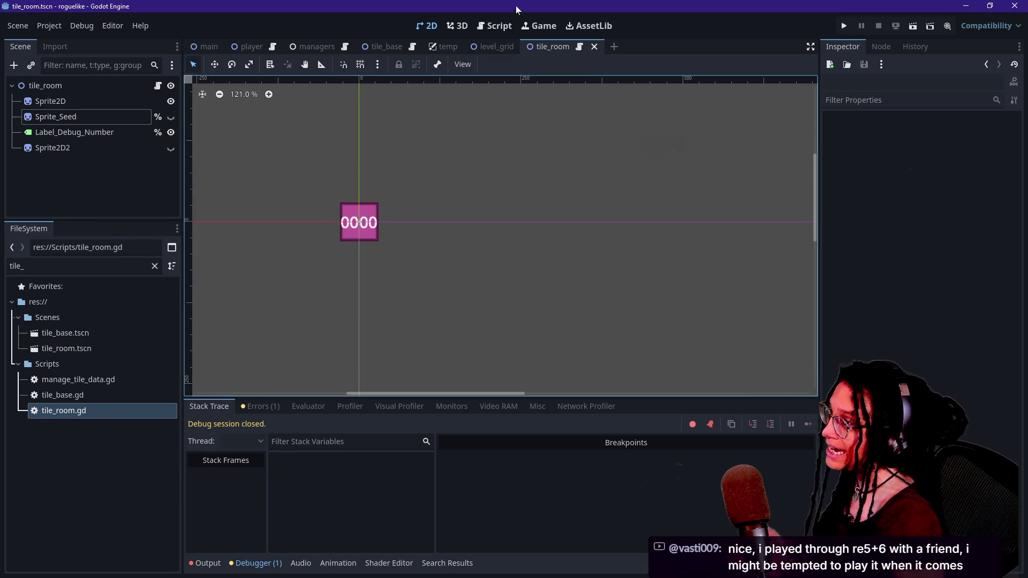
pyautogui.click(509, 22)
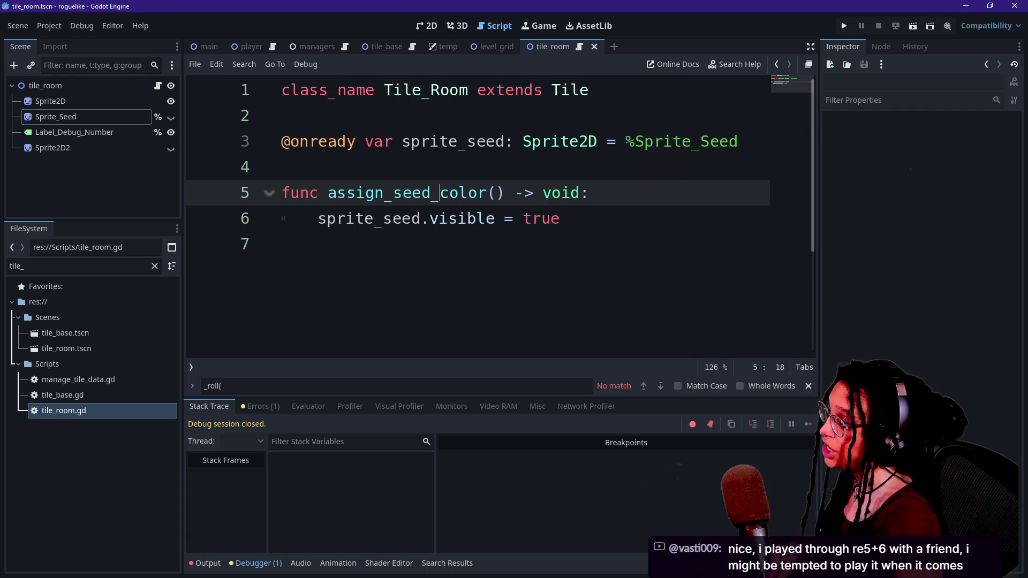
# Step: Show the manage_debug.gd script in distraction-free mode and bring up the quick file search
pyautogui.click(206, 49)
pyautogui.click(273, 47)
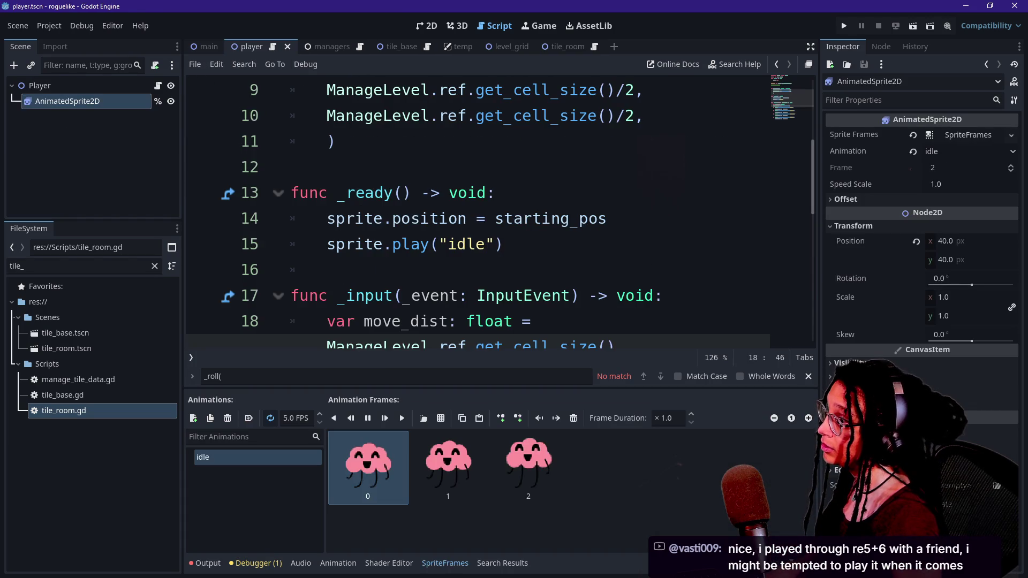
pyautogui.click(360, 48)
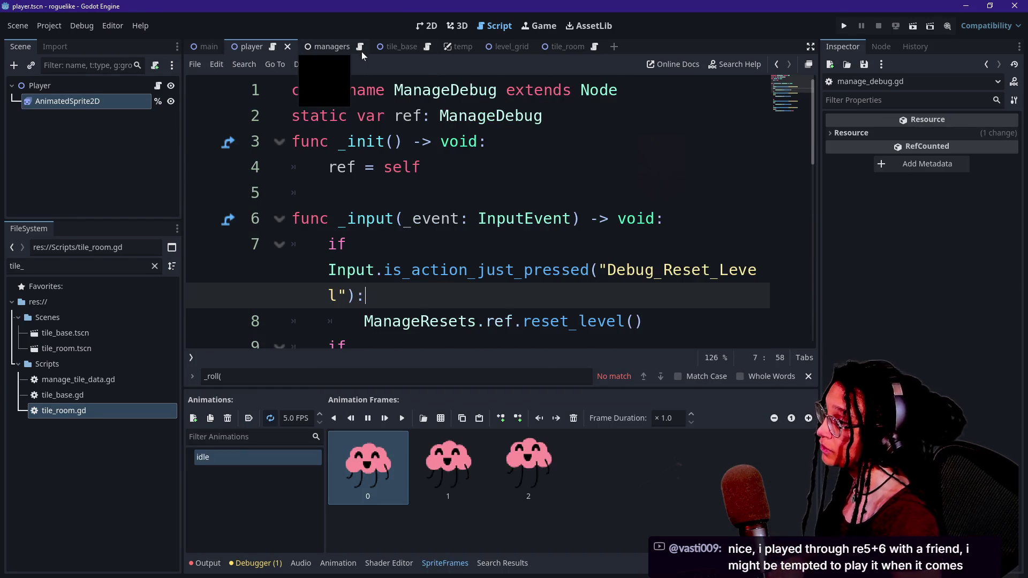
pyautogui.hotkey('ctrl', 'shift', 'F11')
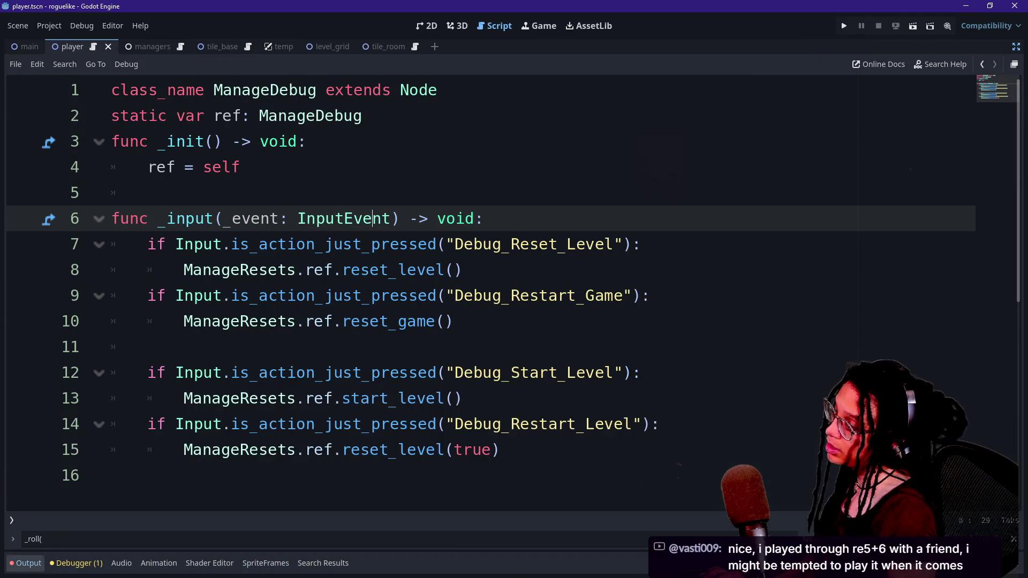
pyautogui.hotkey('alt', 'shift', 'o')
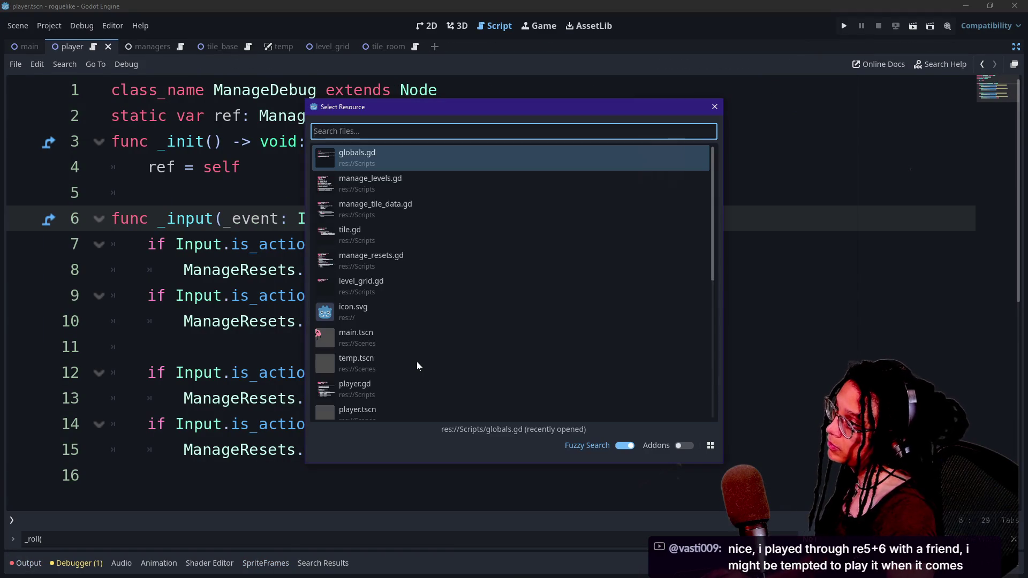
# Step: Open manage_levels.gd by searching 'level' in Quick Open
pyautogui.write('level')
pyautogui.press('Down')
pyautogui.press('Down')
pyautogui.press('Return')
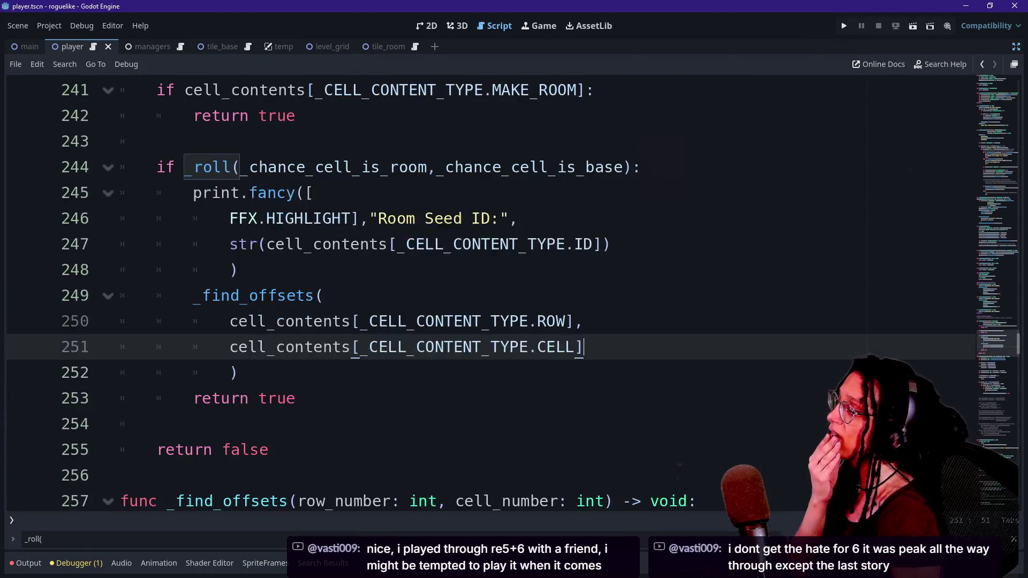
# Step: Scroll to the _room_data and _logged_cells array declarations near line 30
pyautogui.scroll(-5, 988, 343)
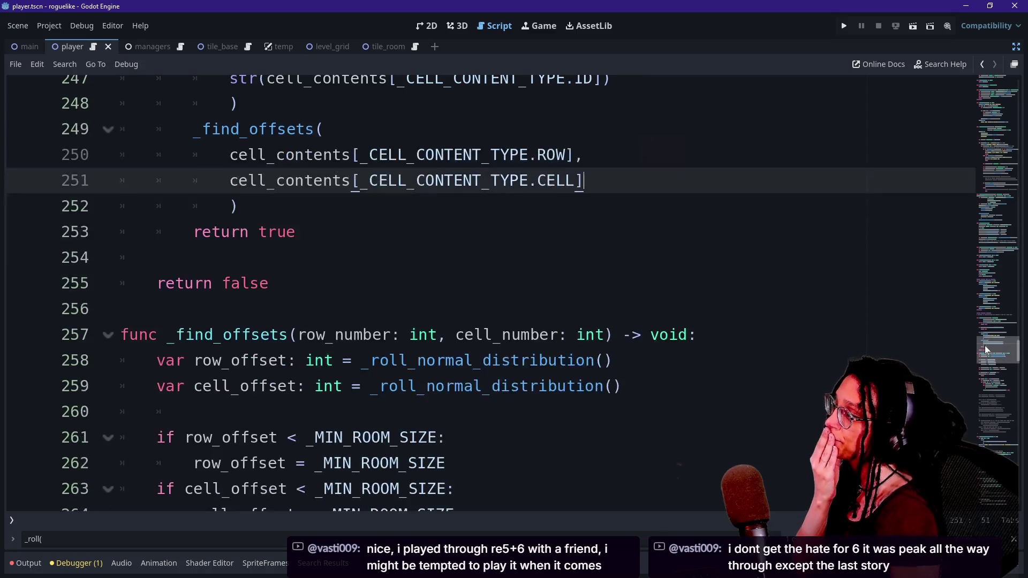
pyautogui.moveTo(983, 361); pyautogui.dragTo(983, 366)
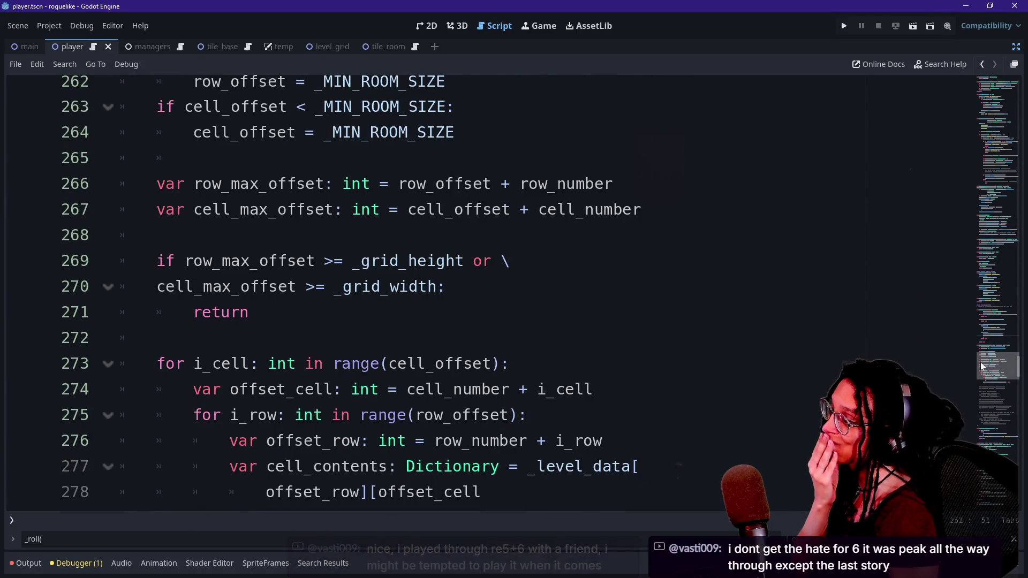
pyautogui.hotkey('alt', 'Tab')
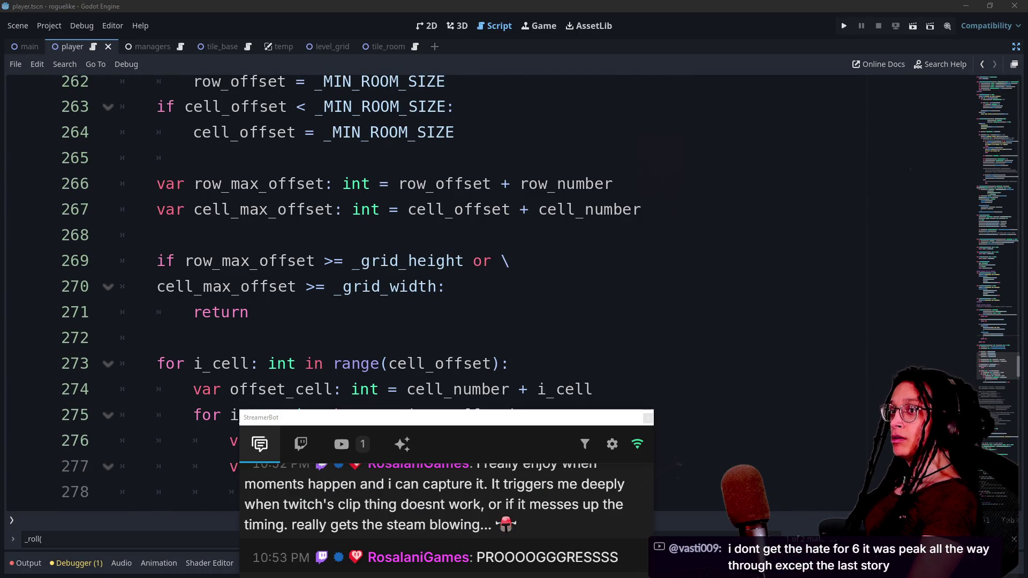
pyautogui.moveTo(393, 422); pyautogui.dragTo(1027, 369)
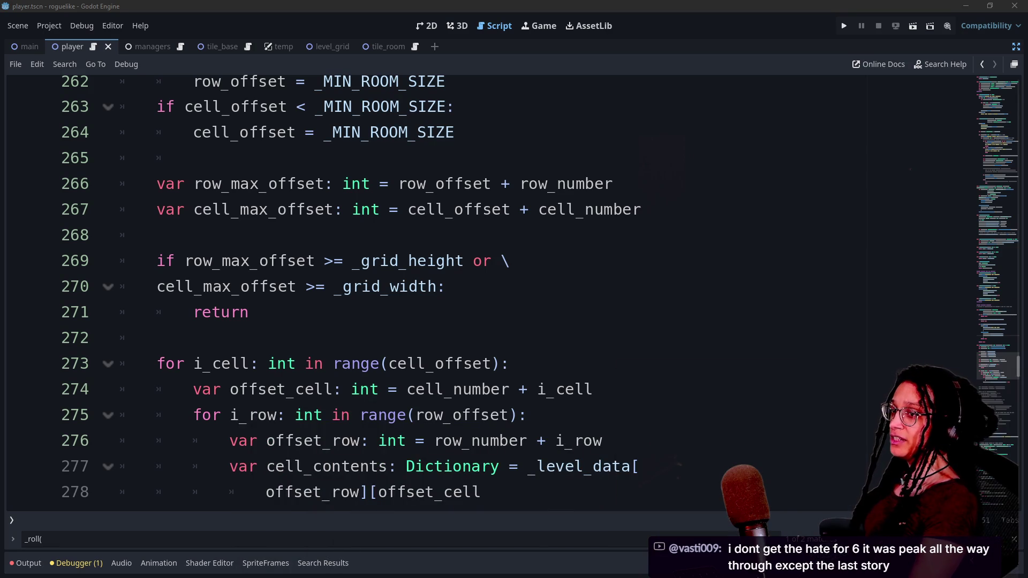
pyautogui.click(249, 312)
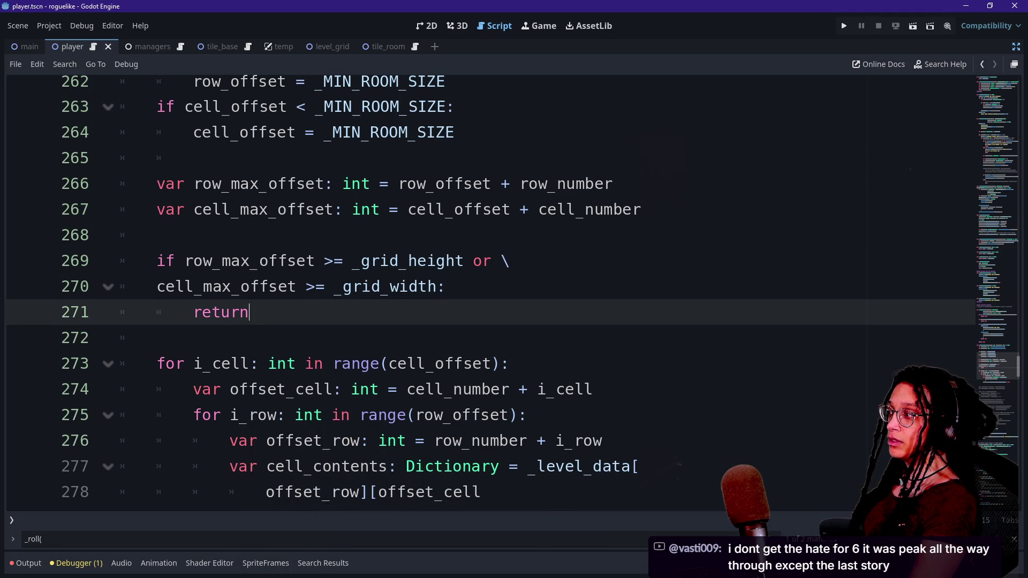
pyautogui.scroll(15, 482, 294)
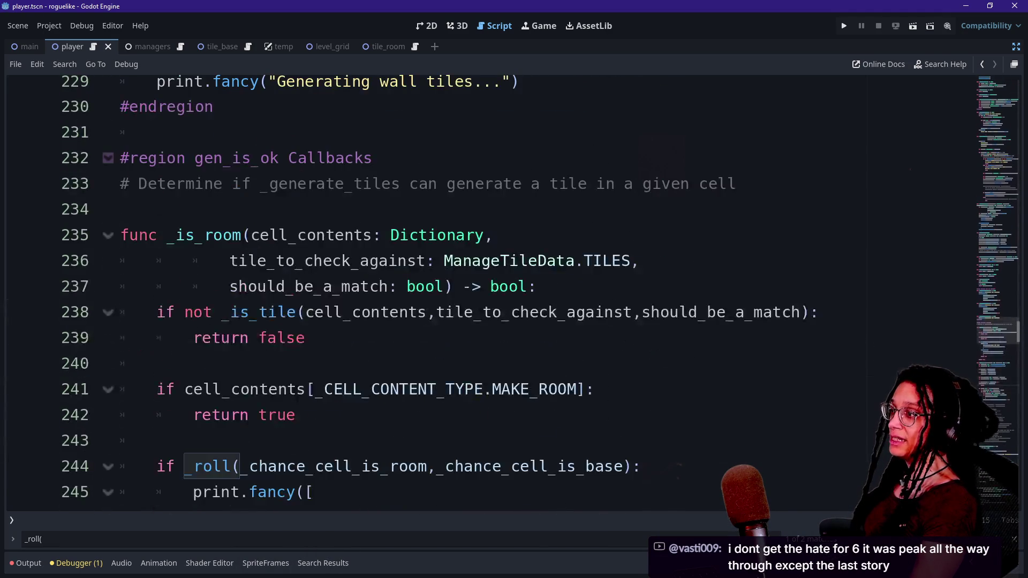
pyautogui.scroll(20, 481, 295)
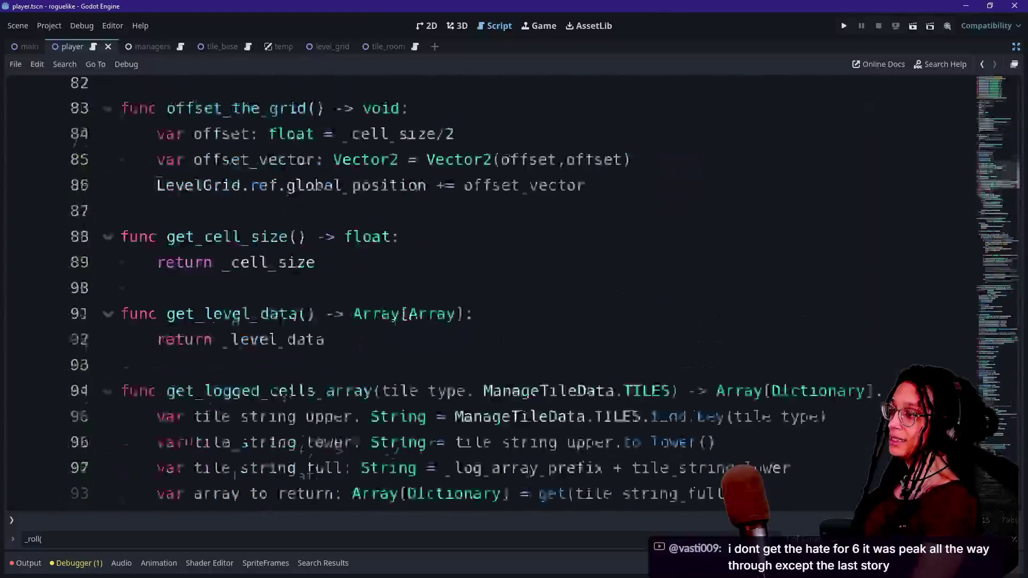
pyautogui.scroll(5, 482, 295)
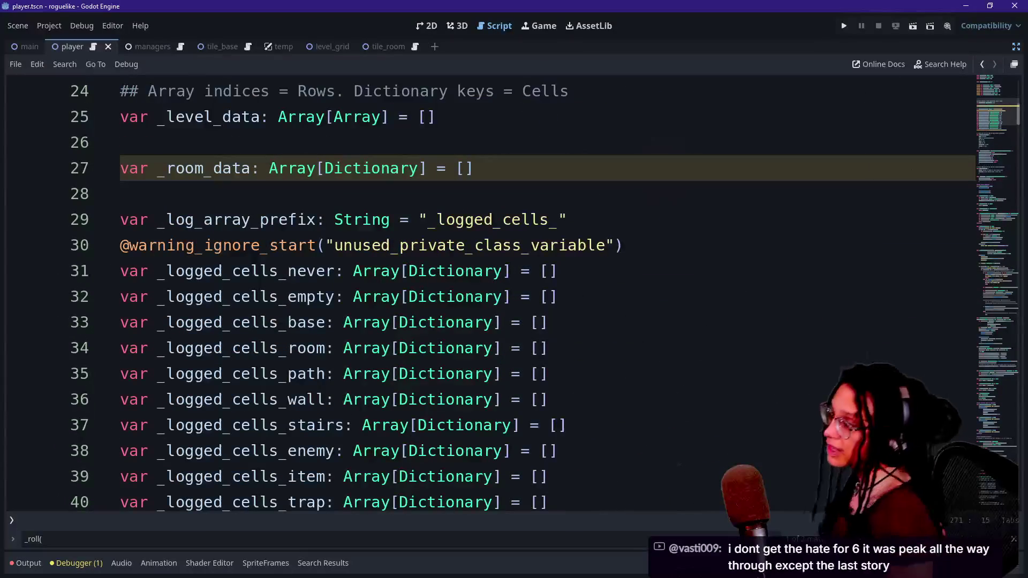
pyautogui.scroll(-1, 482, 295)
pyautogui.click(549, 271)
pyautogui.hotkey('shift', 'Up')
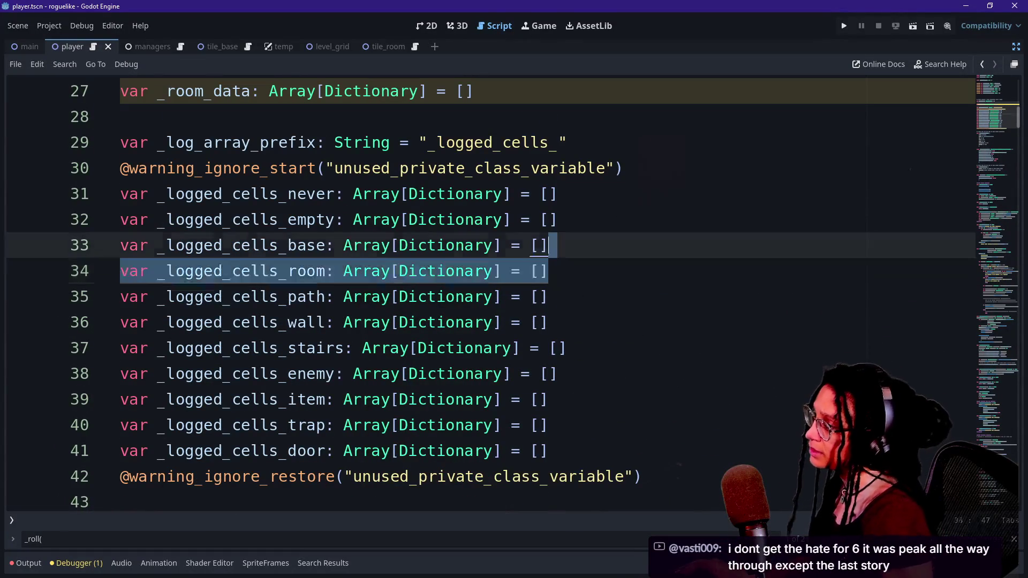
pyautogui.hotkey('ctrl', 'c')
pyautogui.press('Right')
pyautogui.hotkey('ctrl', 'v')
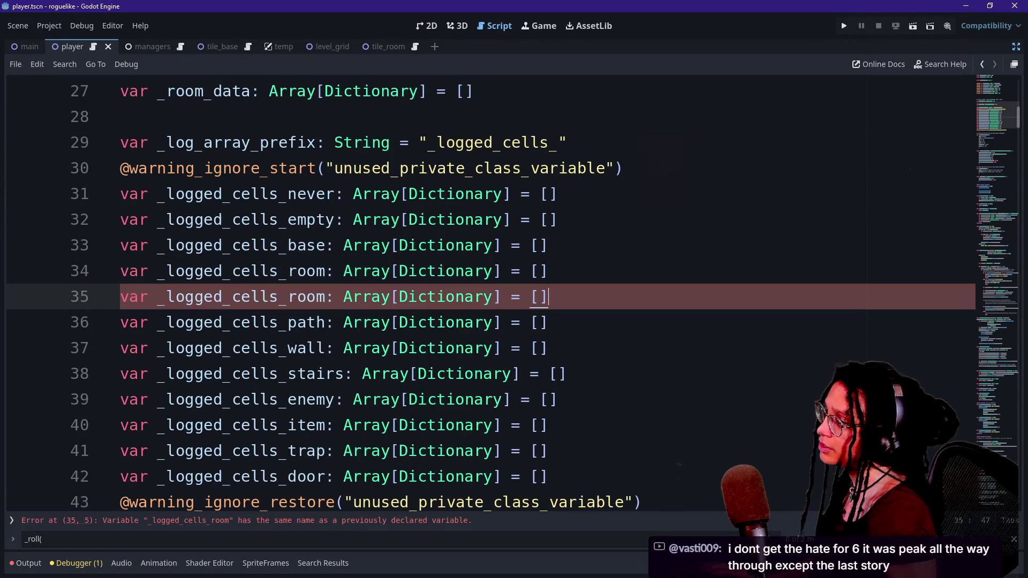
pyautogui.click(547, 271)
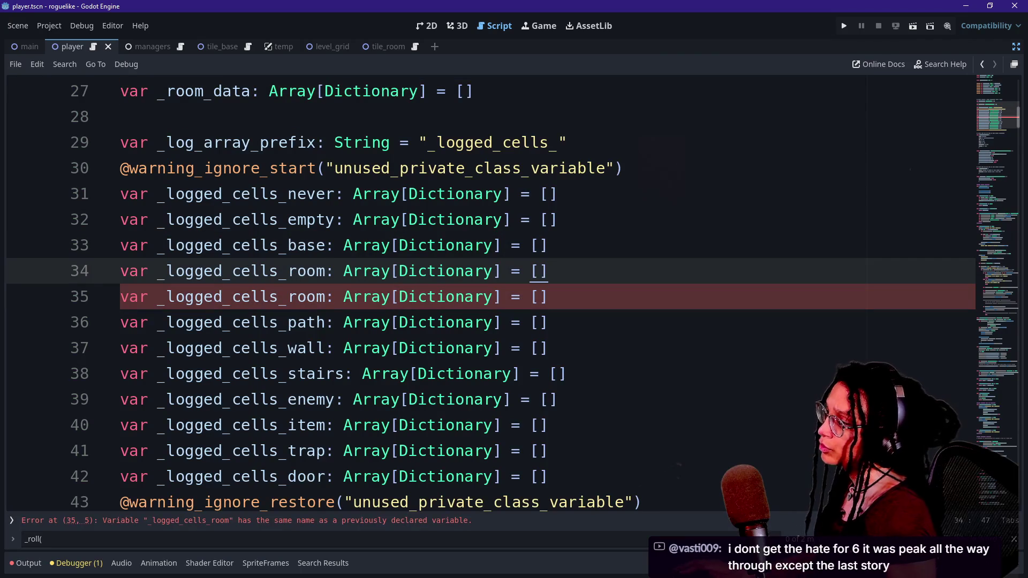
pyautogui.write('_seed')
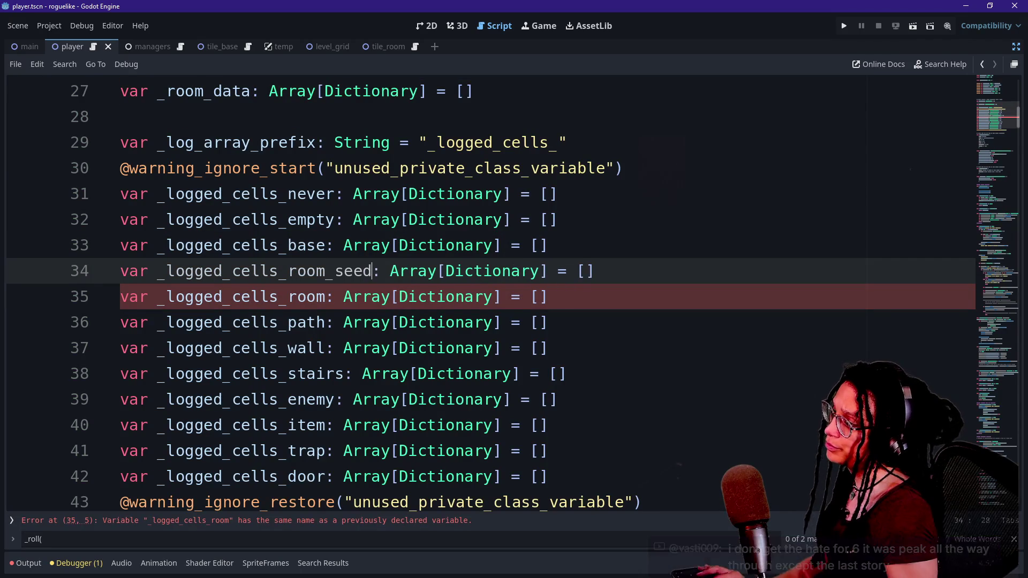
pyautogui.click(288, 245)
pyautogui.click(426, 297)
pyautogui.hotkey('ctrl', 's')
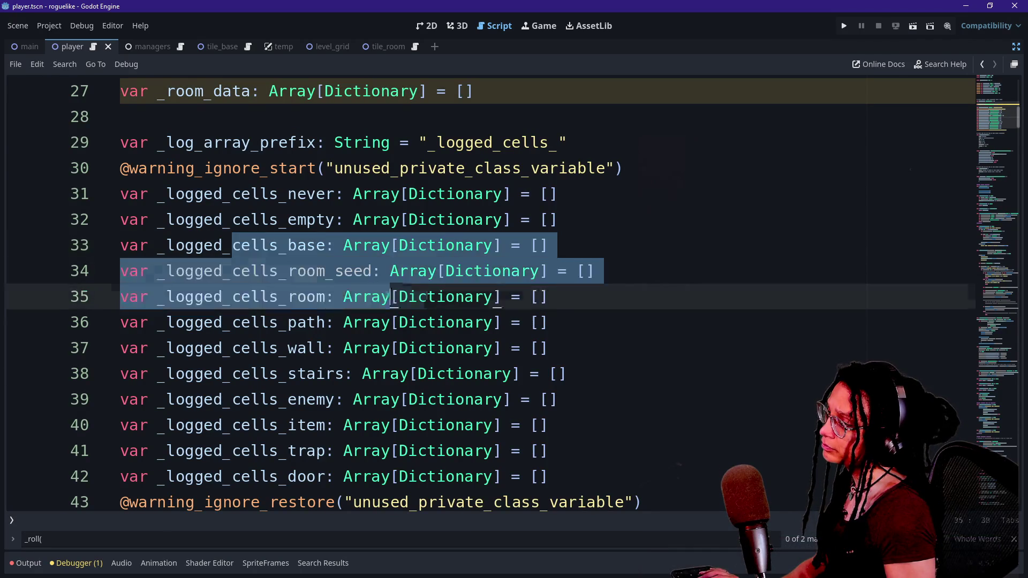
pyautogui.scroll(1, 261, 168)
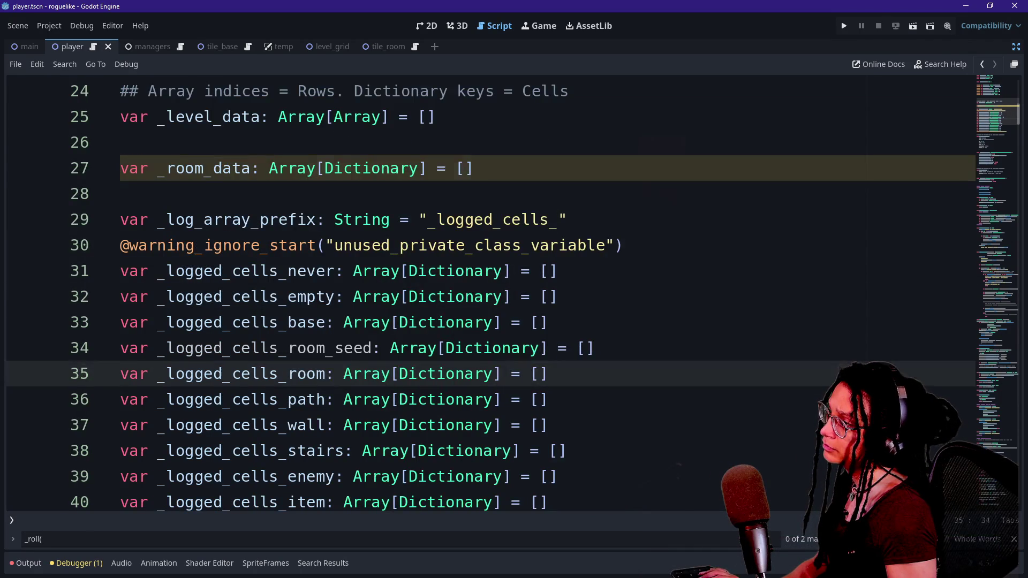
pyautogui.click(260, 168)
pyautogui.scroll(5, 339, 322)
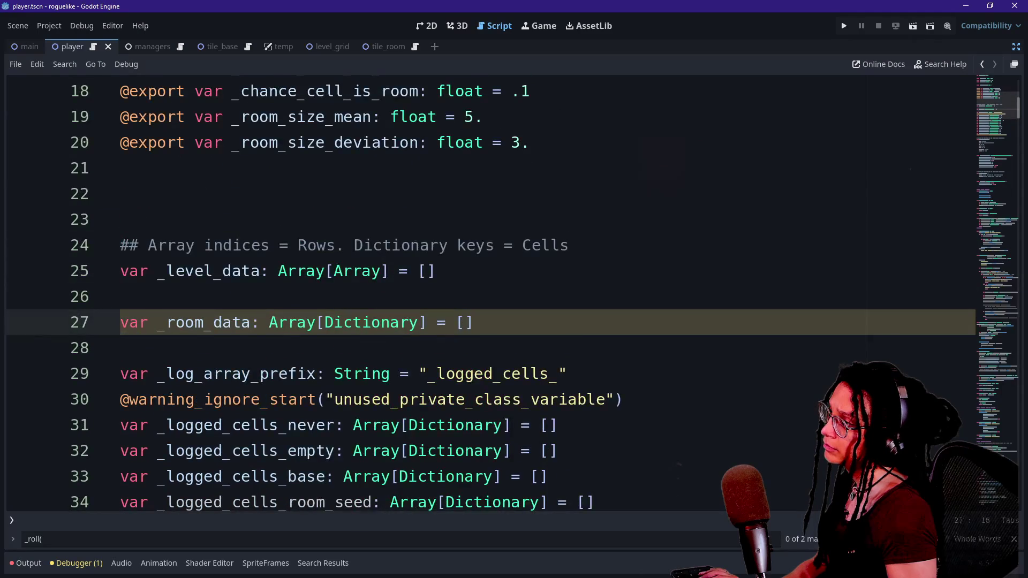
pyautogui.scroll(1, 339, 323)
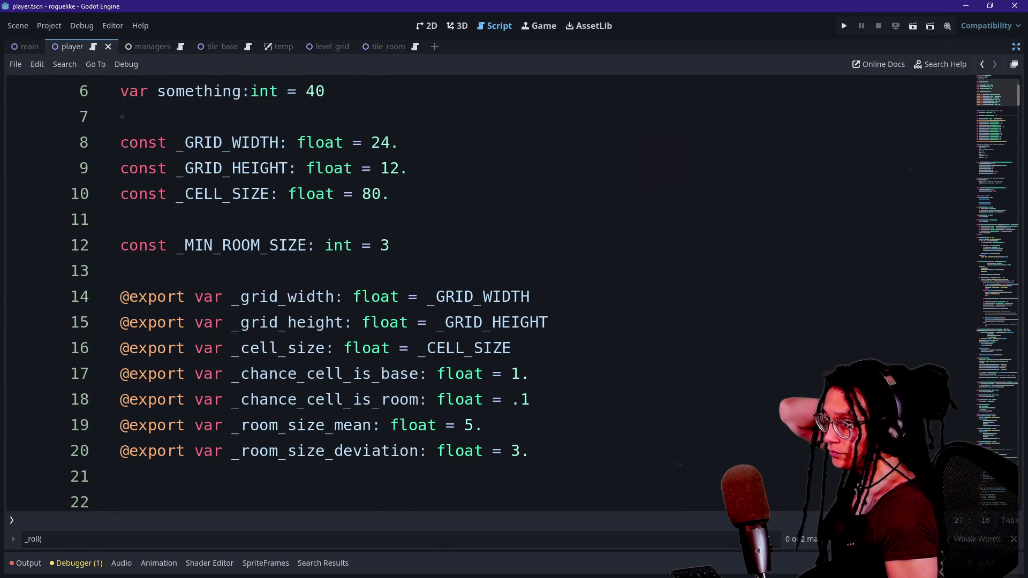
pyautogui.scroll(-6, 481, 295)
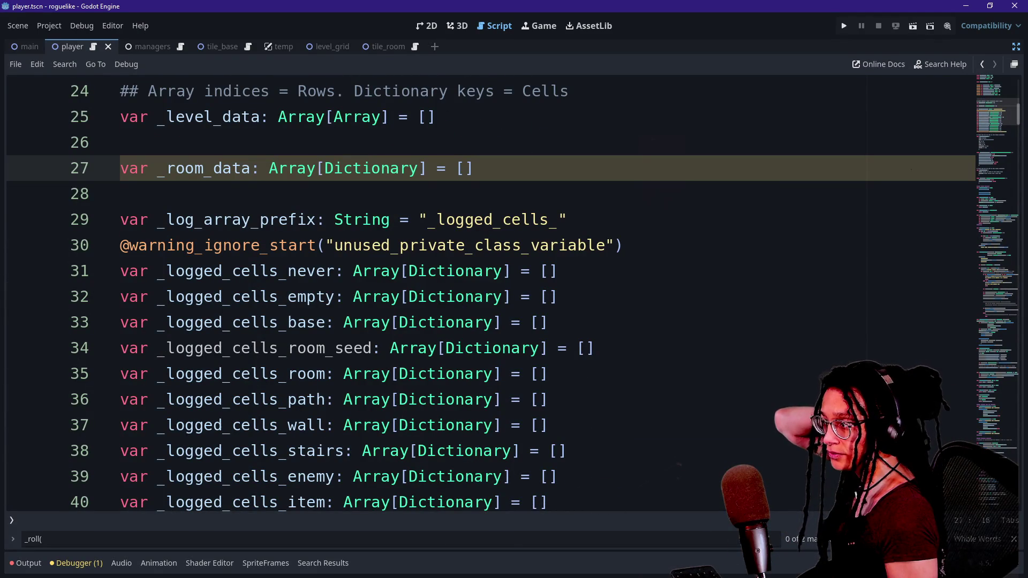
pyautogui.moveTo(548, 322); pyautogui.dragTo(593, 348)
# Step: Delete the _logged_cells_room_seed array declaration
pyautogui.press('BackSpace')
pyautogui.scroll(-6, 482, 294)
pyautogui.scroll(-1, 482, 294)
pyautogui.scroll(1, 482, 294)
# Step: Duplicate the ID enum entry after CELL as ROOM_SEED with a bool type comment
pyautogui.click(269, 297)
pyautogui.hotkey('shift', 'Up')
pyautogui.hotkey('shift', 'Up')
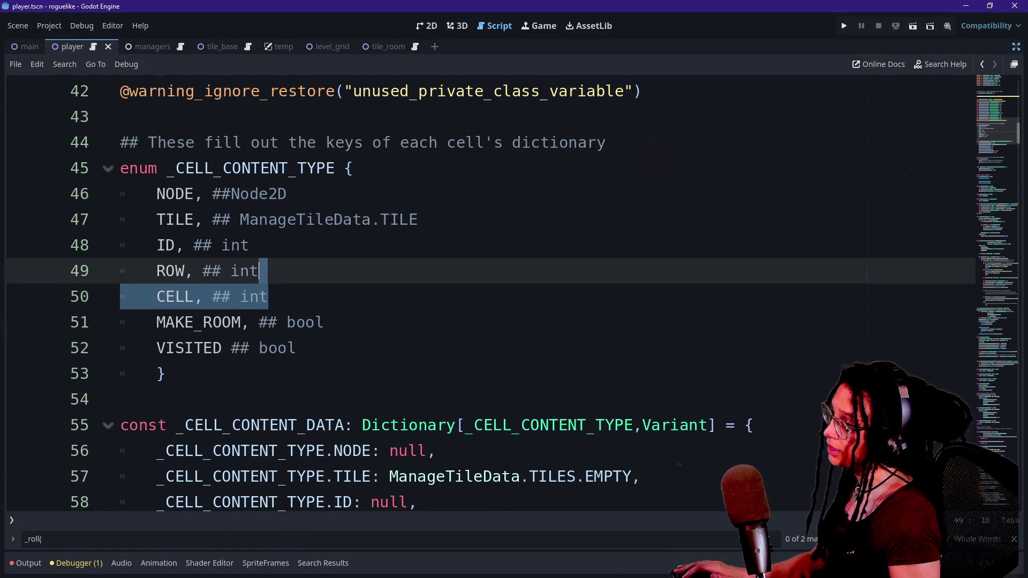
pyautogui.press('Left')
pyautogui.hotkey('shift', 'Up')
pyautogui.hotkey('ctrl', 'c')
pyautogui.press('Down')
pyautogui.press('Down')
pyautogui.press('Down')
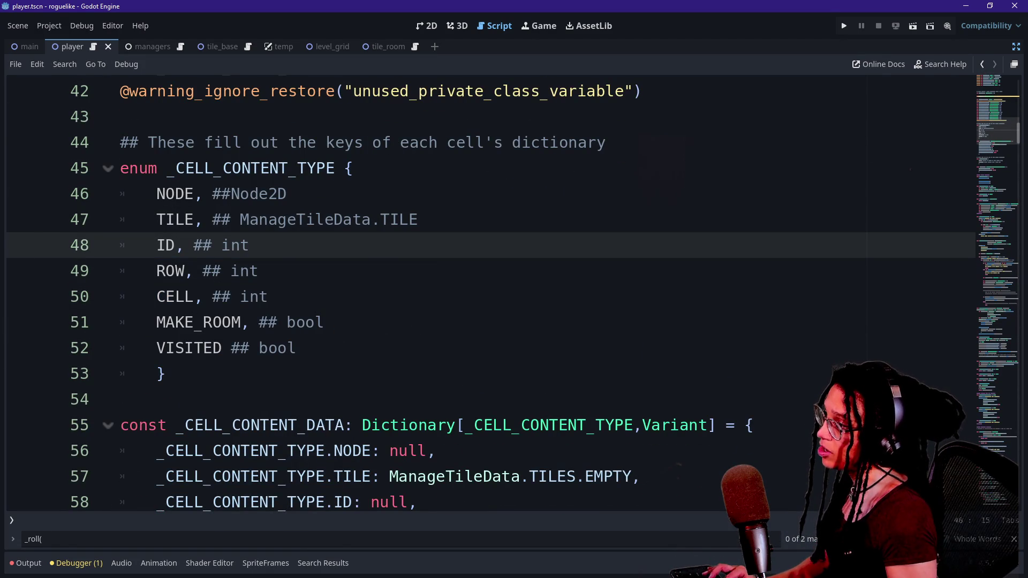
pyautogui.press('Up')
pyautogui.hotkey('ctrl', 'v')
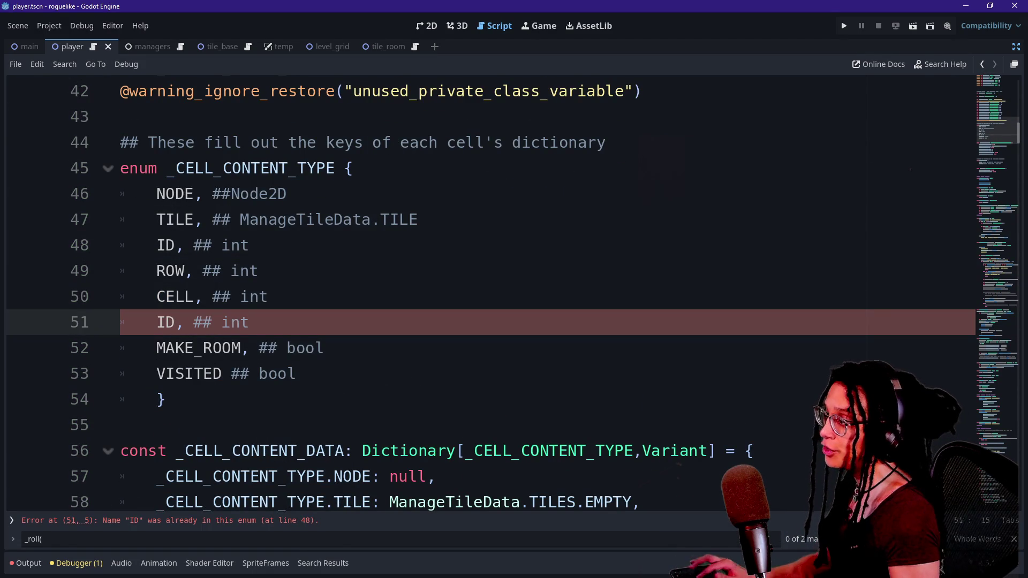
pyautogui.doubleClick(166, 321)
pyautogui.press('BackSpace')
pyautogui.write('ROOM_SEED')
pyautogui.click(287, 322)
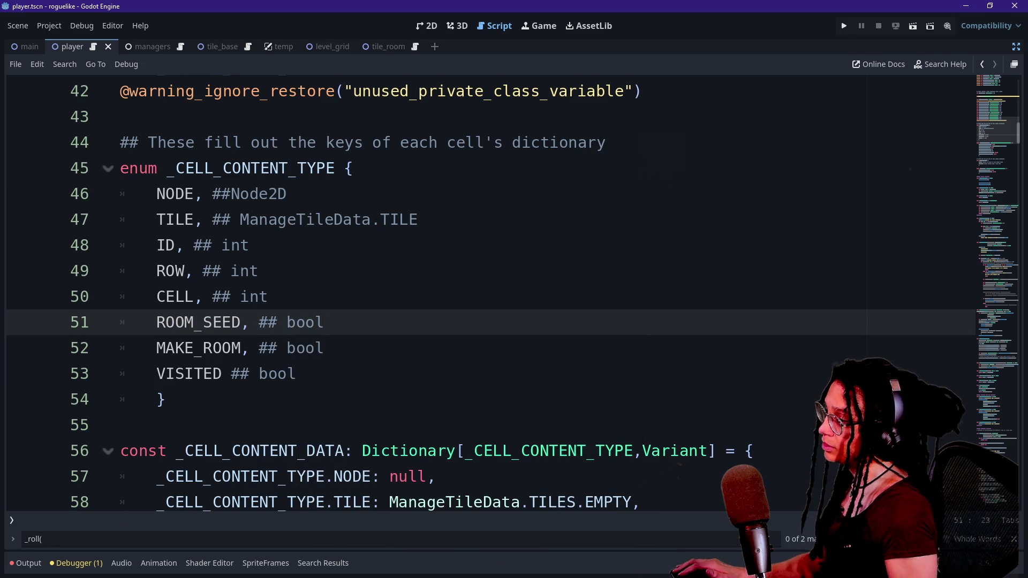
pyautogui.moveTo(300, 324)
# Step: Add a ROOM_SEED: false default to _CELL_CONTENT_DATA by duplicating the MAKE_ROOM line
pyautogui.scroll(6, 300, 324)
pyautogui.moveTo(351, 213); pyautogui.dragTo(493, 296)
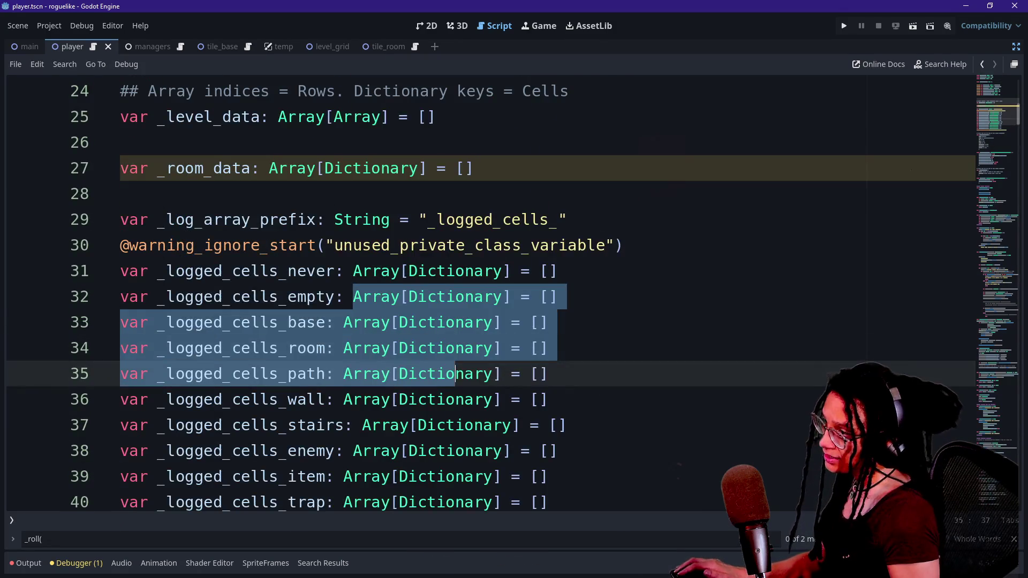
pyautogui.scroll(-4, 493, 296)
pyautogui.scroll(-2, 482, 295)
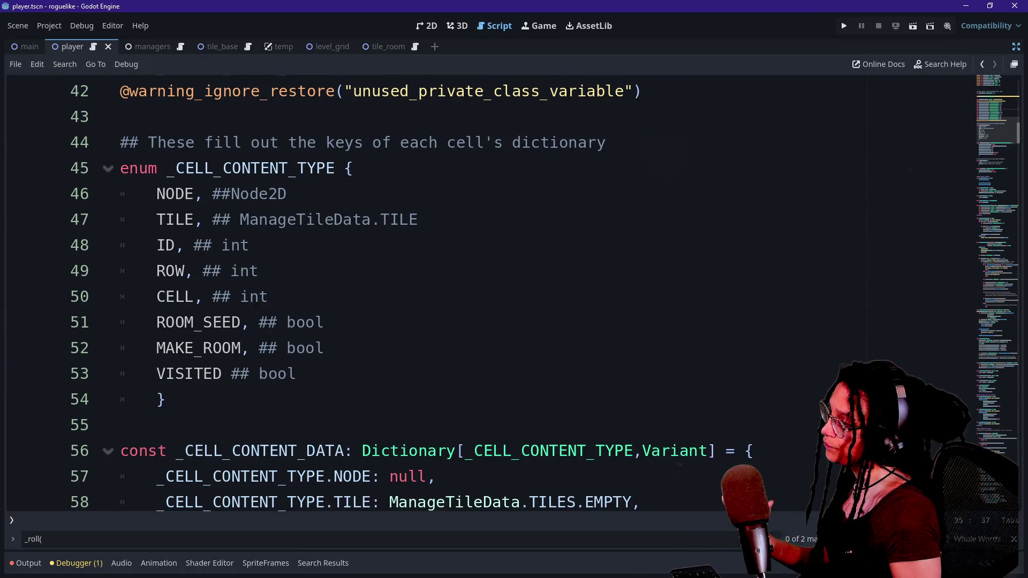
pyautogui.scroll(3, 482, 295)
pyautogui.scroll(-6, 481, 294)
pyautogui.scroll(3, 482, 295)
pyautogui.scroll(-2, 482, 295)
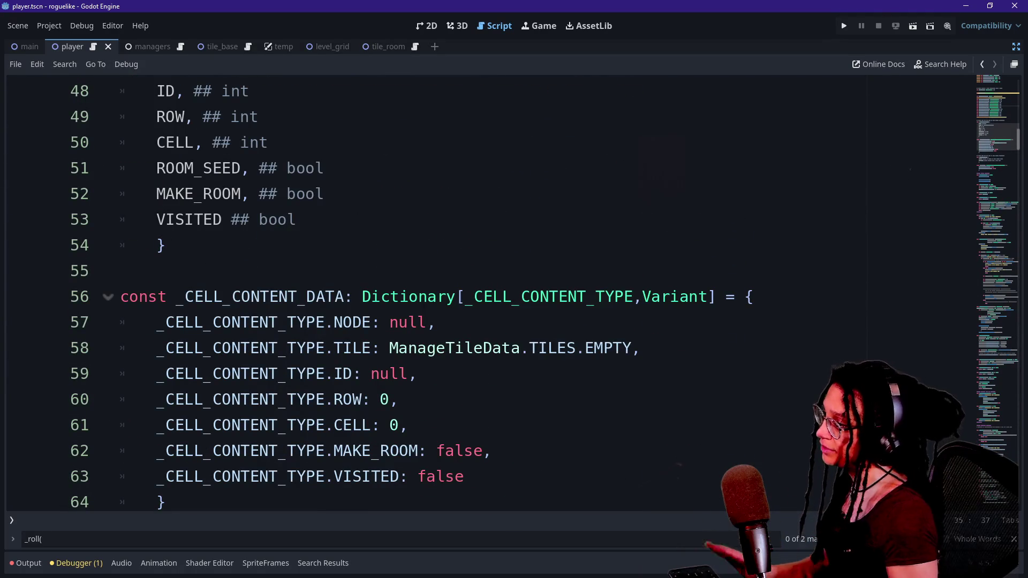
pyautogui.moveTo(408, 425)
pyautogui.mouseDown()
pyautogui.moveTo(399, 399)
pyautogui.moveTo(492, 450)
pyautogui.mouseUp()
pyautogui.click(407, 425)
pyautogui.hotkey('ctrl', 'shift', 'd')
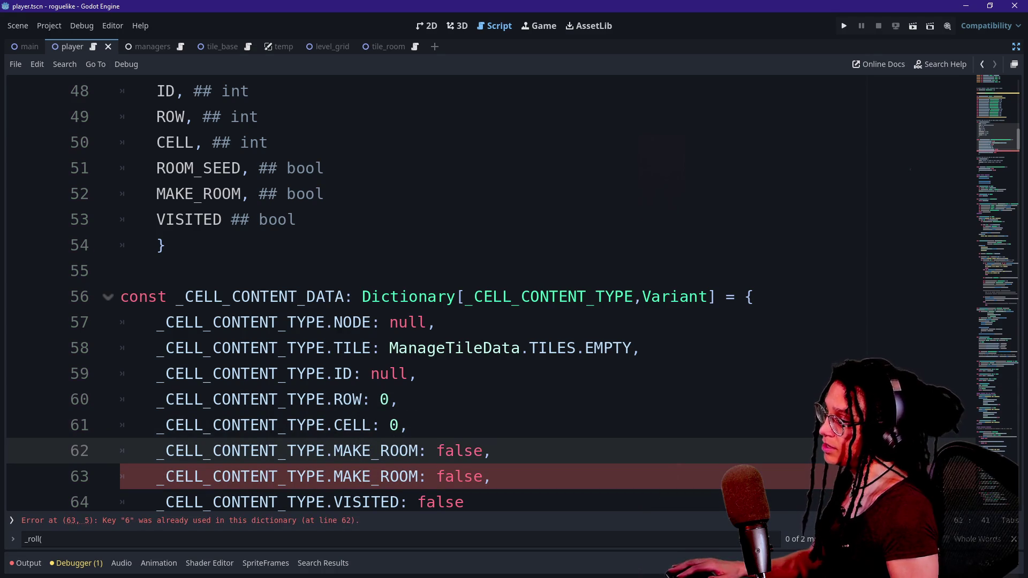
pyautogui.press('BackSpace')
pyautogui.press('BackSpace')
pyautogui.press('BackSpace')
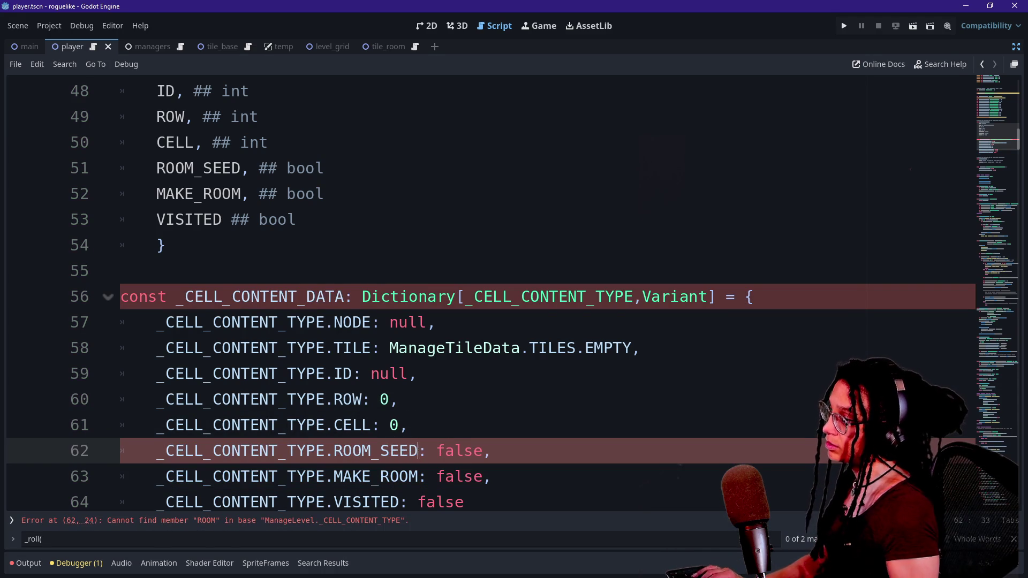
# Step: Rename both ROOM_SEED entries to IS_ROOM_SEED with a multi-cursor edit
pyautogui.click(157, 168)
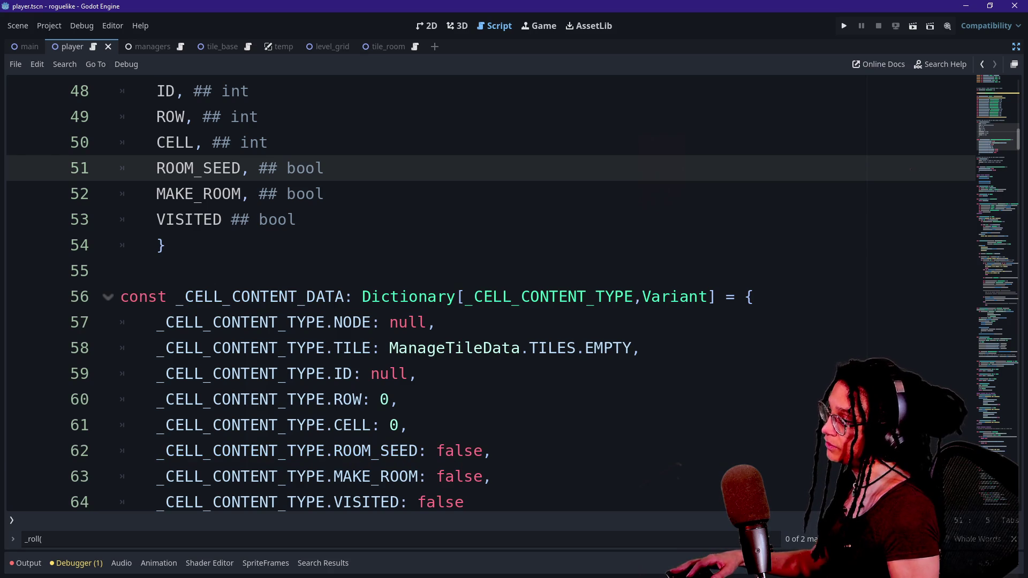
pyautogui.keyDown('alt'); pyautogui.click(334, 451); pyautogui.keyUp('alt')
pyautogui.write('IS_')
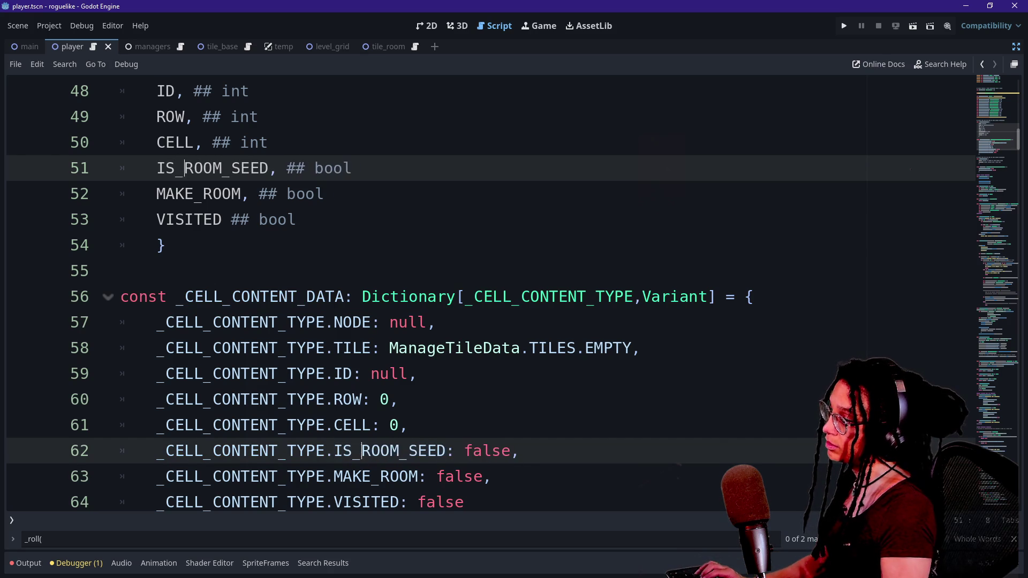
pyautogui.click(324, 374)
pyautogui.scroll(-12, 482, 294)
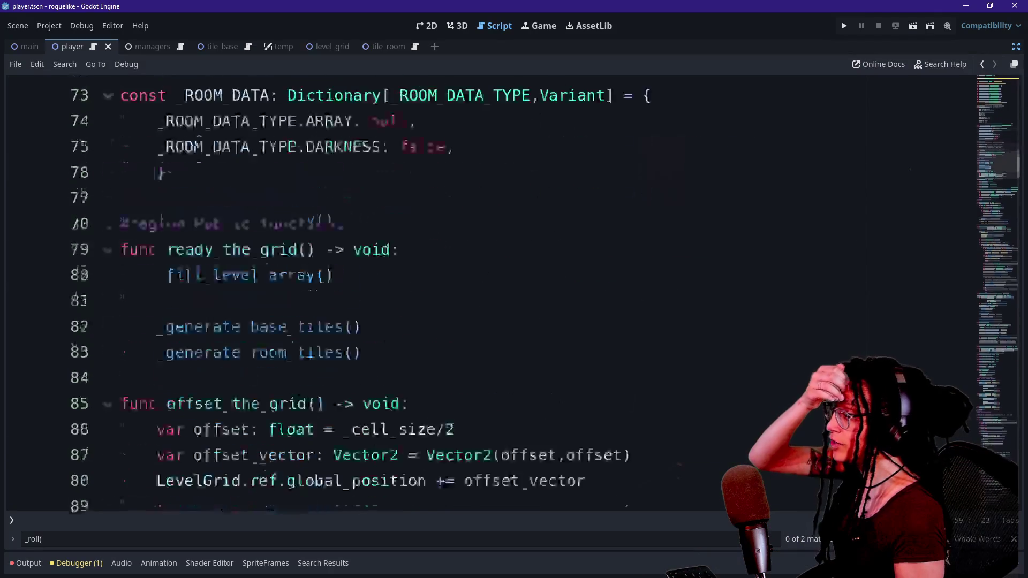
pyautogui.scroll(-4, 482, 295)
pyautogui.hotkey('ctrl', 'f')
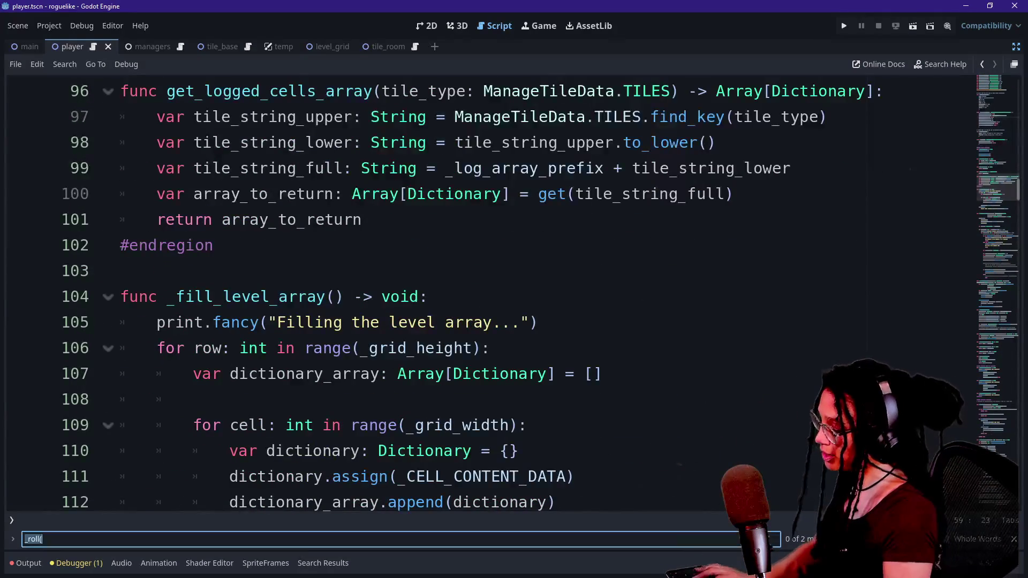
# Step: Search for _log and jump to the _log_cell_contents function definition
pyautogui.write('_log')
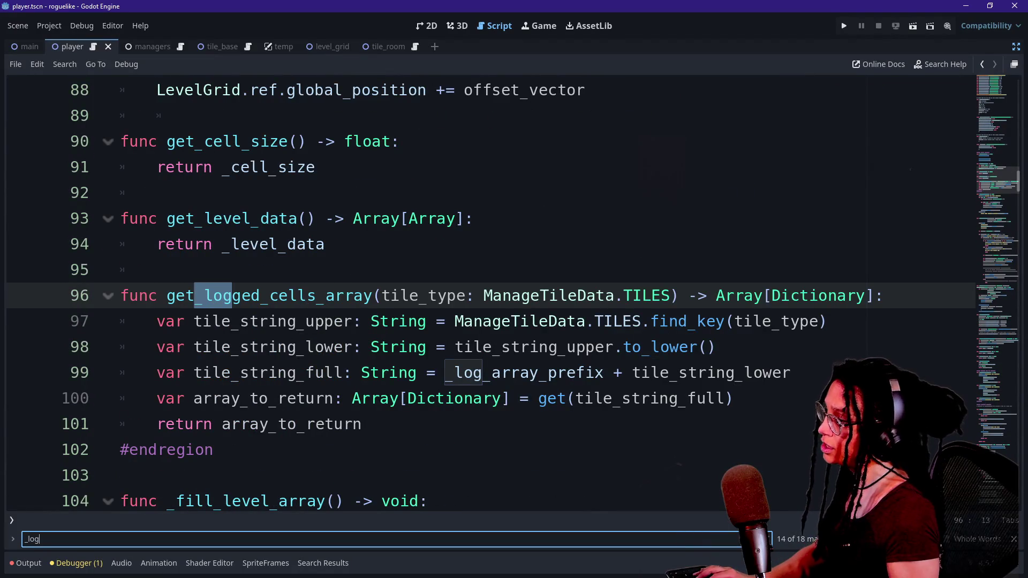
pyautogui.press('Return')
pyautogui.press('Return')
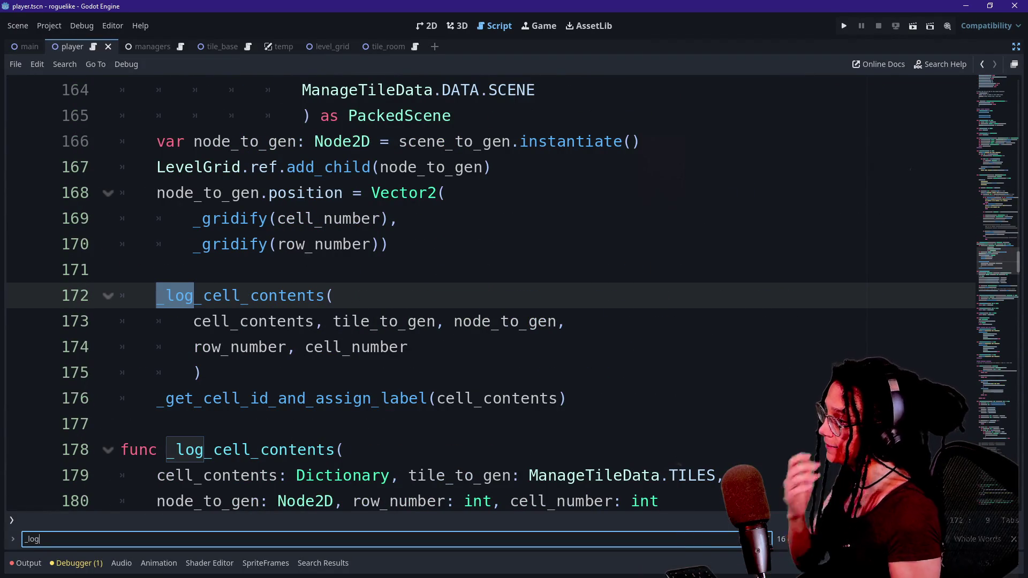
pyautogui.keyDown('ctrl'); pyautogui.click(283, 306); pyautogui.keyUp('ctrl')
pyautogui.rightClick(390, 420)
pyautogui.press('Escape')
pyautogui.scroll(-2, 390, 421)
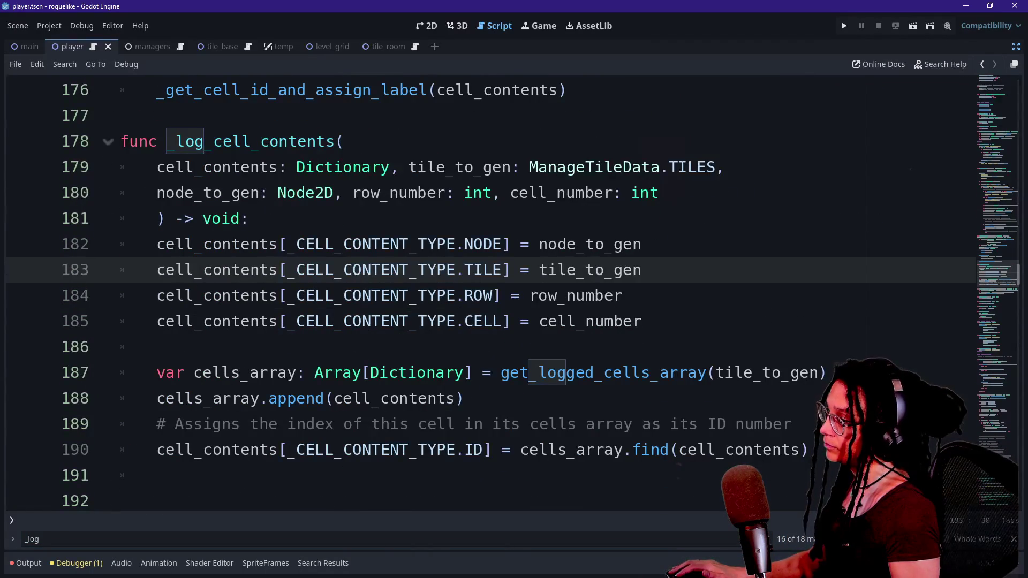
# Step: Start an 'if cell_contents' check on a new line after the cell number assignment
pyautogui.click(642, 321)
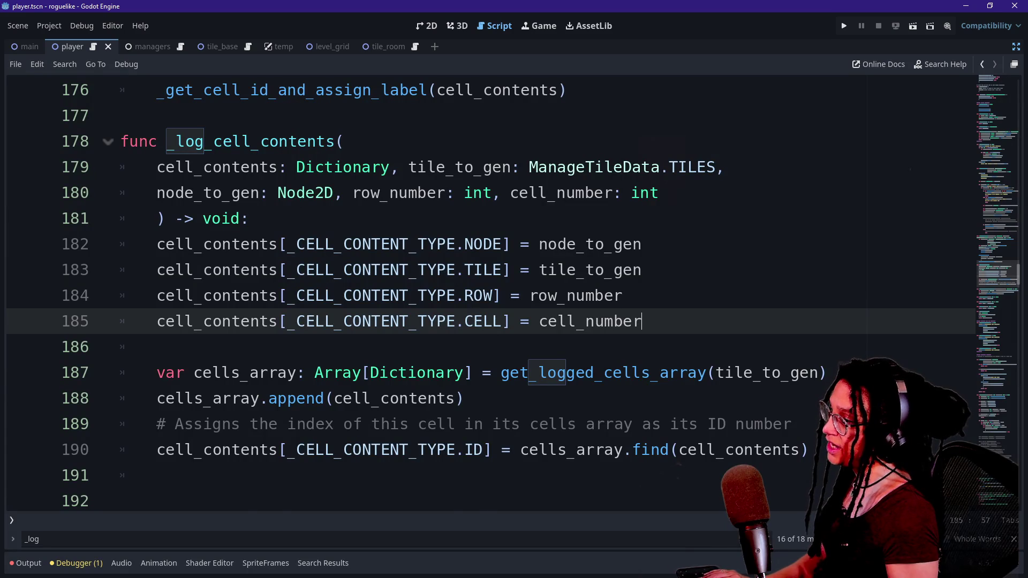
pyautogui.press('Return')
pyautogui.press('Return')
pyautogui.write('if cell_contents[')
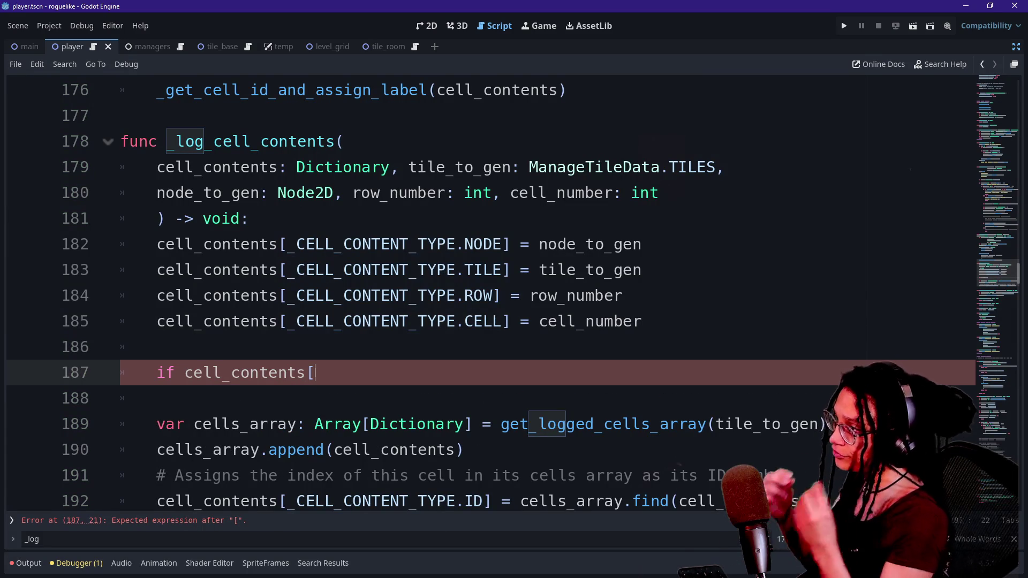
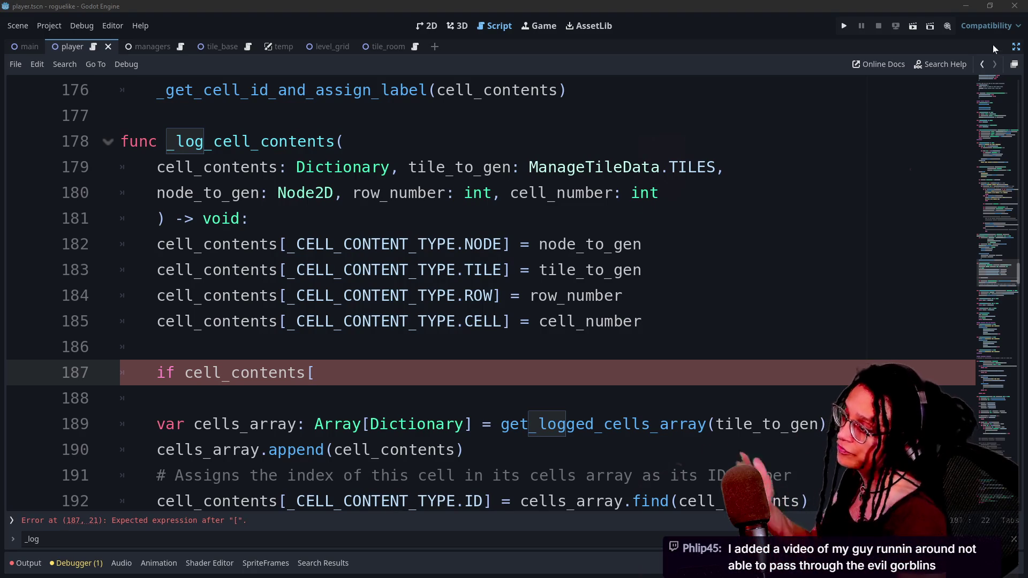
# Step: Undo the half-written 'if cell_contents[' line in _log_cell_contents so the parse error disappears
pyautogui.click(156, 347)
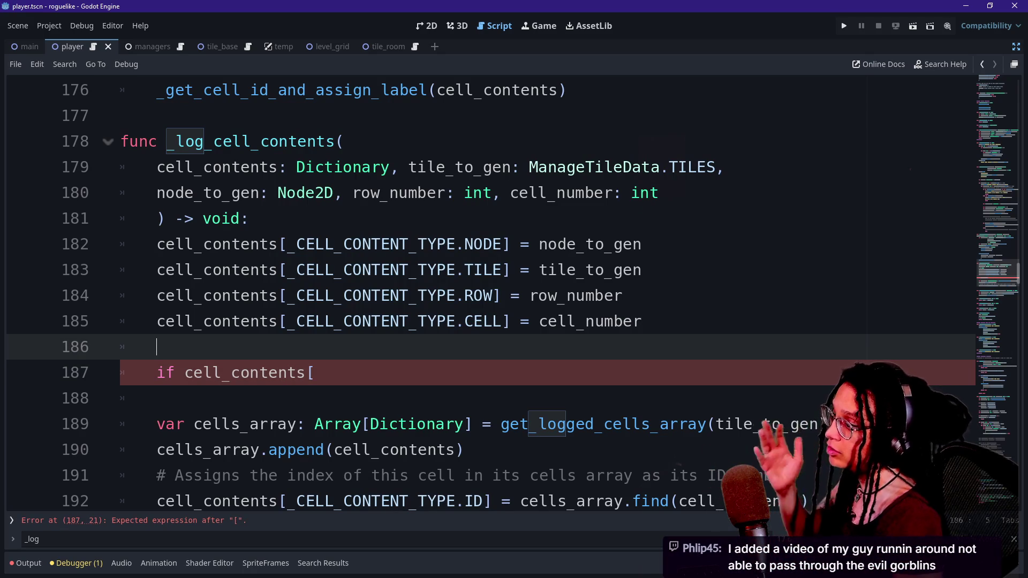
pyautogui.scroll(-1, 481, 295)
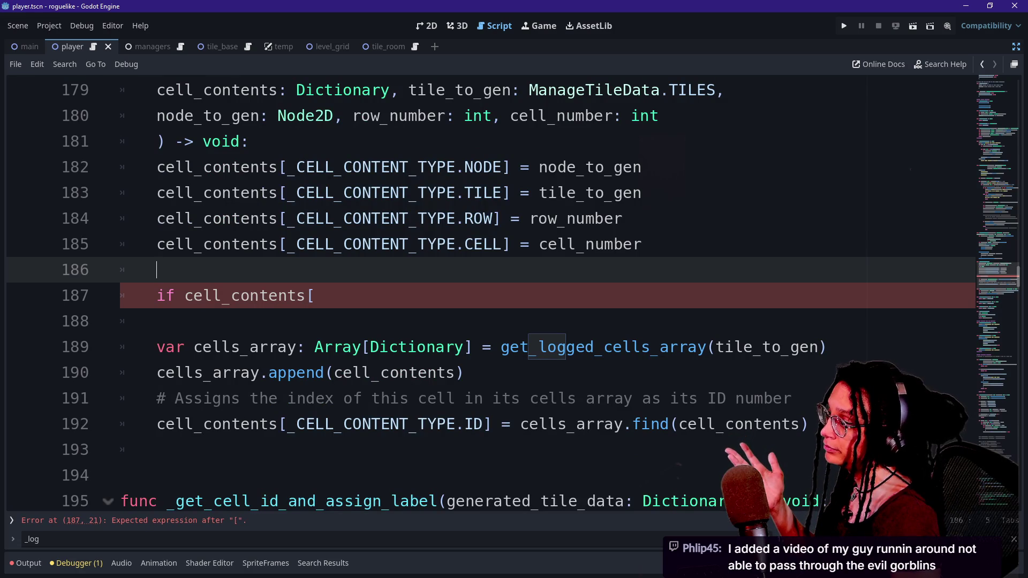
pyautogui.scroll(-1, 481, 295)
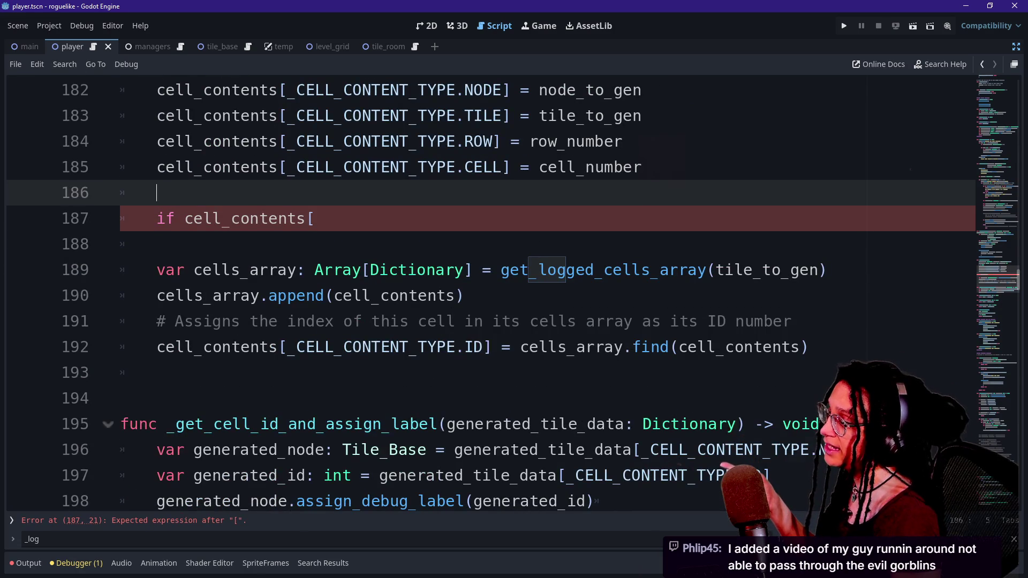
pyautogui.click(389, 450)
pyautogui.scroll(2, 434, 308)
pyautogui.scroll(-2, 434, 308)
pyautogui.scroll(1, 434, 308)
pyautogui.hotkey('ctrl', 'z')
pyautogui.hotkey('ctrl', 'z')
pyautogui.hotkey('ctrl', 'z')
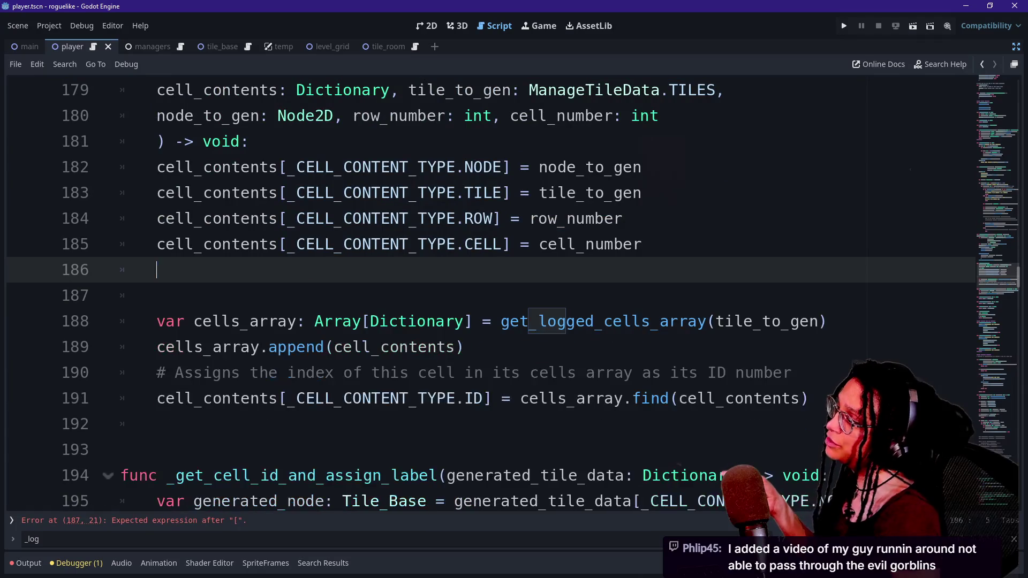
pyautogui.scroll(3, 433, 308)
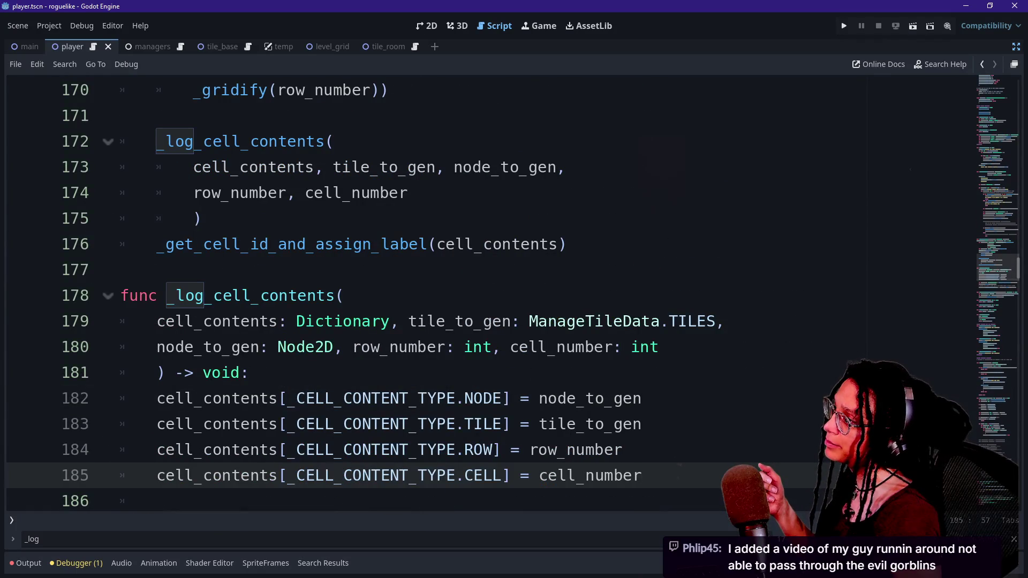
pyautogui.click(568, 244)
# Step: Rename the get_cell_id_and_assign_label call on line 176 to _apply_debug_properties
pyautogui.press('Return')
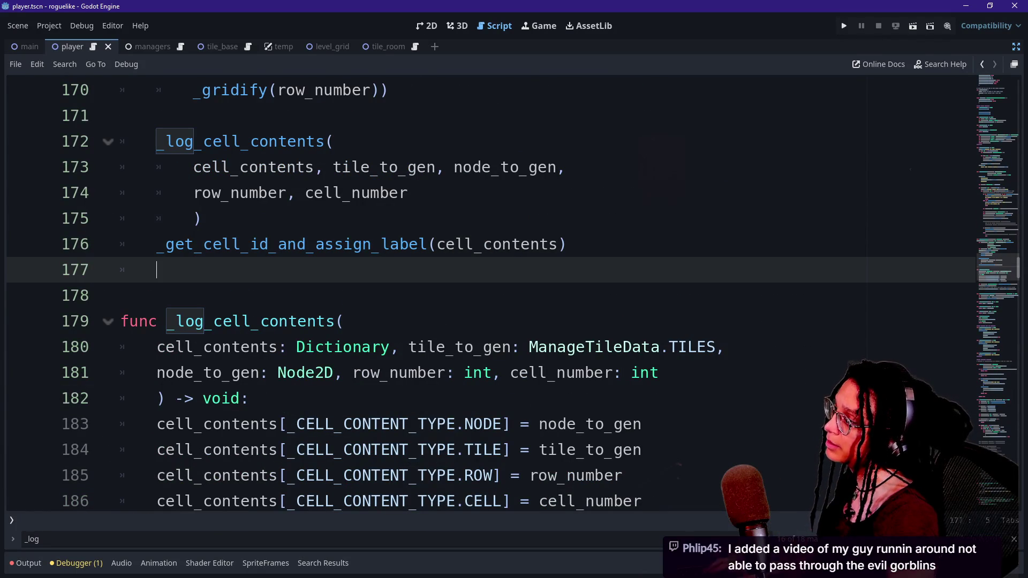
pyautogui.write('_')
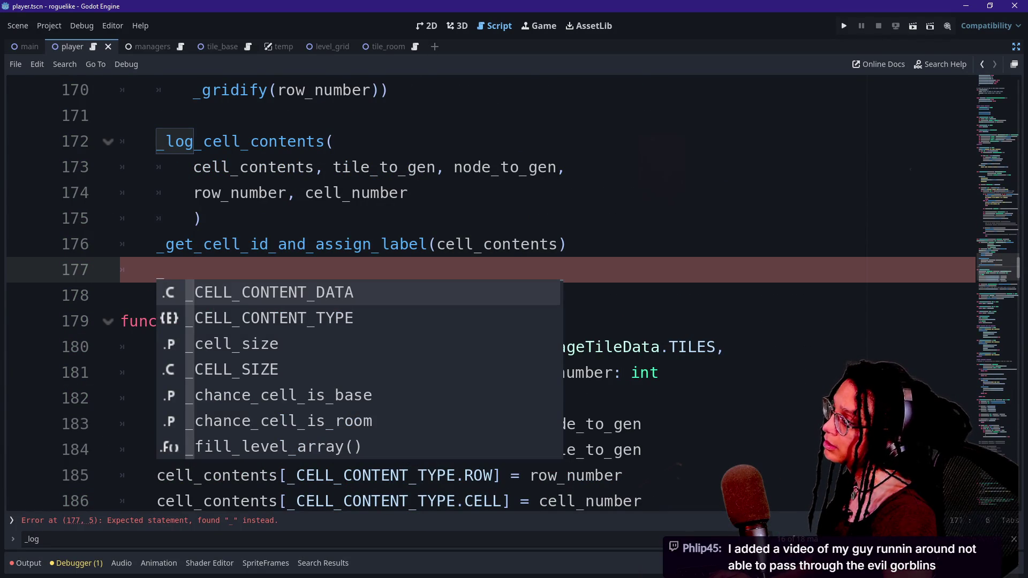
pyautogui.write('g')
pyautogui.press('BackSpace')
pyautogui.press('BackSpace')
pyautogui.press('BackSpace')
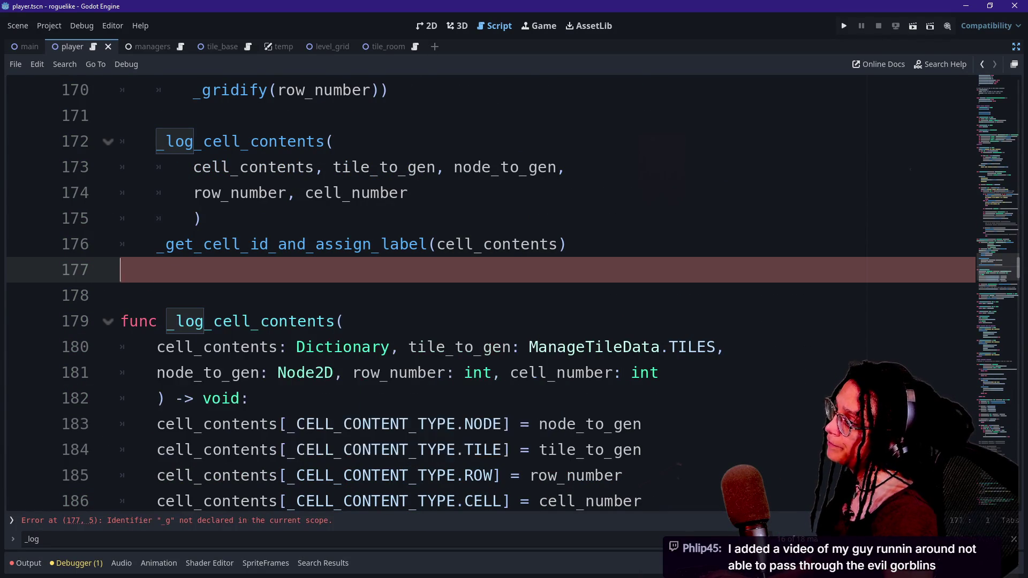
pyautogui.press('BackSpace')
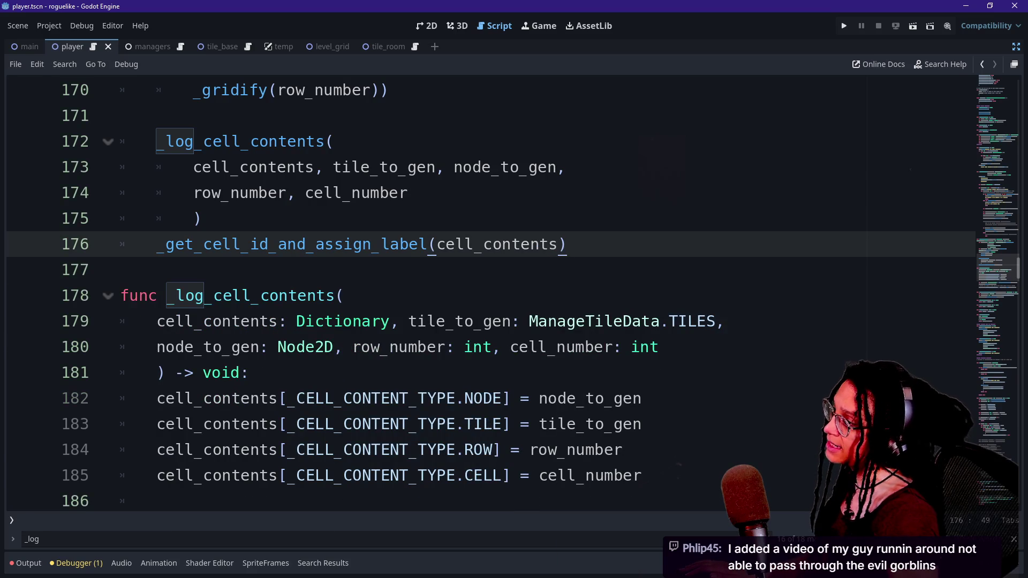
pyautogui.scroll(-7, 481, 295)
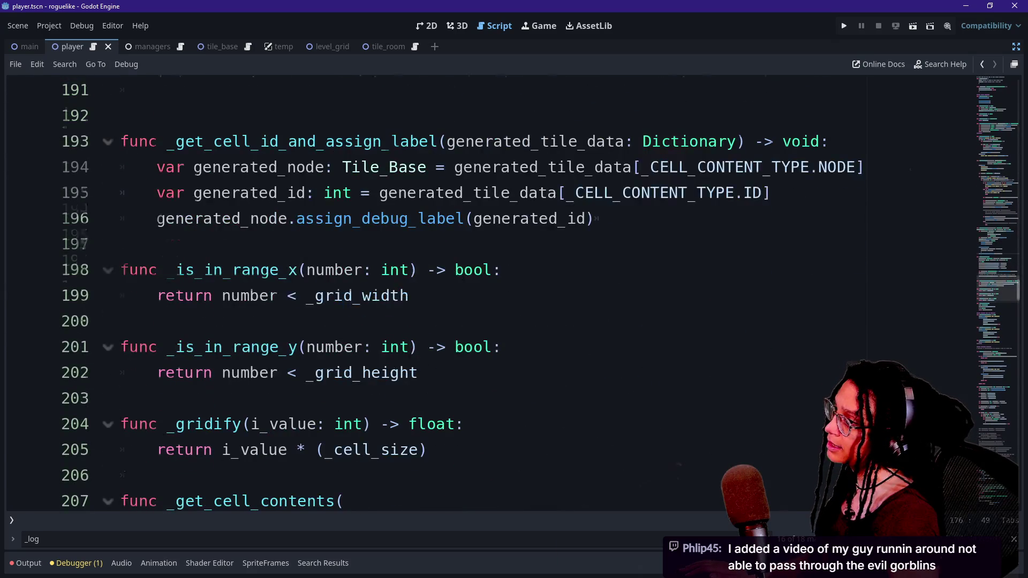
pyautogui.scroll(2, 482, 294)
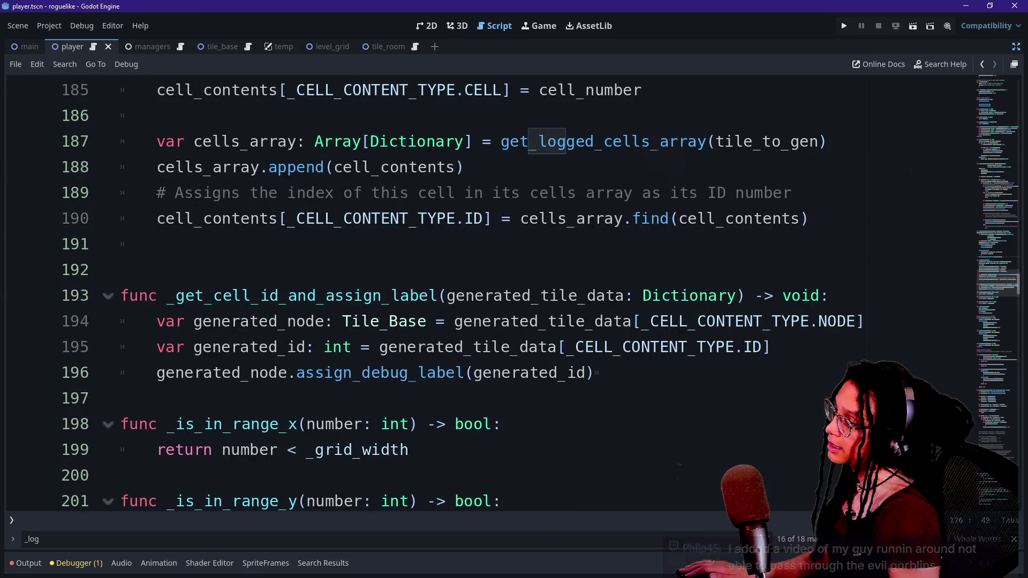
pyautogui.scroll(6, 482, 294)
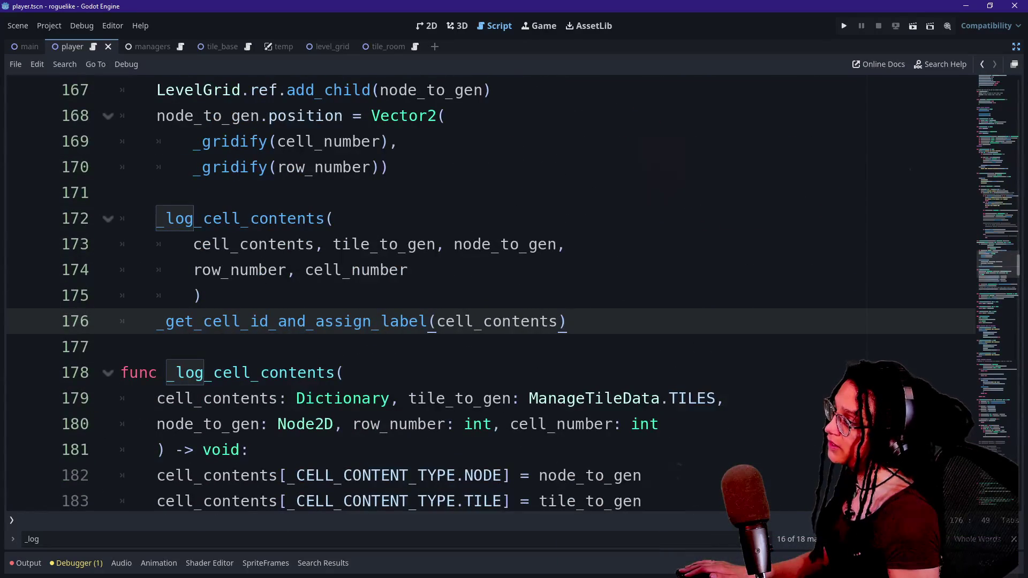
pyautogui.moveTo(165, 322); pyautogui.dragTo(334, 321)
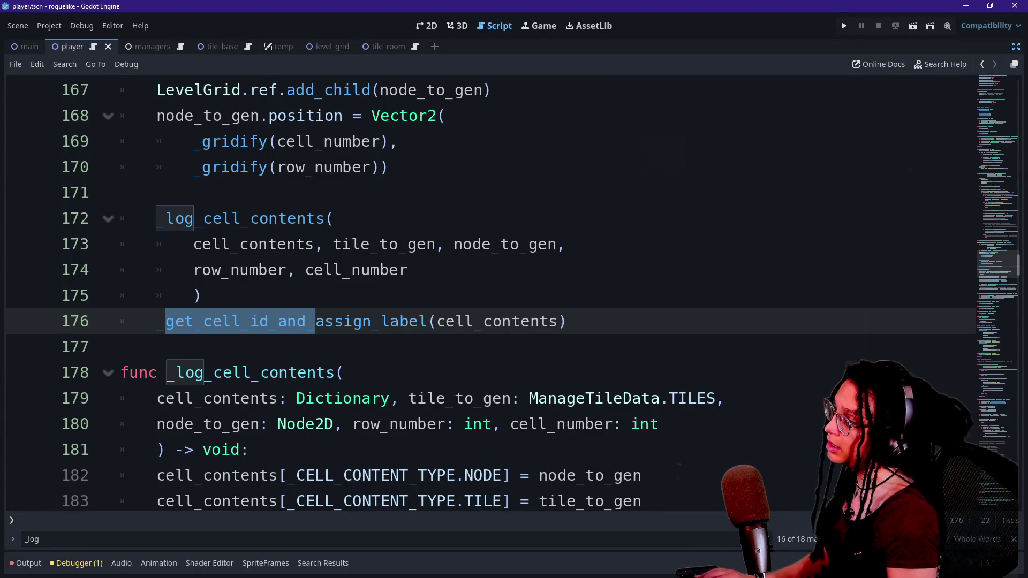
pyautogui.write('apply')
pyautogui.press('Delete')
pyautogui.press('Delete')
pyautogui.press('Delete')
pyautogui.press('Delete')
pyautogui.press('Delete')
pyautogui.press('Delete')
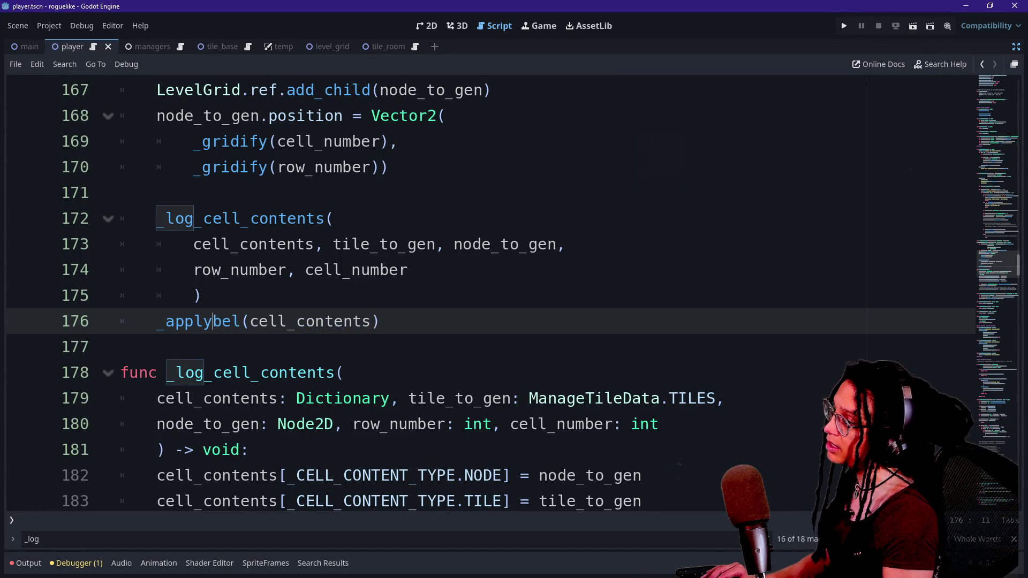
pyautogui.write('_debug')
pyautogui.write('_properties')
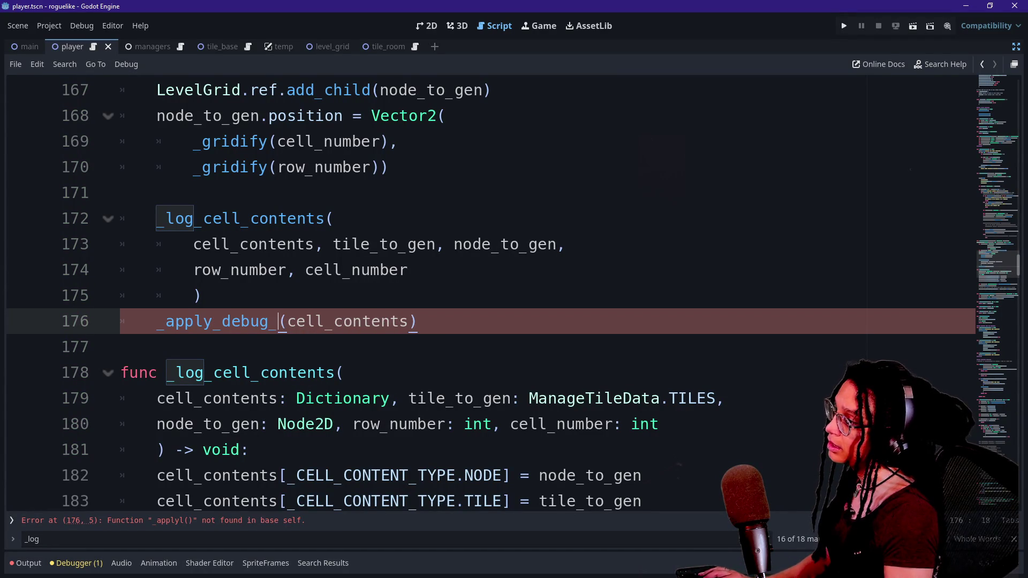
pyautogui.click(166, 398)
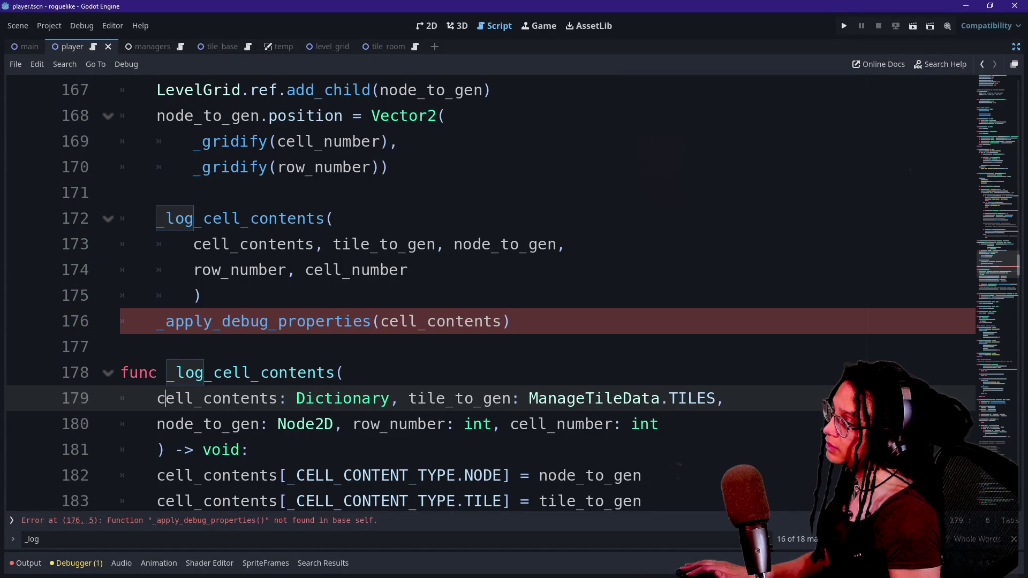
# Step: Rename the function definition on line 193 to _apply_debug_properties to match the call
pyautogui.scroll(-6, 514, 295)
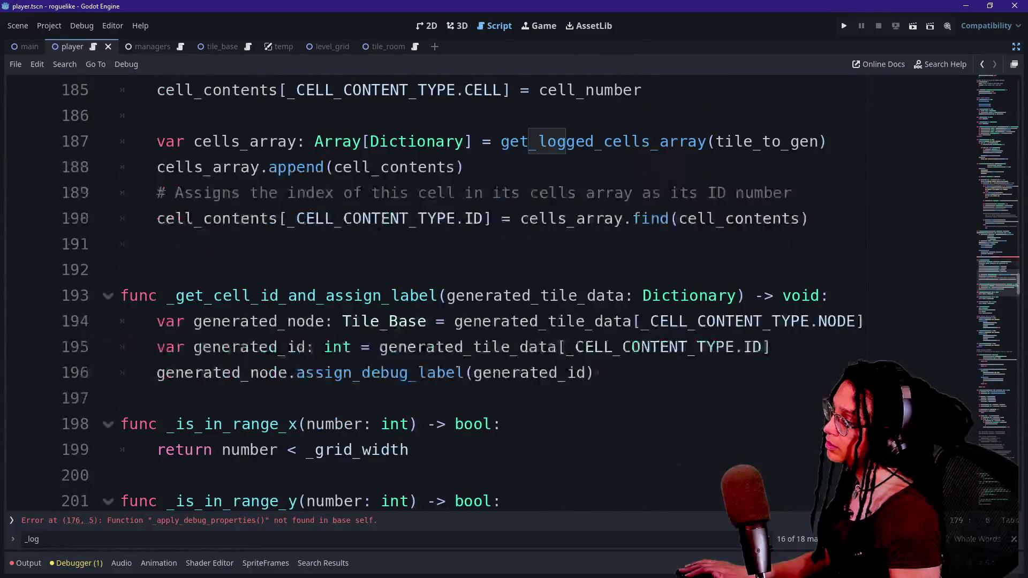
pyautogui.moveTo(176, 295); pyautogui.dragTo(437, 295)
pyautogui.write('apply')
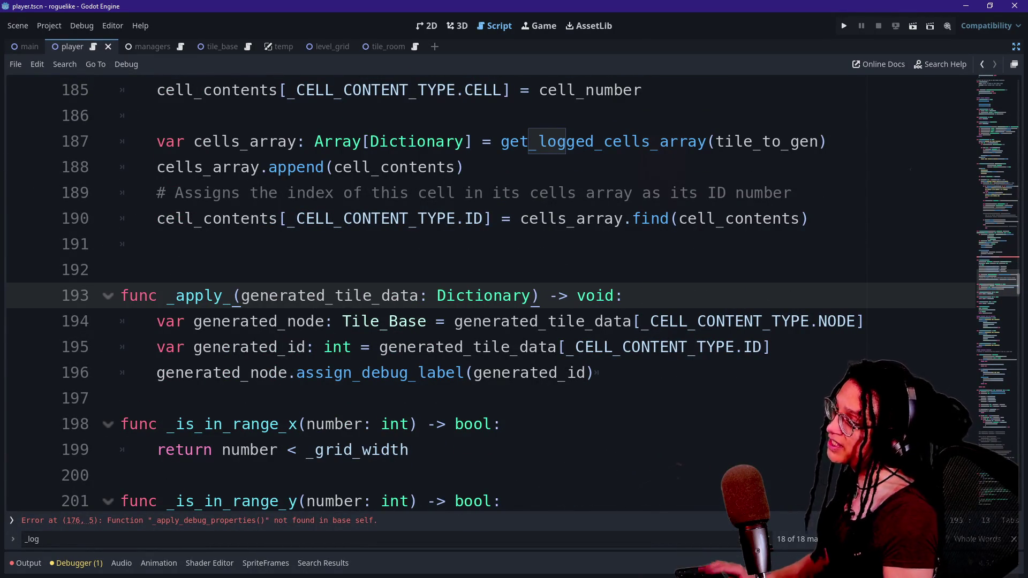
pyautogui.moveTo(637, 372); pyautogui.dragTo(409, 373)
pyautogui.press('Right')
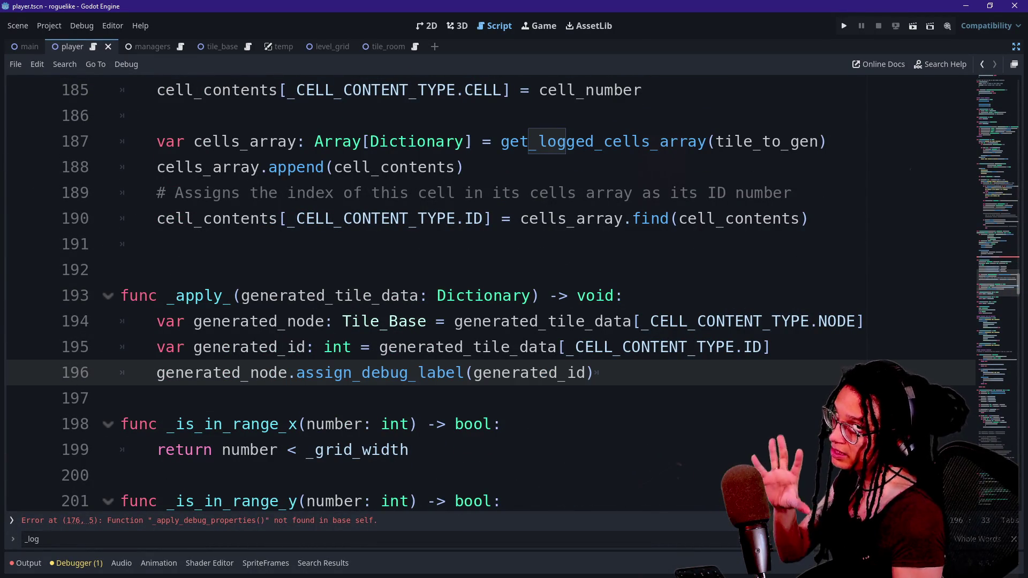
pyautogui.click(232, 295)
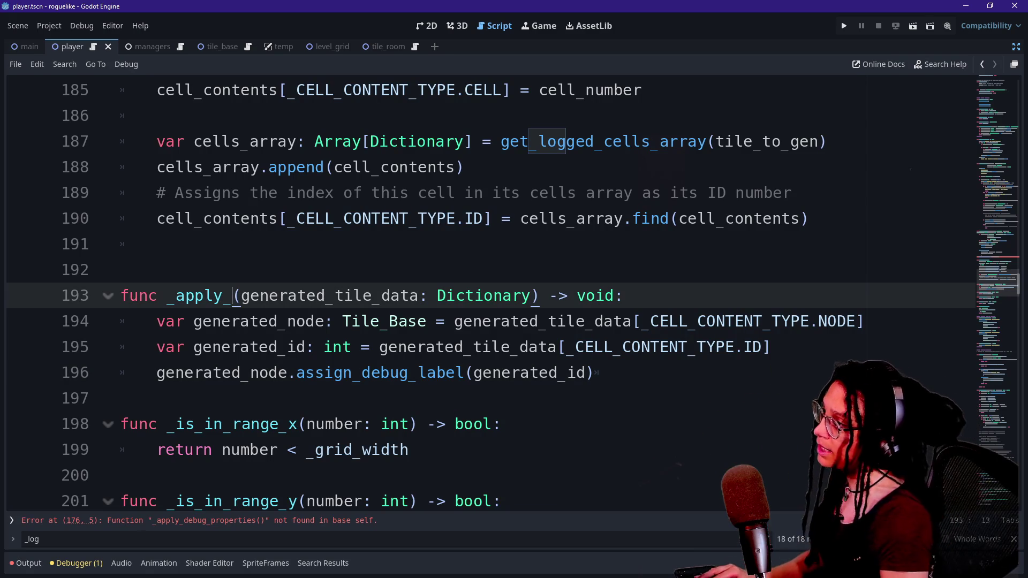
pyautogui.write('c')
pyautogui.press('BackSpace')
pyautogui.write('debug_properties')
pyautogui.click(324, 346)
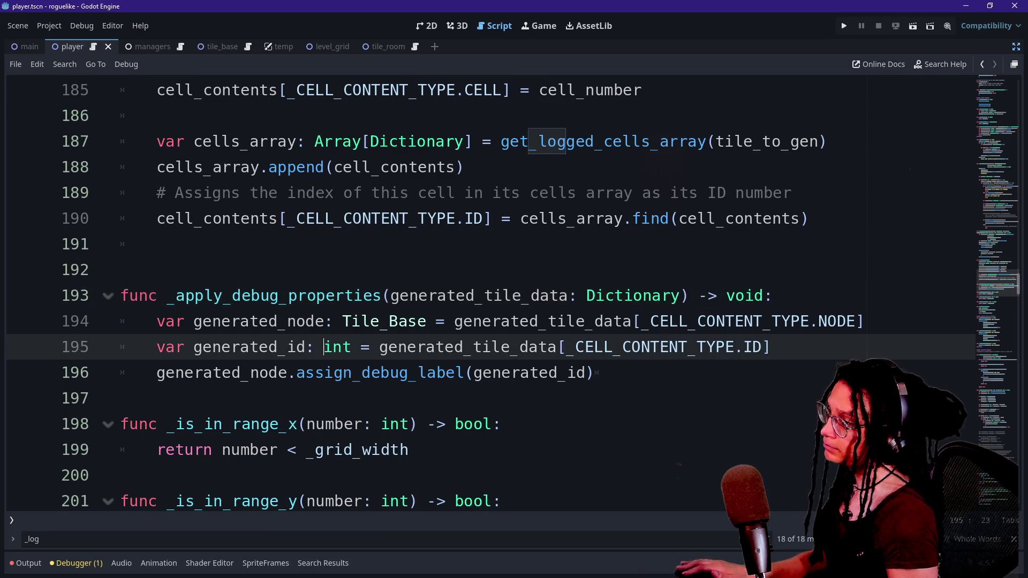
pyautogui.click(630, 373)
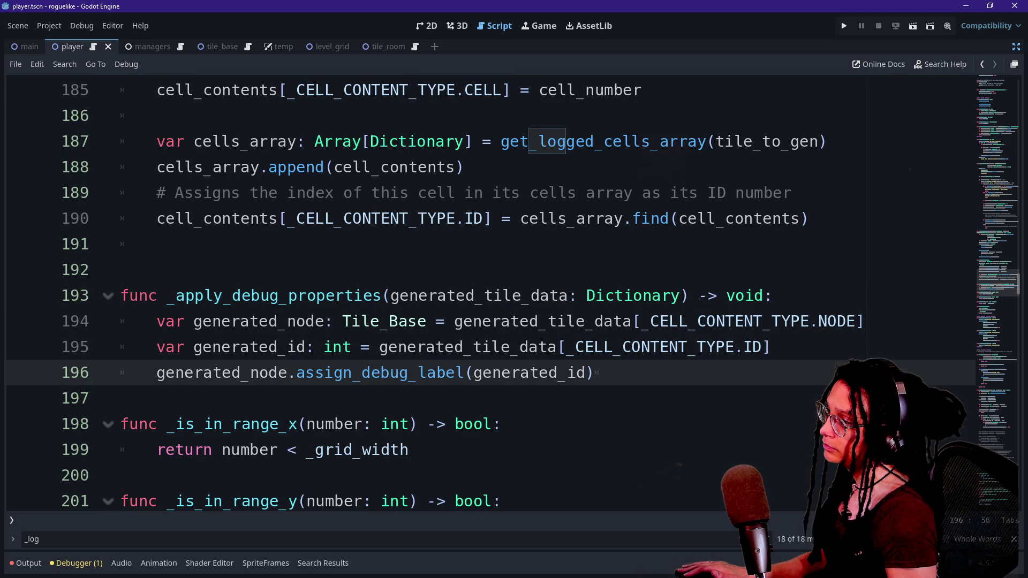
# Step: Begin a new 'generated_node' line below the debug label call
pyautogui.press('Return')
pyautogui.press('Return')
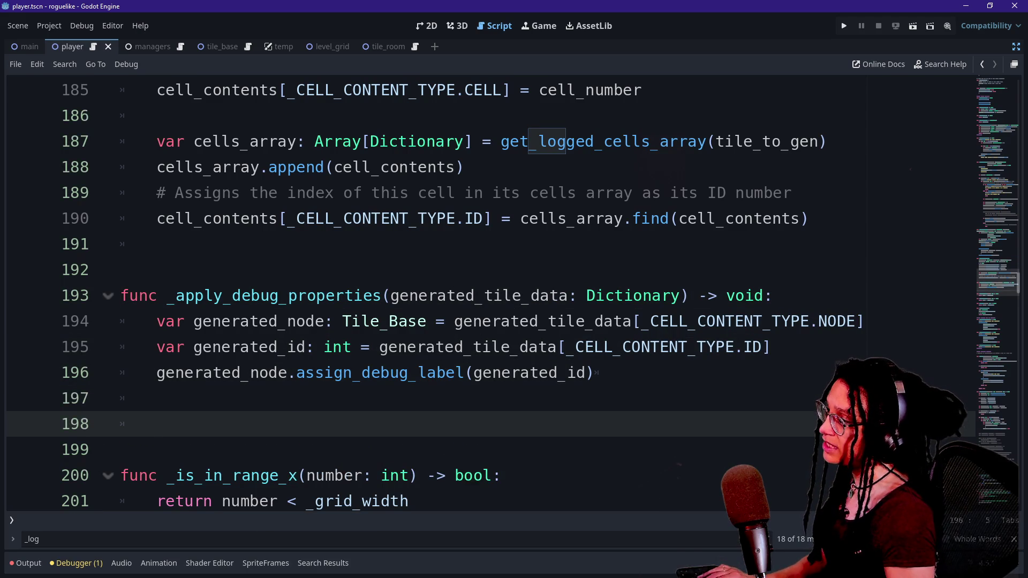
pyautogui.write('v')
pyautogui.press('BackSpace')
pyautogui.write('generated_node.')
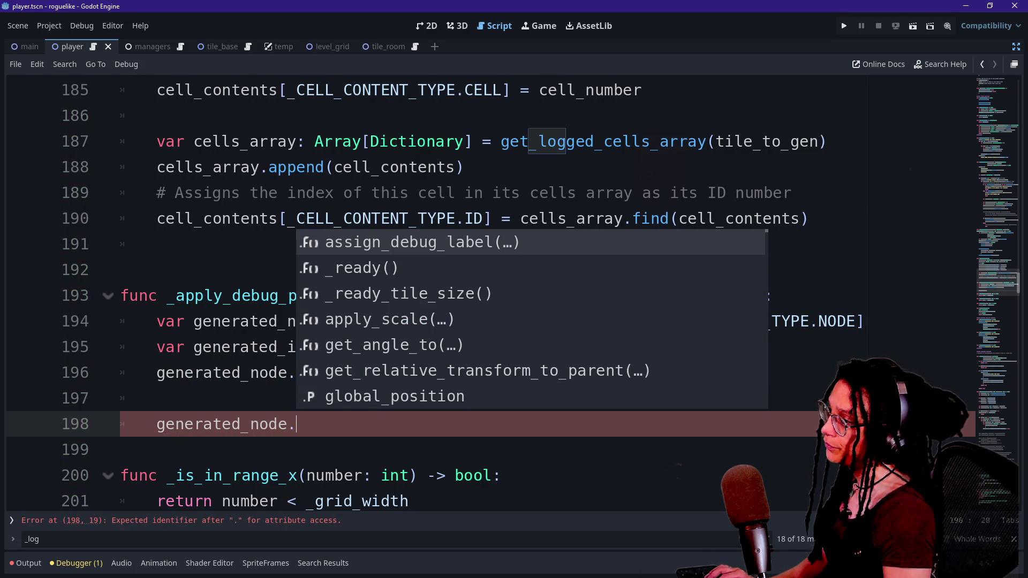
pyautogui.press('Escape')
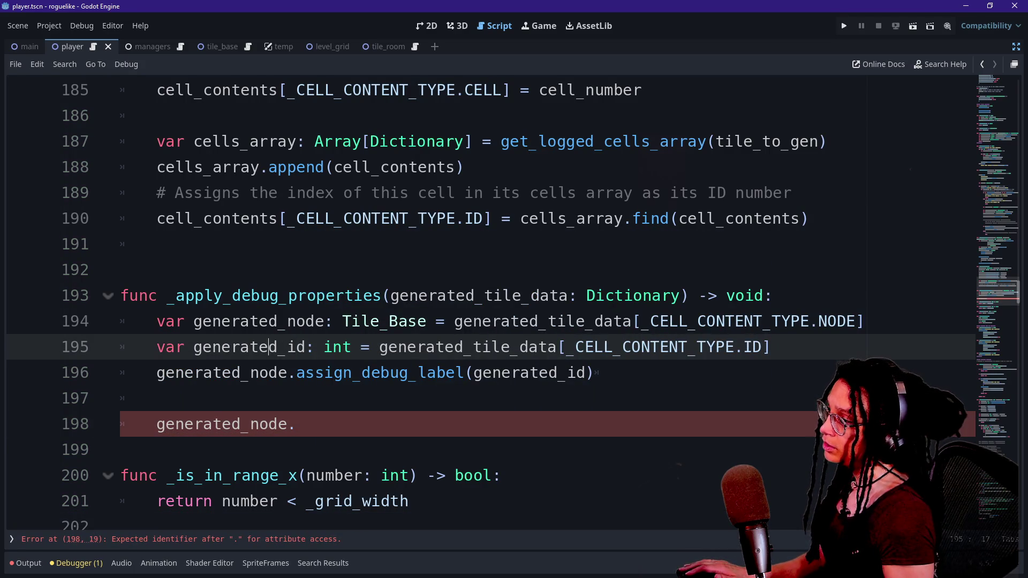
# Step: Shorten generated_node's type annotation on line 194 from Tile_Base to Tile
pyautogui.click(361, 321)
pyautogui.moveTo(426, 321); pyautogui.dragTo(380, 321)
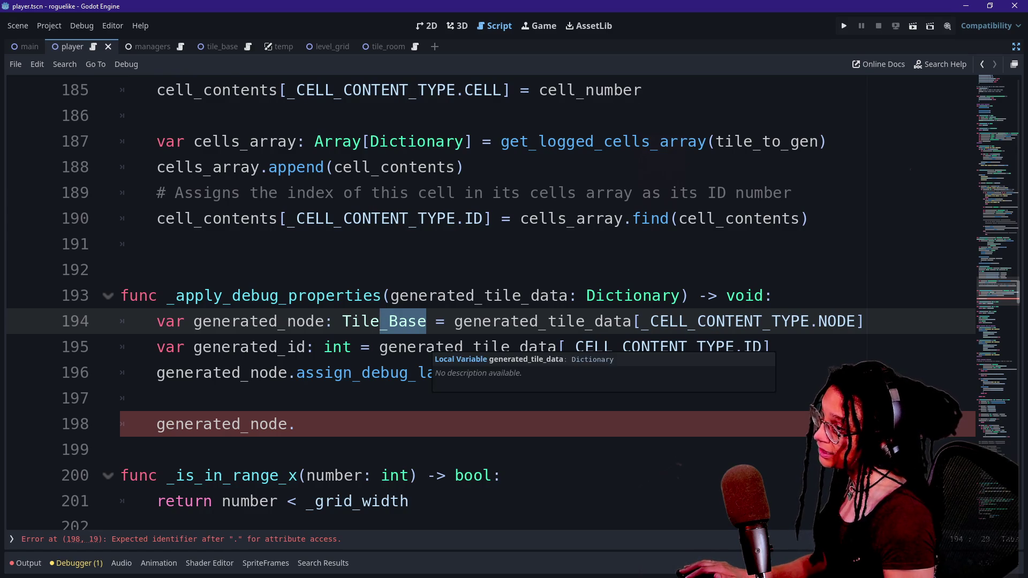
pyautogui.moveTo(259, 321); pyautogui.dragTo(454, 321)
pyautogui.click(454, 321)
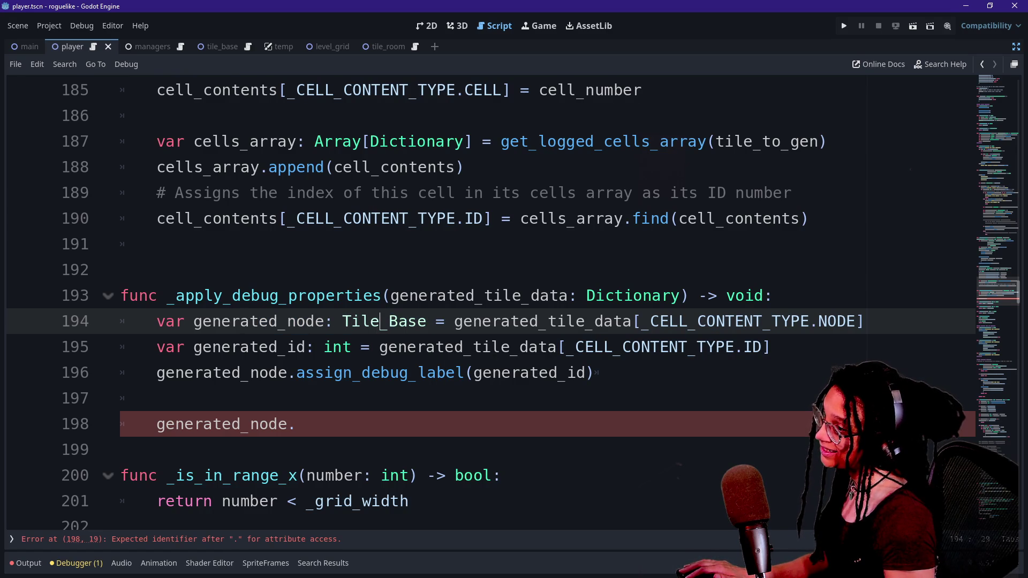
pyautogui.hotkey('shift', 'Right')
pyautogui.hotkey('shift', 'Right')
pyautogui.hotkey('shift', 'Right')
pyautogui.press('BackSpace')
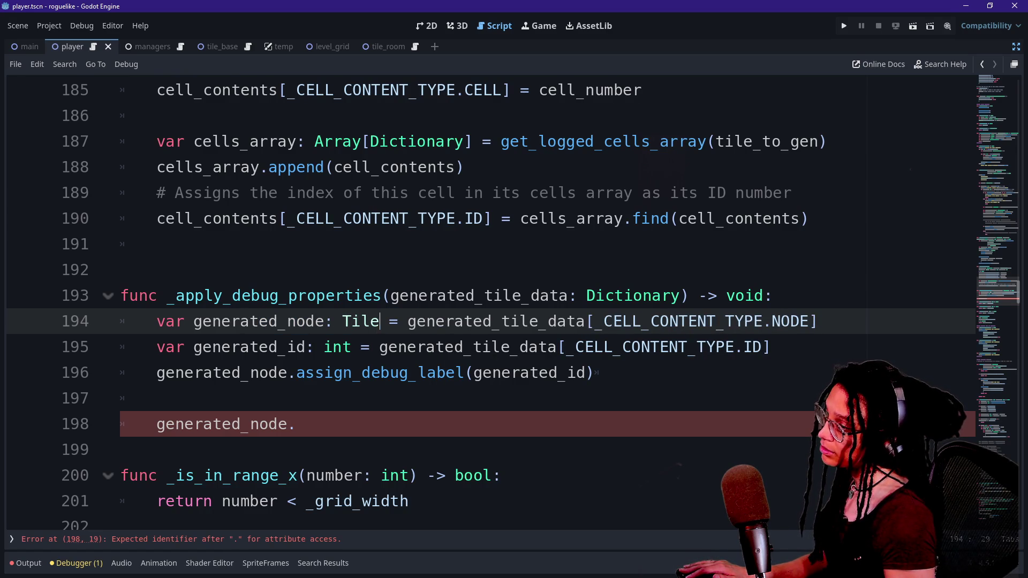
pyautogui.moveTo(194, 321); pyautogui.dragTo(474, 321)
# Step: Delete the unfinished generated_node line and the blank line above it
pyautogui.click(474, 321)
pyautogui.click(156, 399)
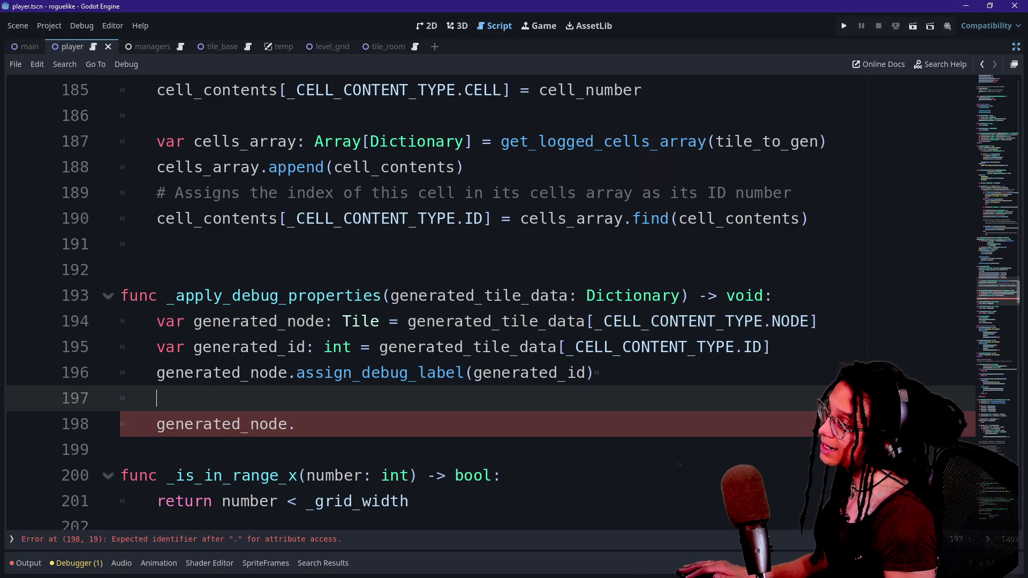
pyautogui.click(296, 424)
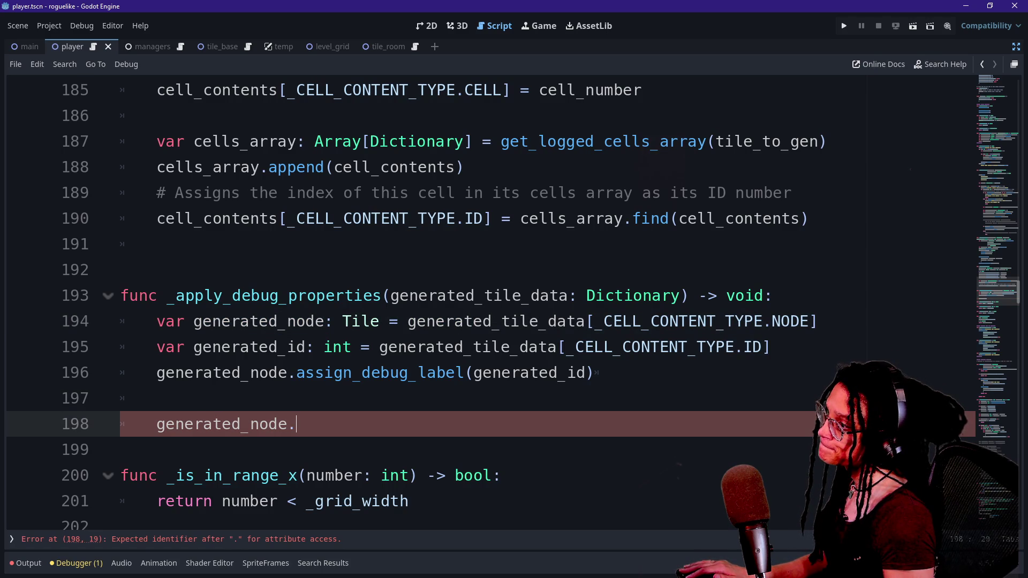
pyautogui.hotkey('shift', 'Up')
pyautogui.press('BackSpace')
pyautogui.press('BackSpace')
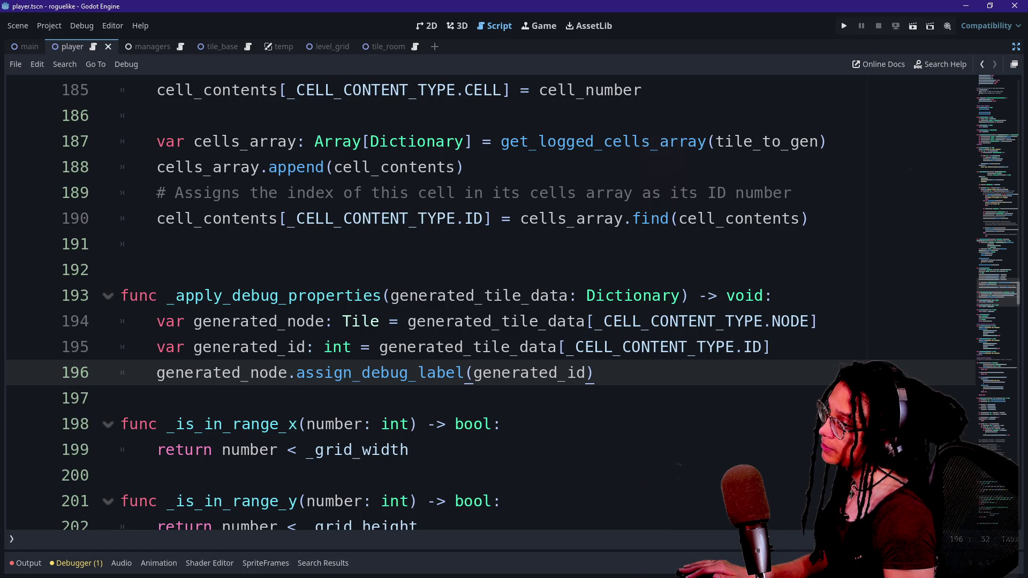
# Step: Change generated_node's type from Tile to Node2D and add a blank line after it
pyautogui.doubleClick(361, 321)
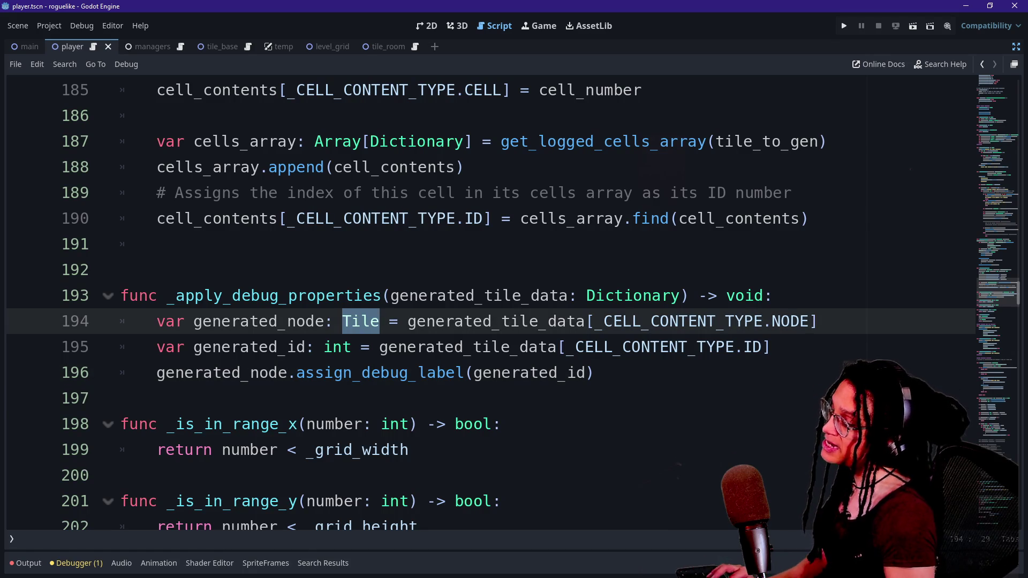
pyautogui.write('Var')
pyautogui.press('BackSpace')
pyautogui.press('BackSpace')
pyautogui.press('BackSpace')
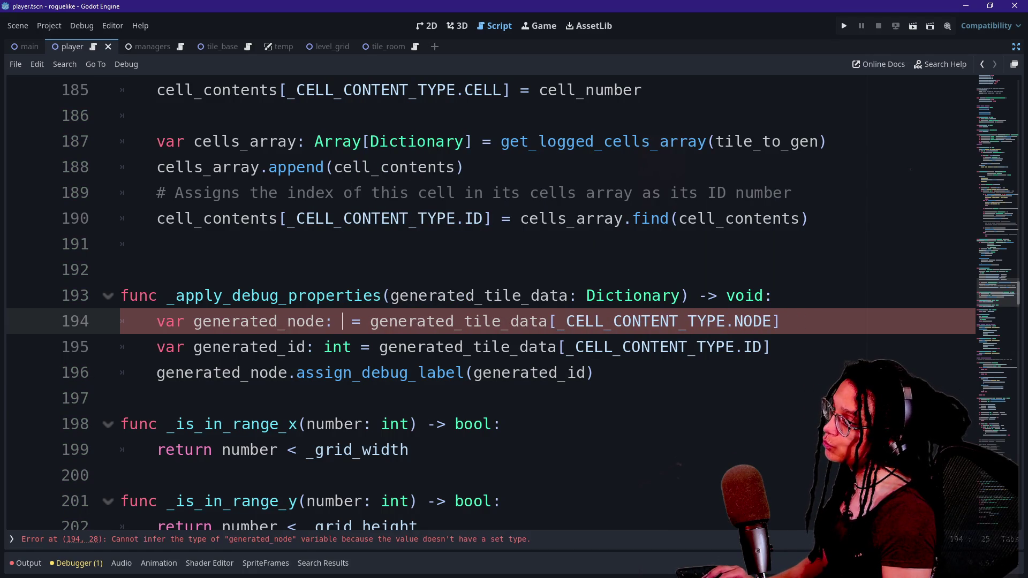
pyautogui.write('Node2D')
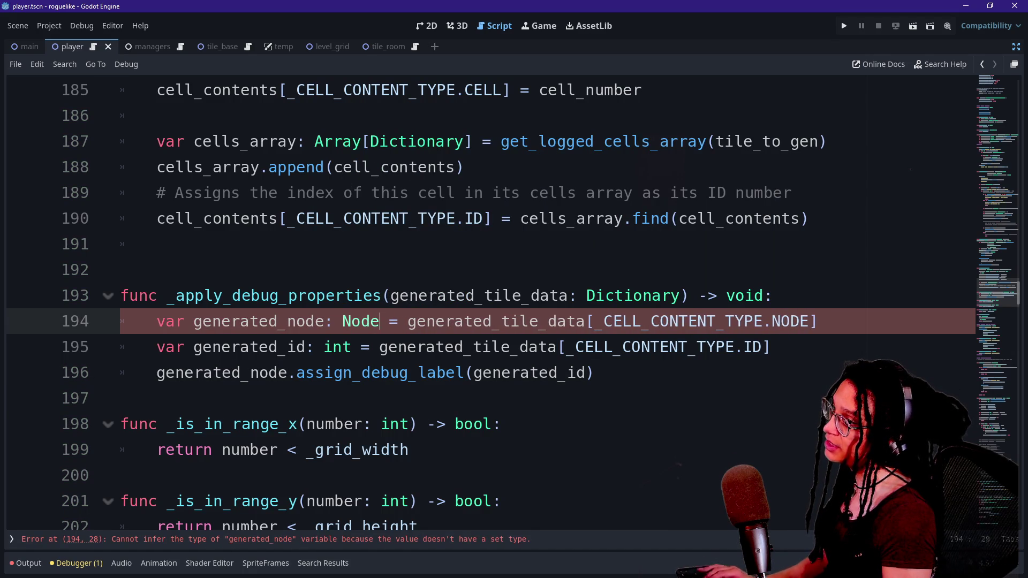
pyautogui.press('Escape')
pyautogui.press('Down')
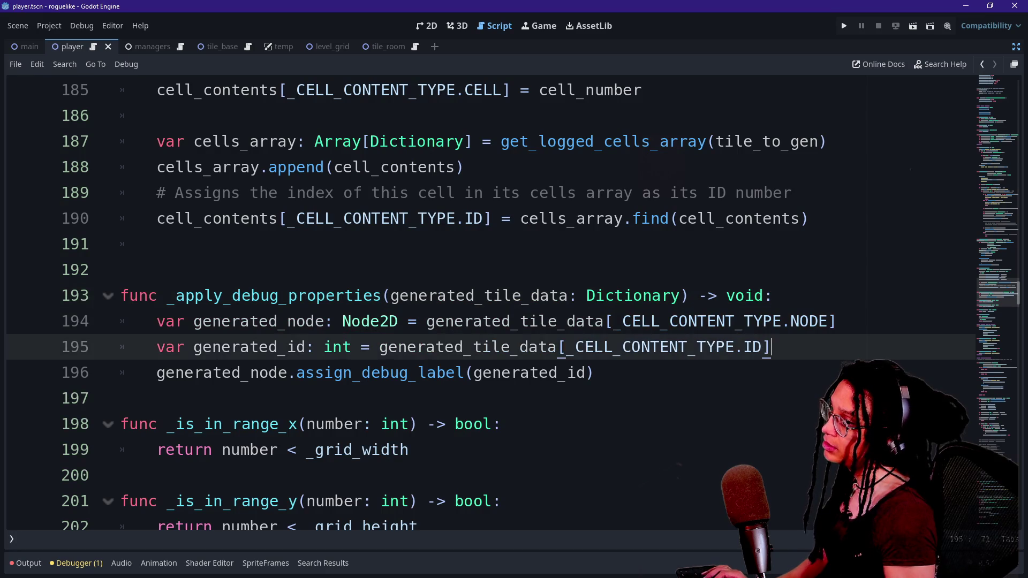
pyautogui.hotkey('ctrl', 'shift', 'Return')
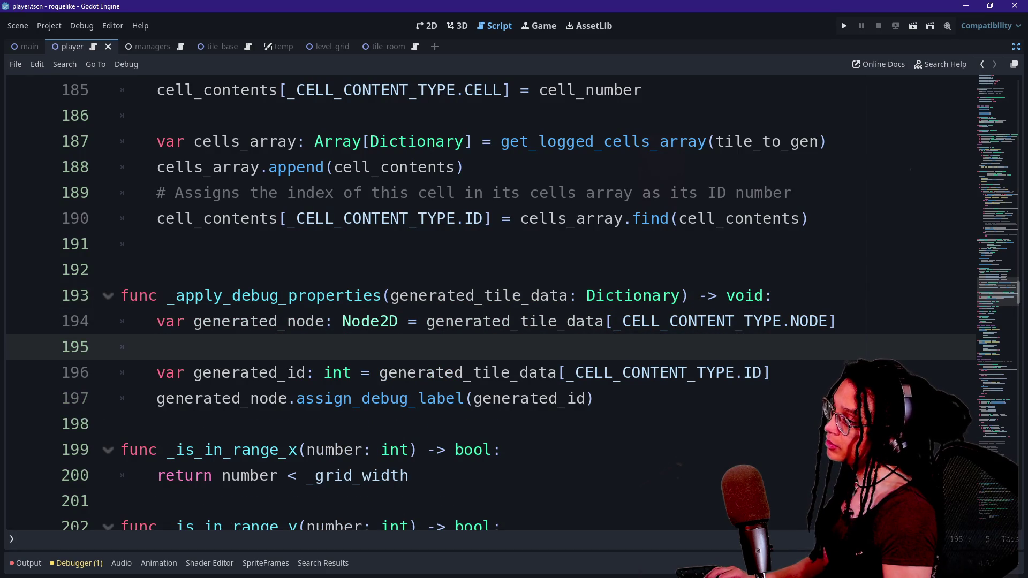
pyautogui.press('Return')
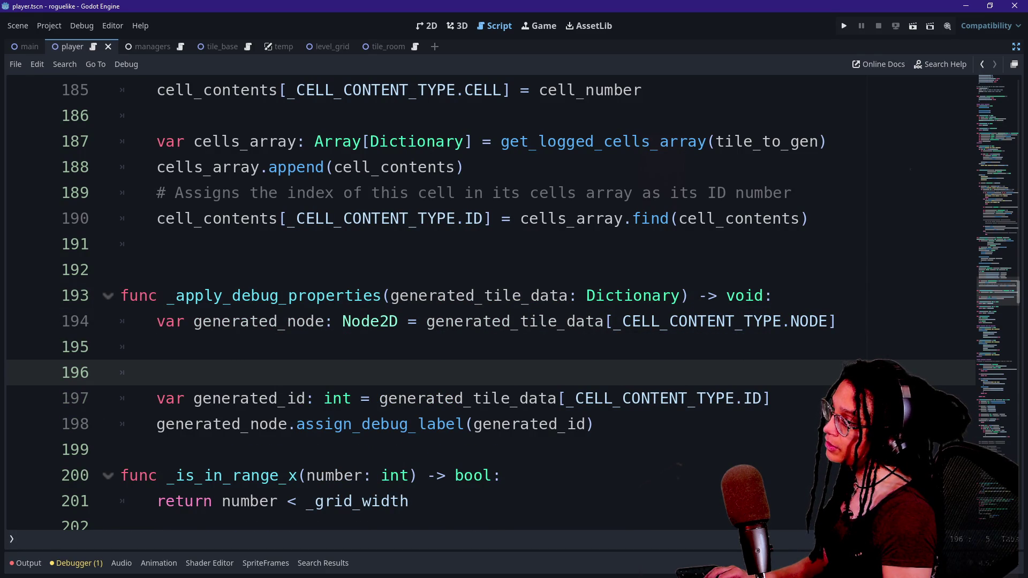
pyautogui.press('BackSpace')
pyautogui.press('BackSpace')
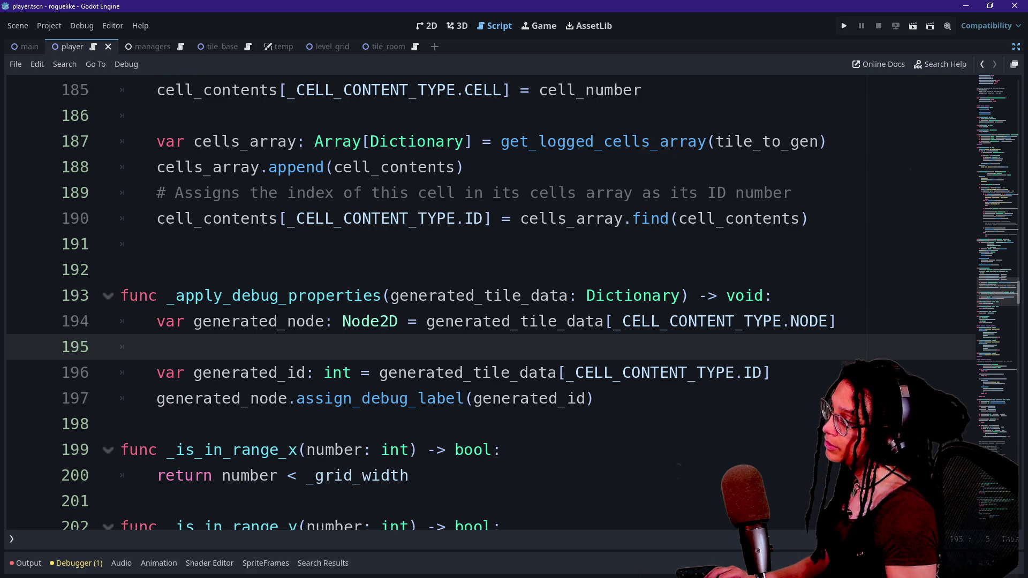
# Step: Draft an 'if generated_node is Tile_Room' check casting it to a room_node variable
pyautogui.press('Return')
pyautogui.write('if generated_node is')
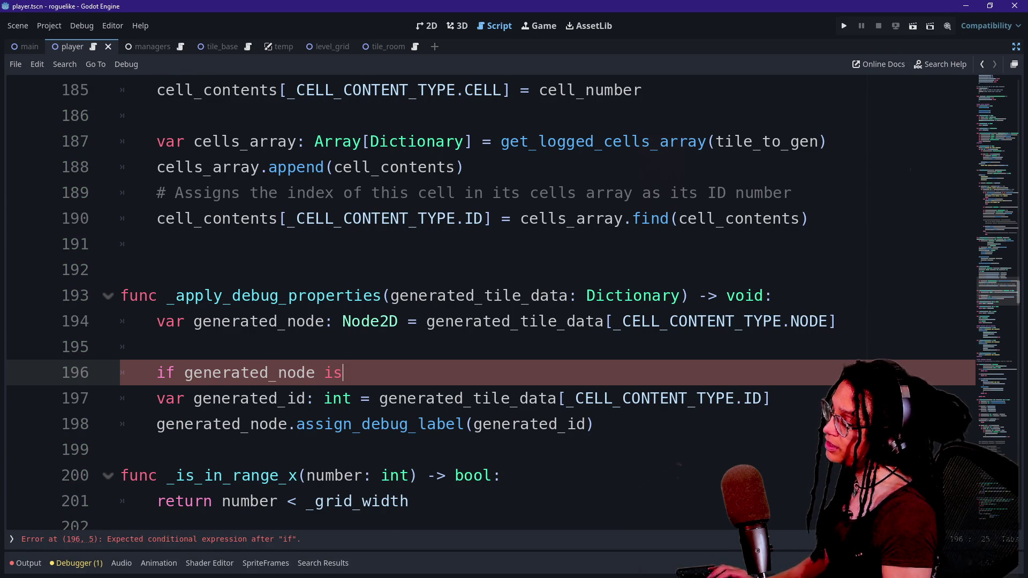
pyautogui.write(' T')
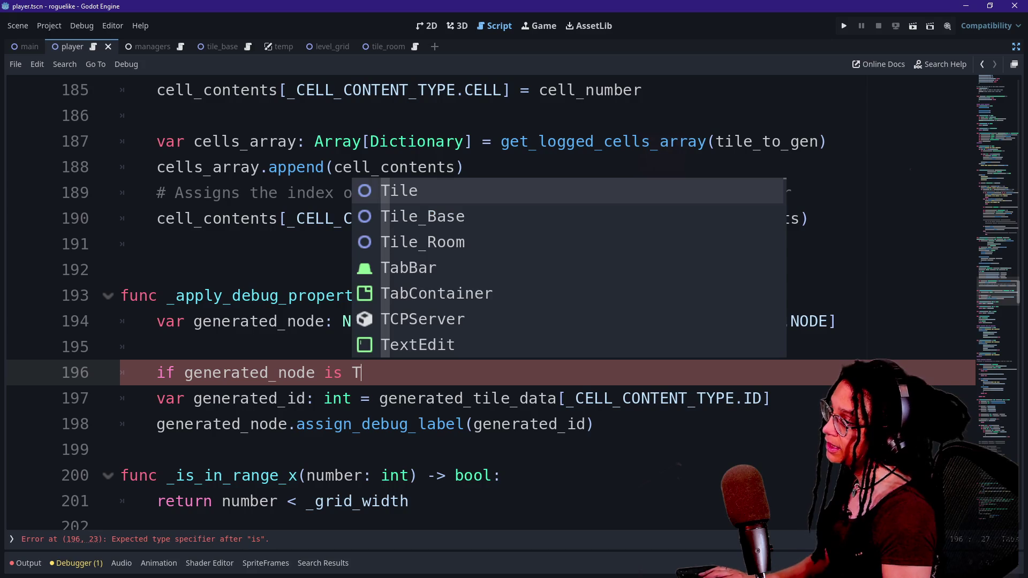
pyautogui.press('Down')
pyautogui.press('Down')
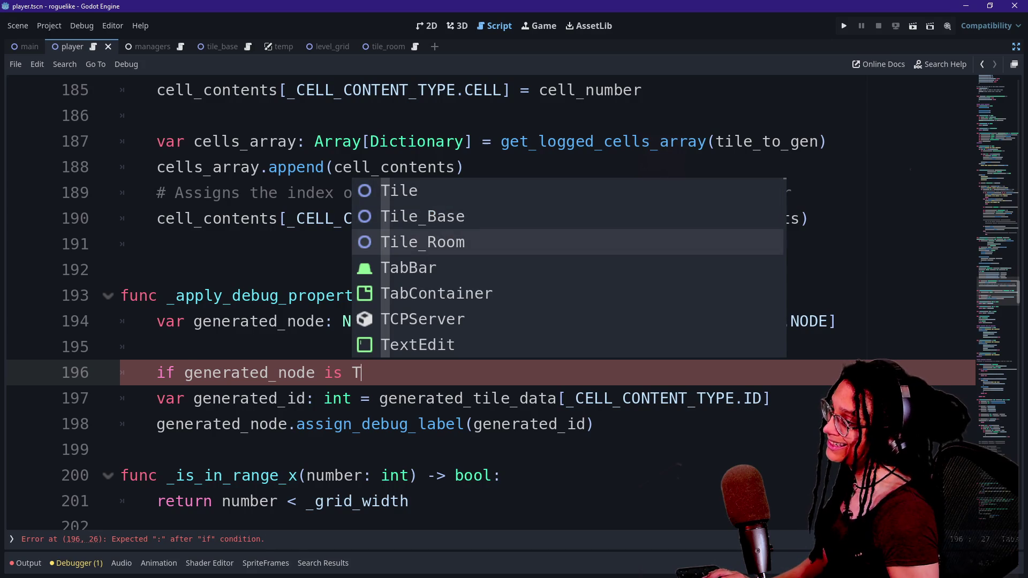
pyautogui.press('Return')
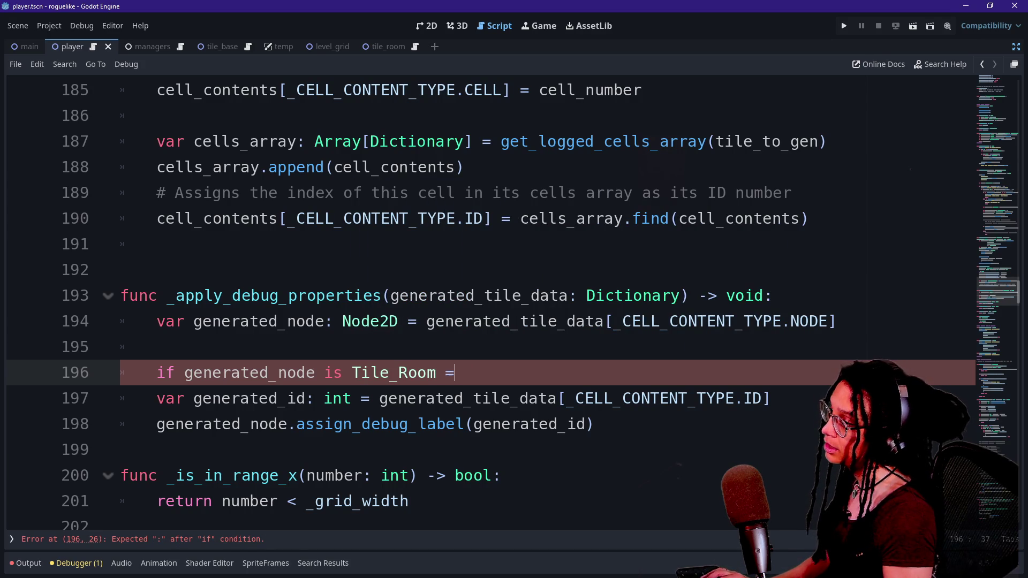
pyautogui.press('BackSpace')
pyautogui.press('BackSpace')
pyautogui.press('Return')
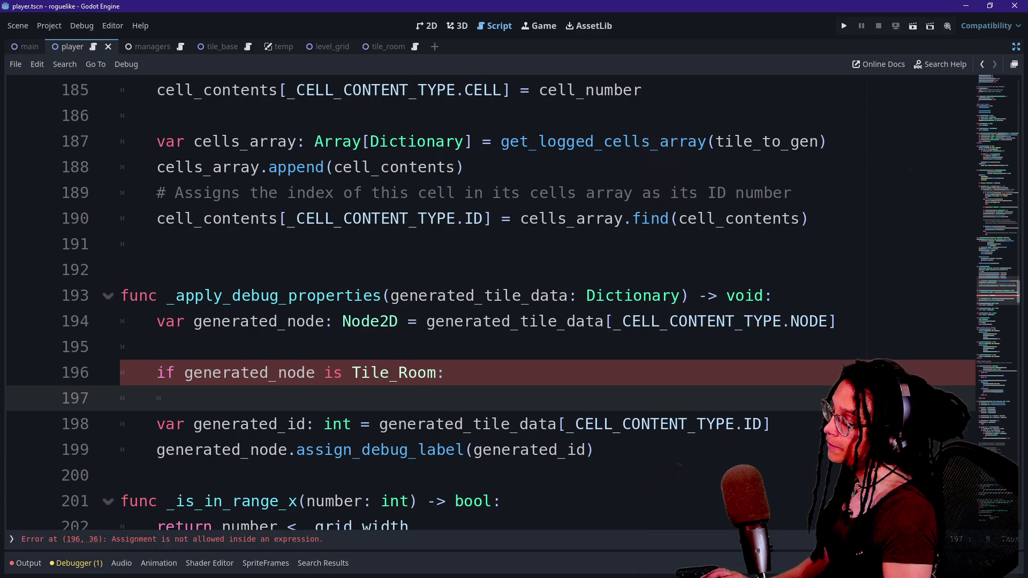
pyautogui.write('g')
pyautogui.press('BackSpace')
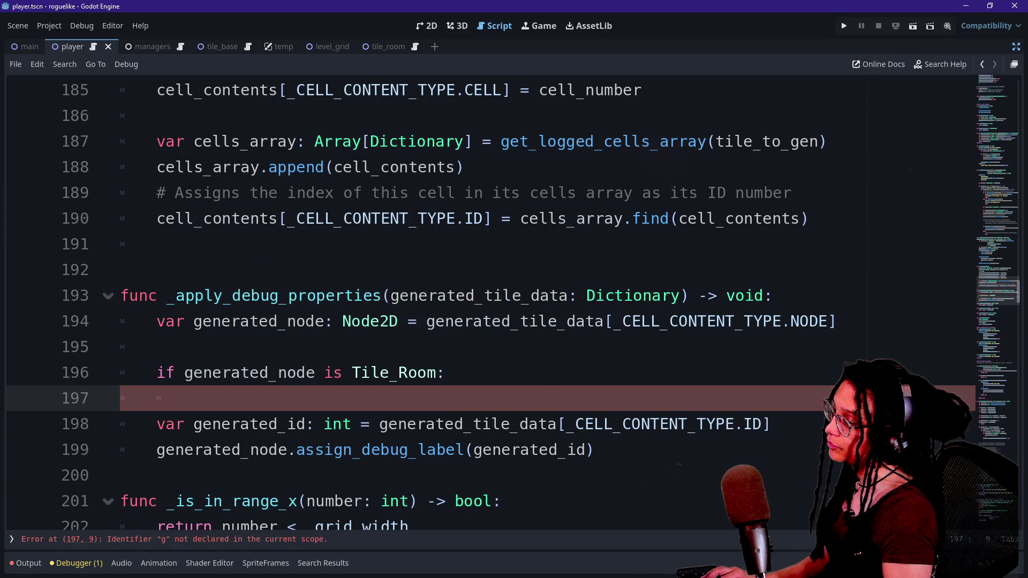
pyautogui.write('var room_node:')
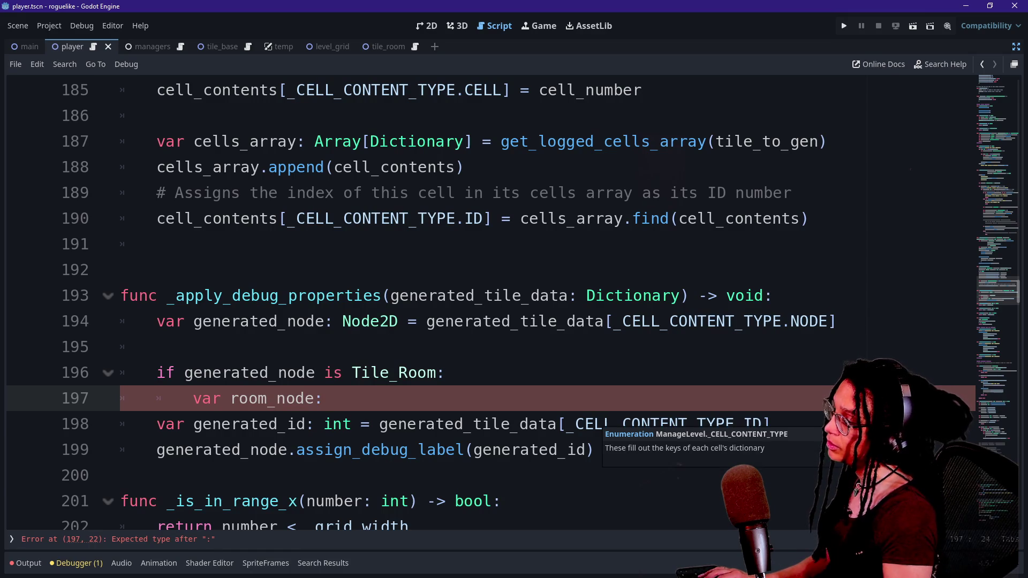
pyautogui.write('Tile')
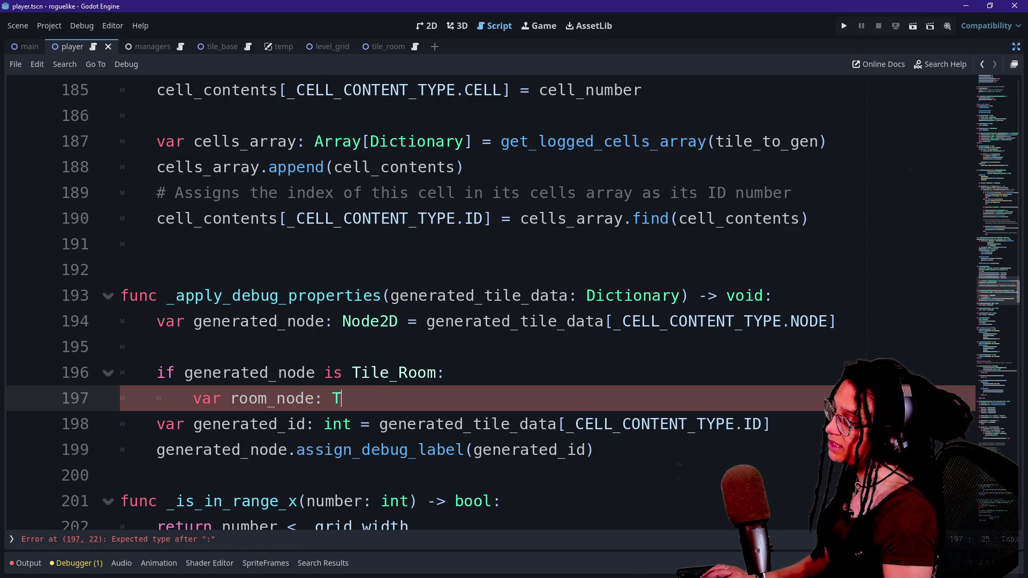
pyautogui.write('_Room = ')
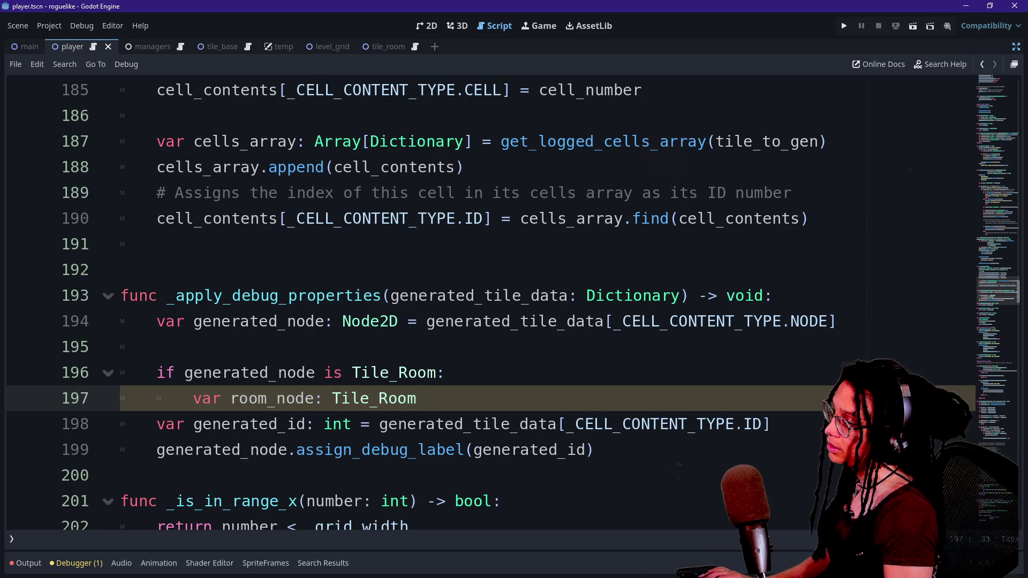
pyautogui.write('generated_node')
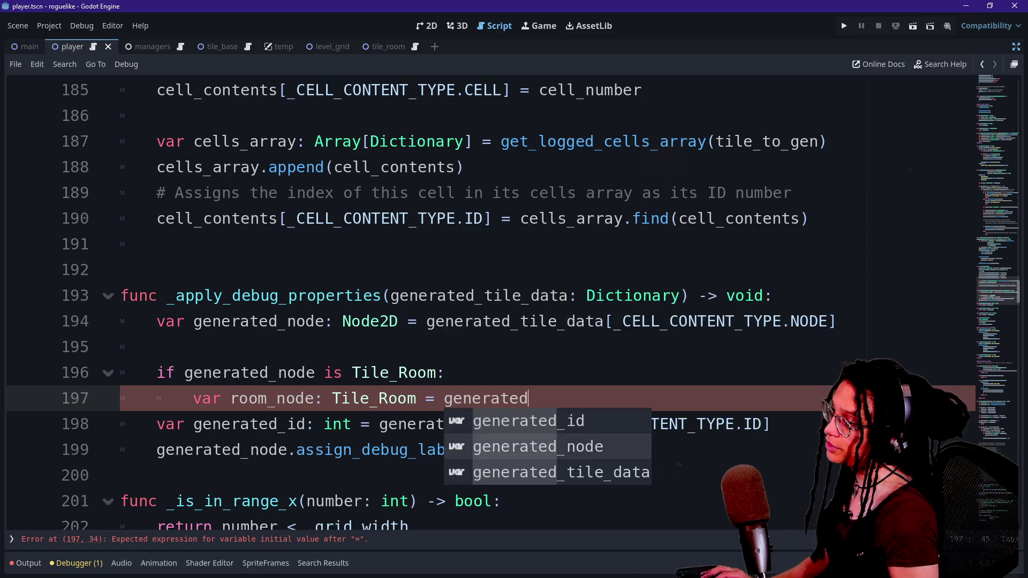
pyautogui.write(' as Tile_R')
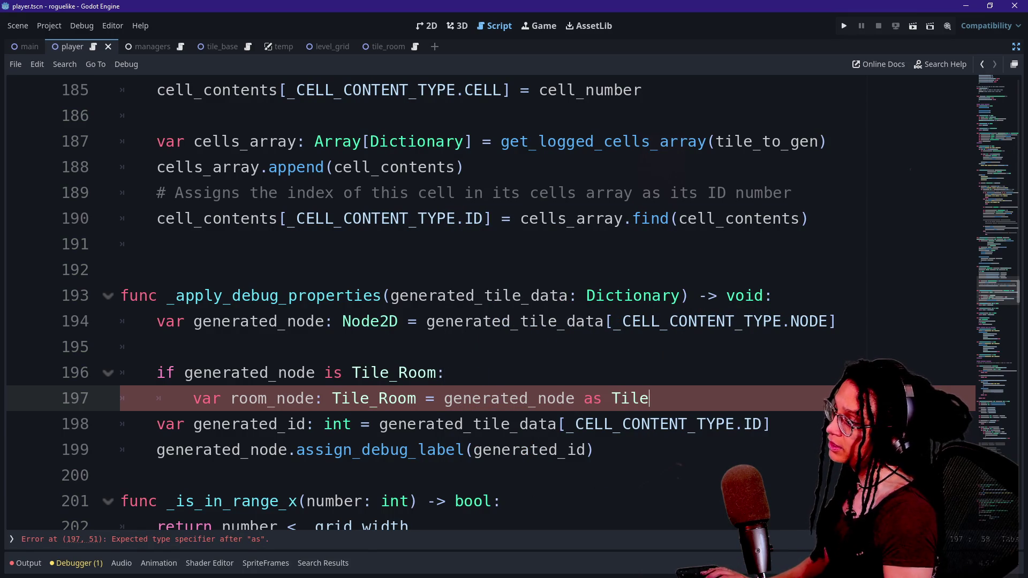
pyautogui.write('oom')
pyautogui.press('Return')
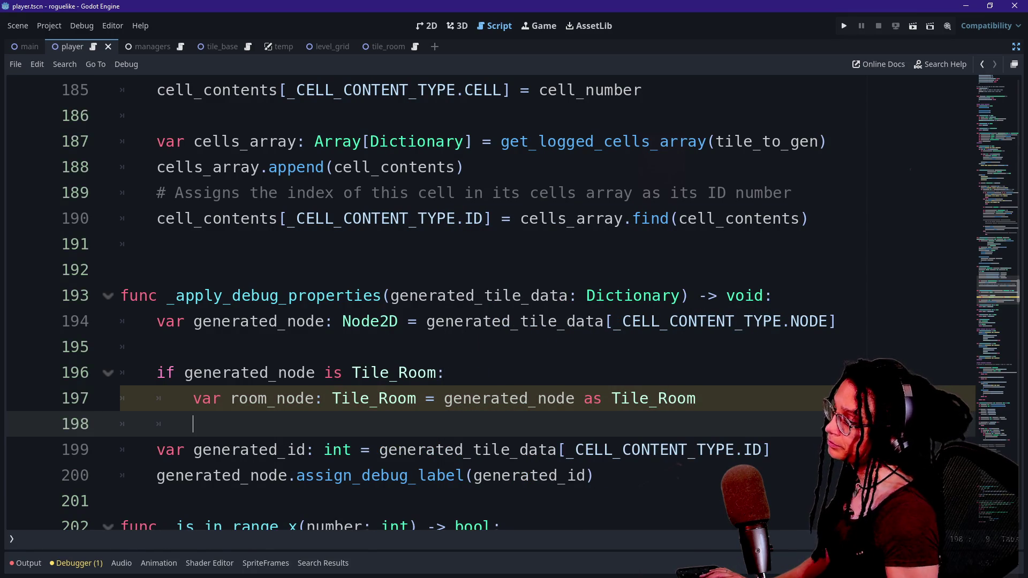
# Step: Delete the draft Tile_Room check block
pyautogui.scroll(-1, 482, 299)
pyautogui.write('if room_n')
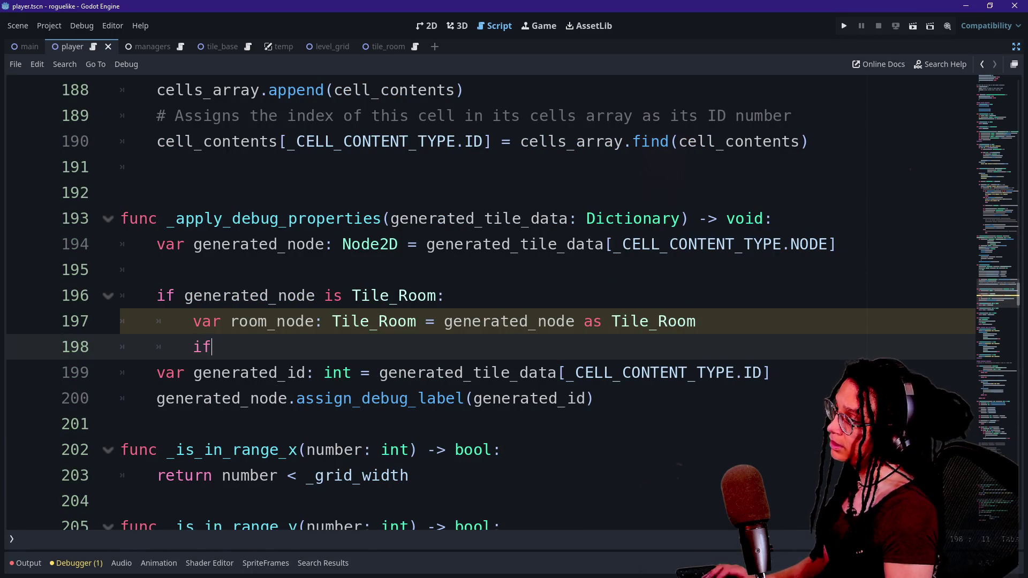
pyautogui.write('ode')
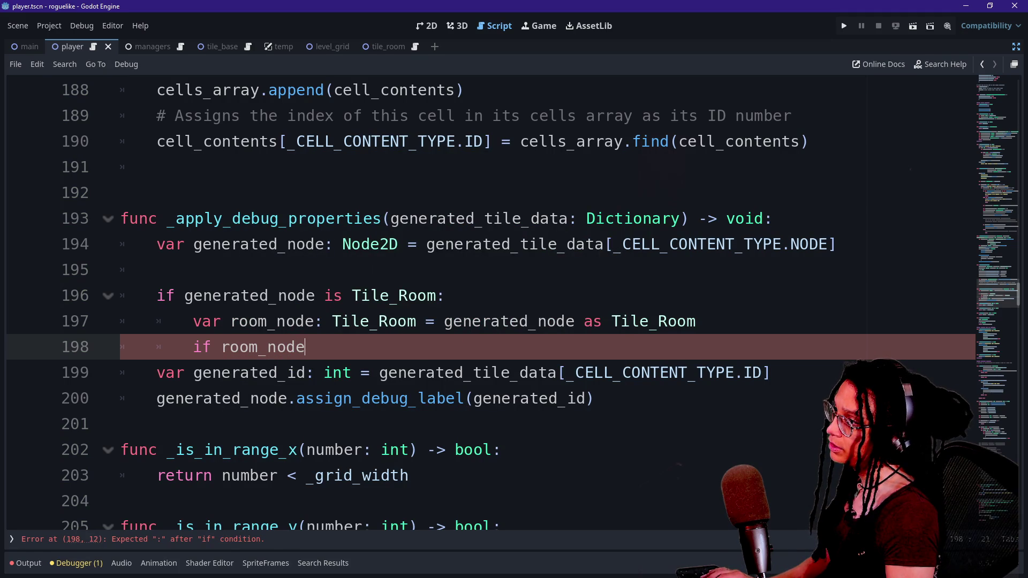
pyautogui.press('BackSpace')
pyautogui.press('BackSpace')
pyautogui.press('BackSpace')
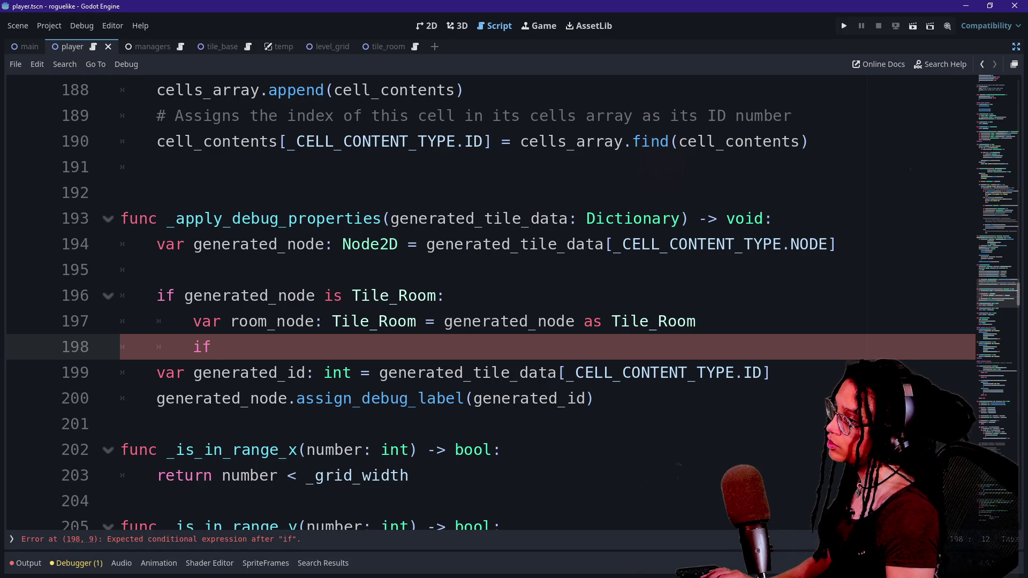
pyautogui.hotkey('shift', 'Up')
pyautogui.hotkey('shift', 'Up')
pyautogui.hotkey('shift', 'Up')
pyautogui.press('BackSpace')
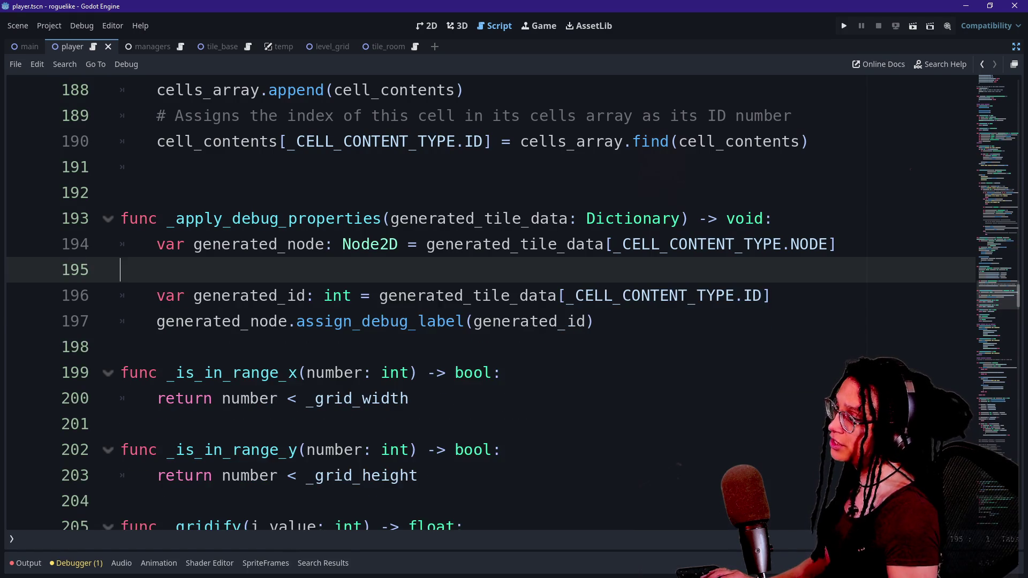
# Step: Retype generated_node as Tile and open blank lines at the function's start
pyautogui.press('BackSpace')
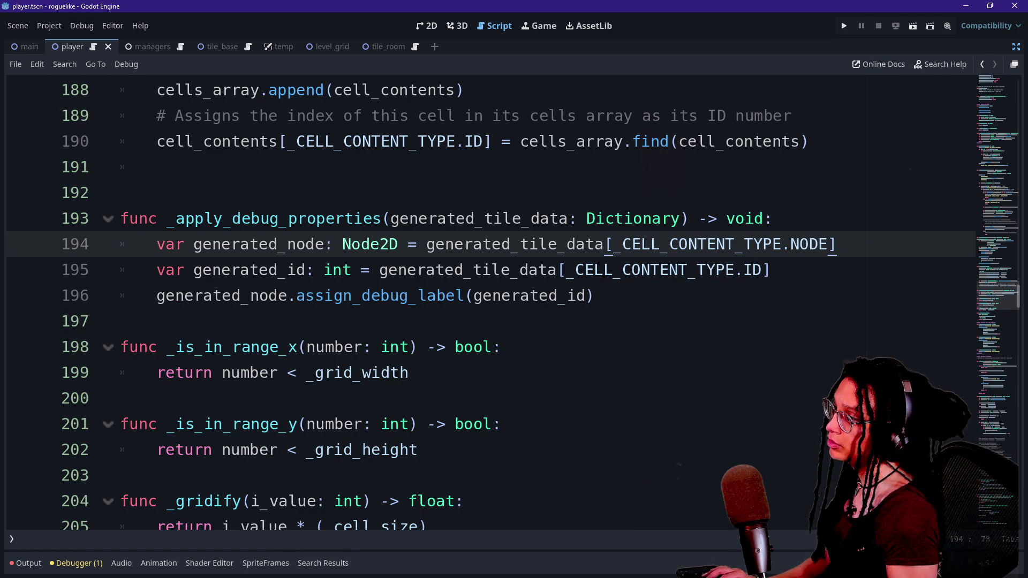
pyautogui.doubleClick(370, 244)
pyautogui.write('Tile')
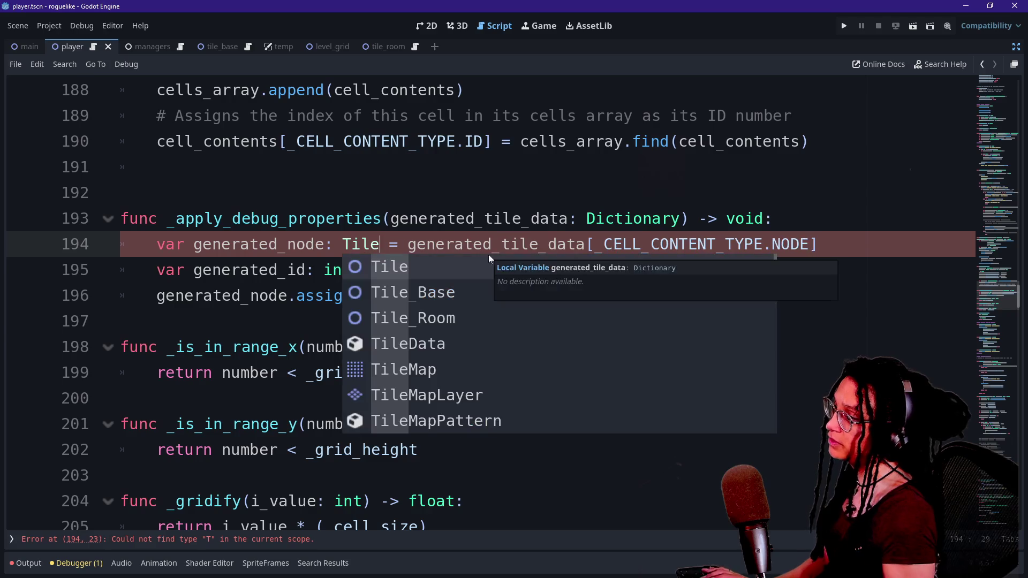
pyautogui.click(773, 218)
pyautogui.press('Return')
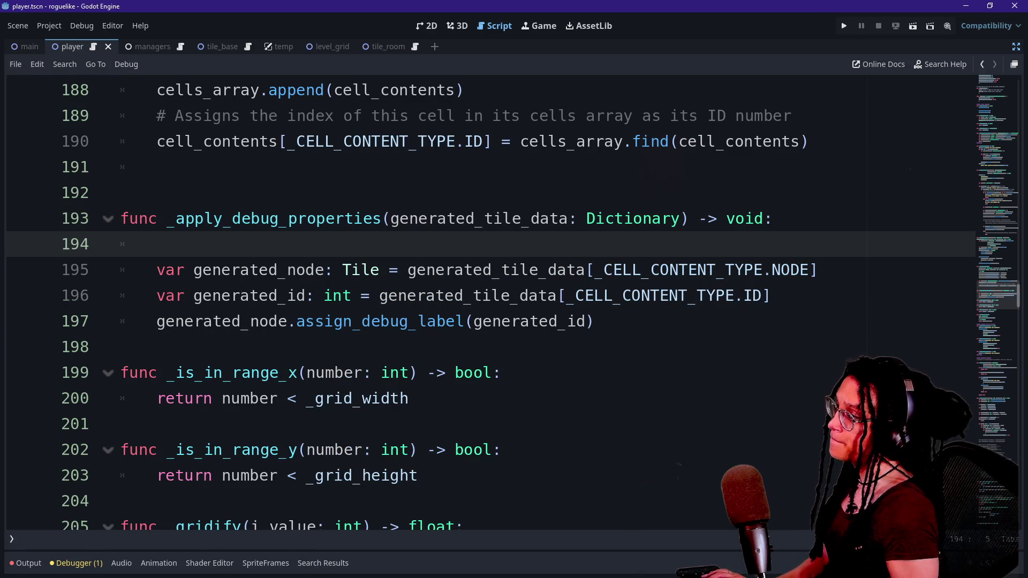
pyautogui.press('Return')
pyautogui.press('Up')
# Step: Add the condition 'if generated_tile_data[_CELL_CONTENT_TYPE.IS_ROOM_SEED]:'
pyautogui.write('if gen')
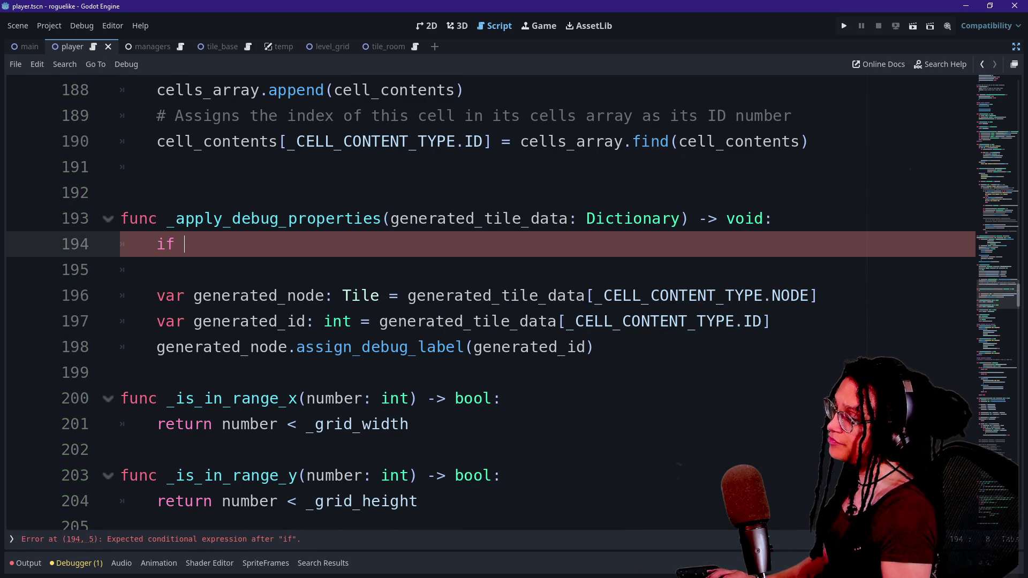
pyautogui.write('erated_tile_da')
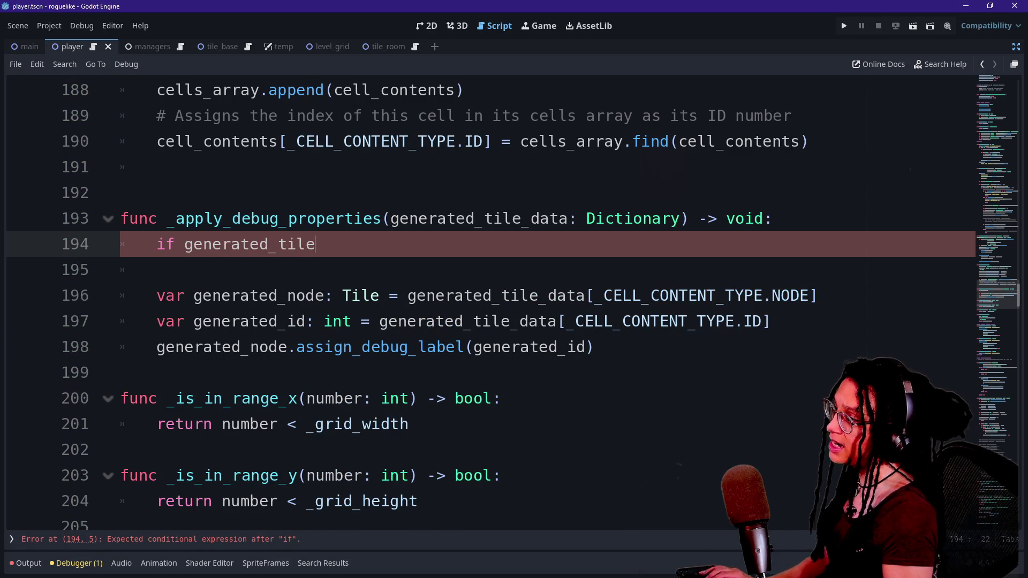
pyautogui.write('ta[_CON')
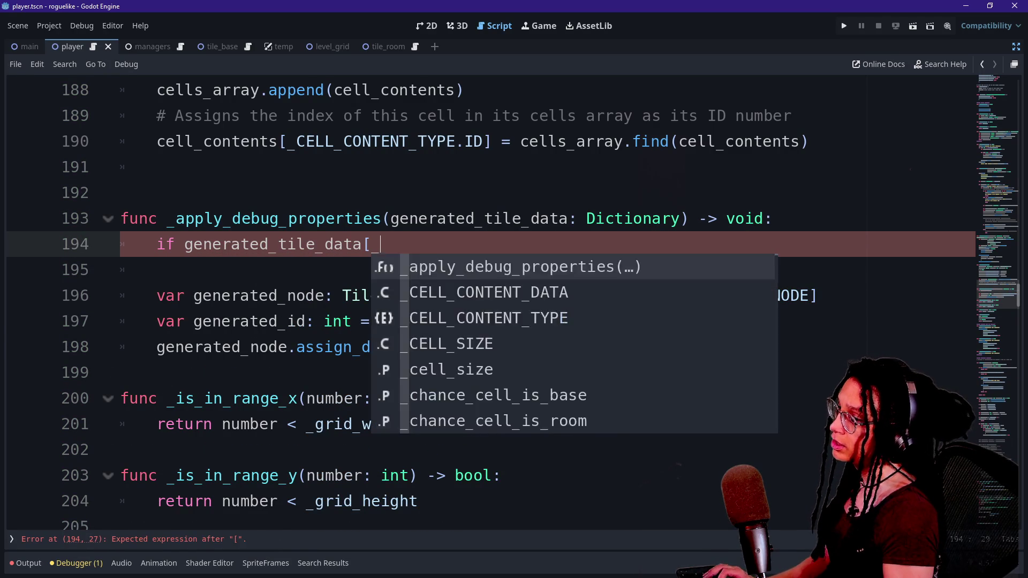
pyautogui.press('Down')
pyautogui.press('Return')
pyautogui.write('.')
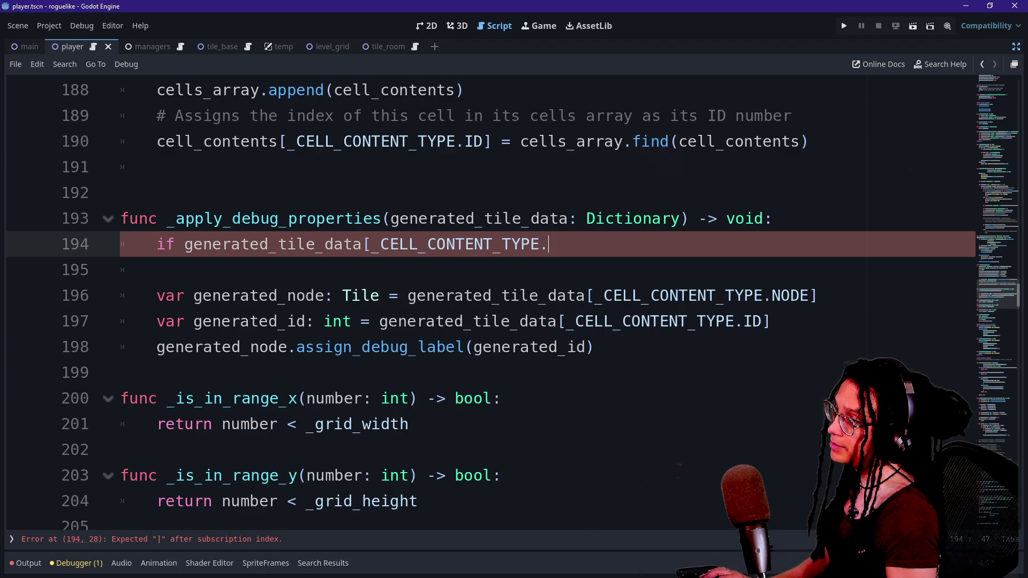
pyautogui.press('Down')
pyautogui.press('Down')
pyautogui.press('Down')
pyautogui.press('Return')
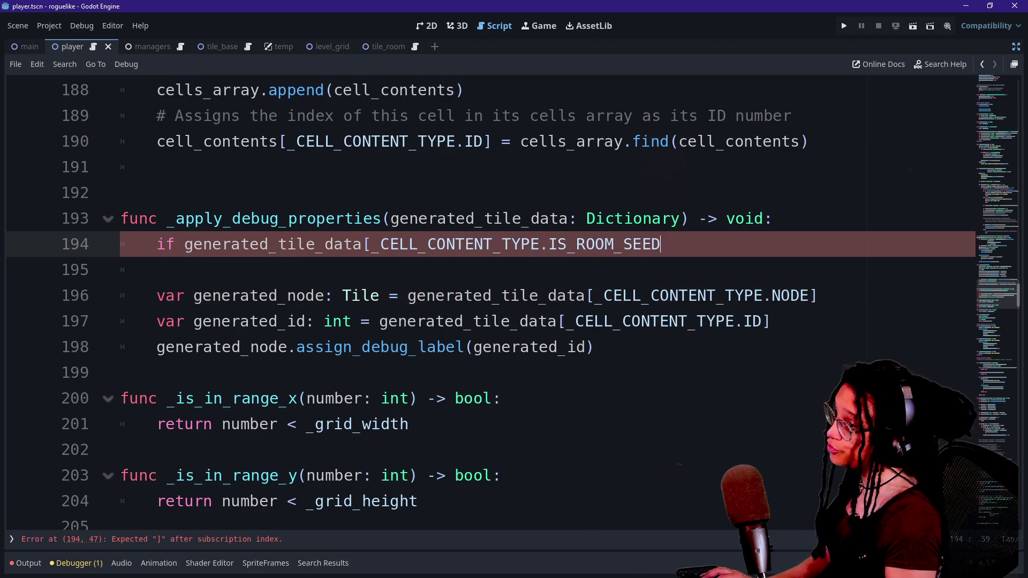
pyautogui.write(']:')
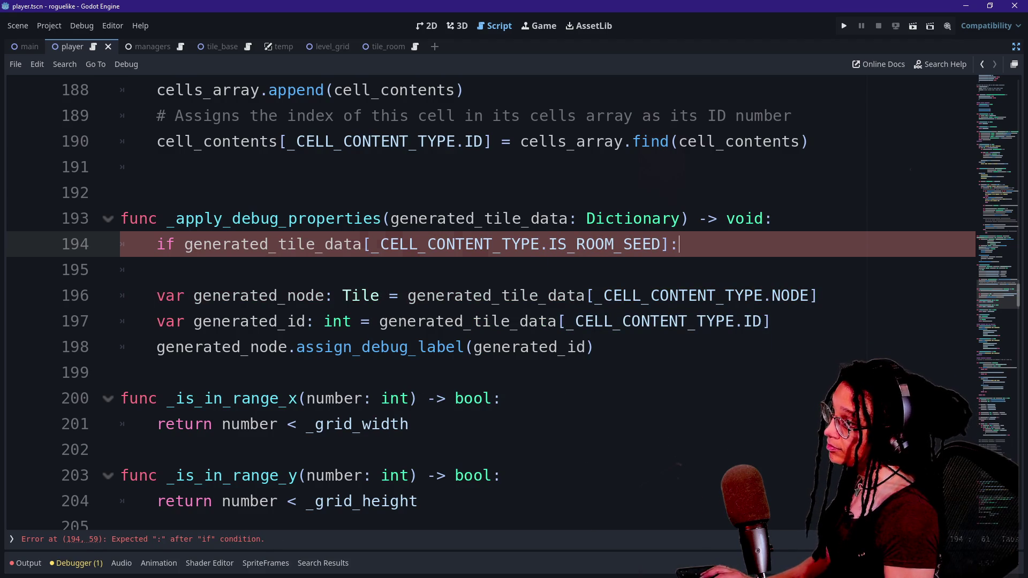
pyautogui.press('Return')
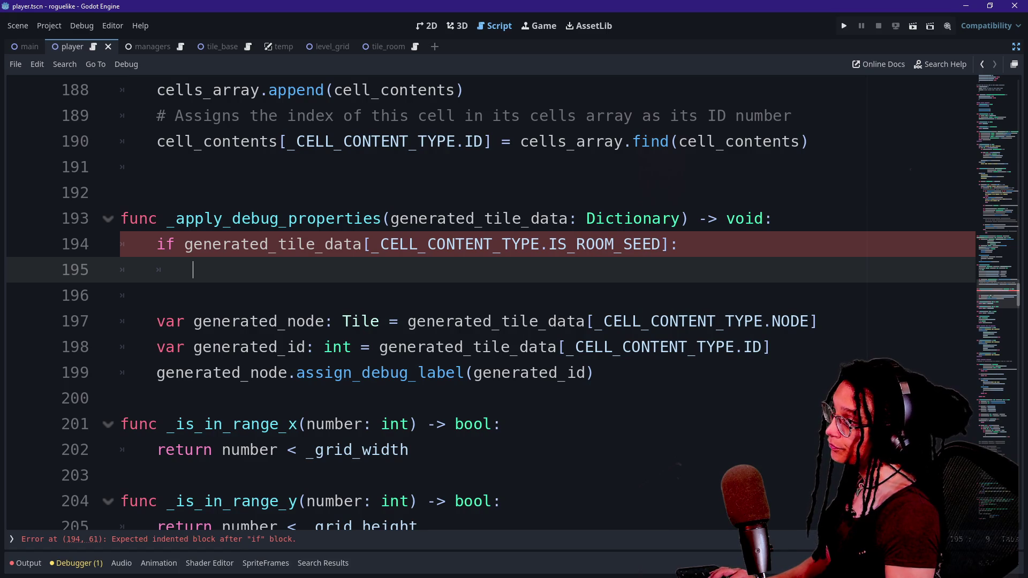
# Step: Declare room_seed_node: Tile_Room, assigned from the copied node lookup expression
pyautogui.write('r')
pyautogui.press('BackSpace')
pyautogui.write('var room_seed_node: ')
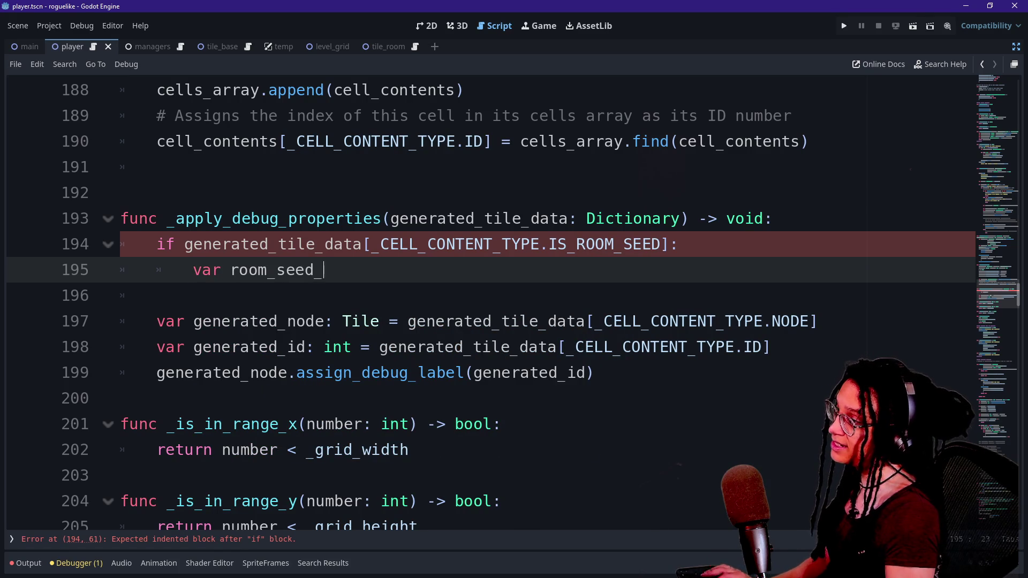
pyautogui.write('Tile_Ro')
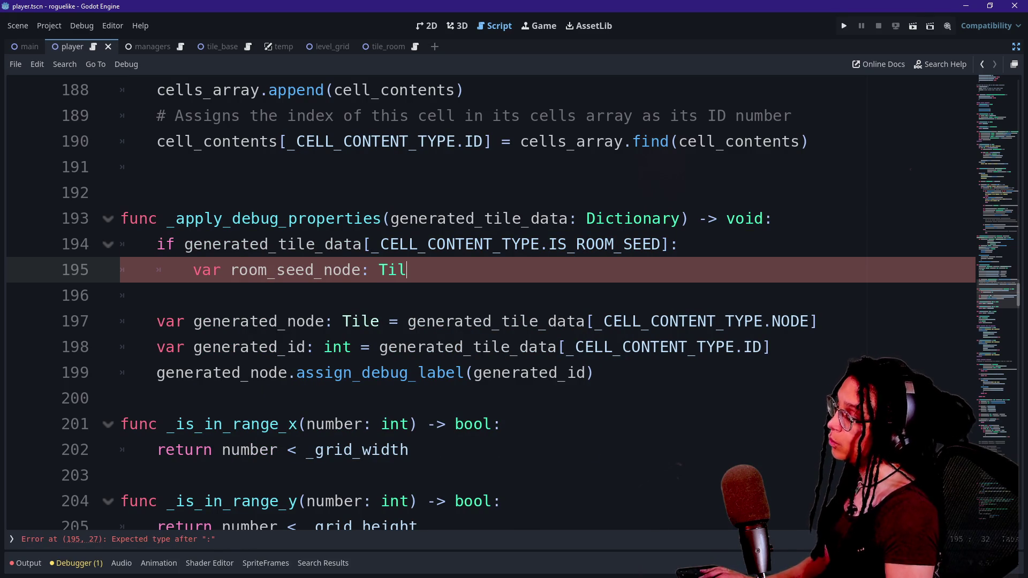
pyautogui.write('om ')
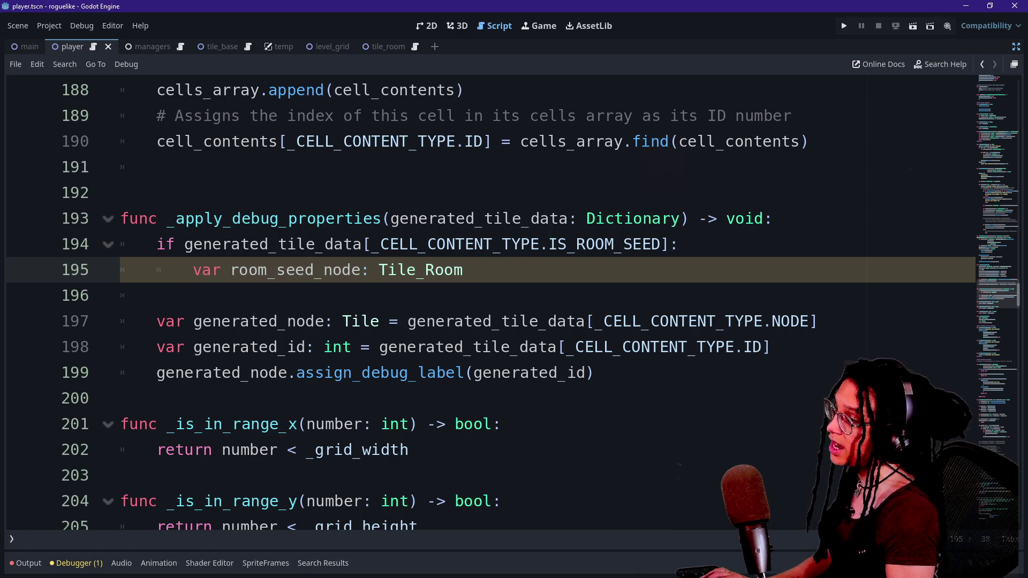
pyautogui.write('=')
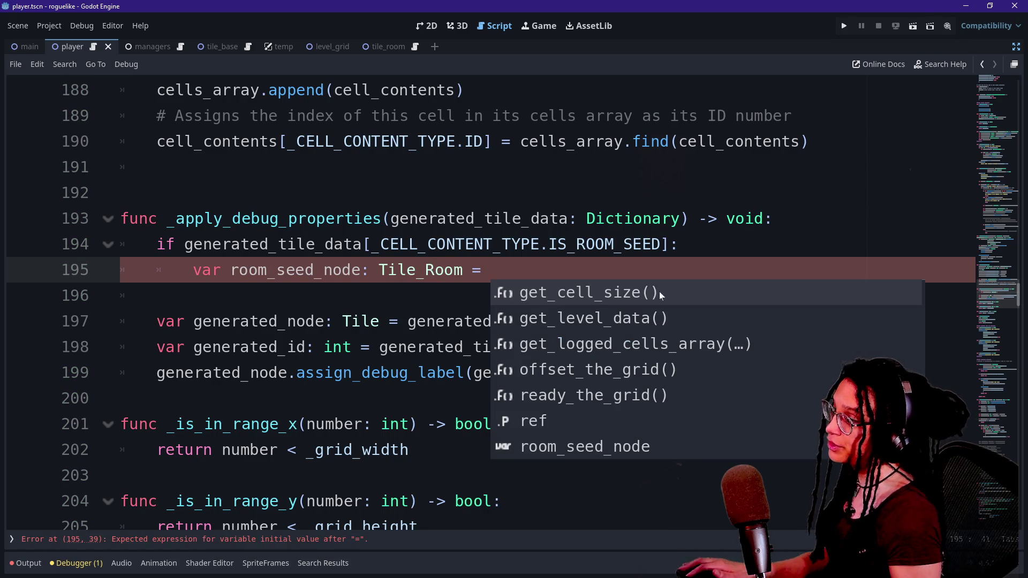
pyautogui.moveTo(817, 321)
pyautogui.mouseDown()
pyautogui.moveTo(158, 296)
pyautogui.moveTo(408, 322)
pyautogui.mouseUp()
pyautogui.hotkey('ctrl', 'c')
pyautogui.click(614, 279)
pyautogui.hotkey('ctrl', 'v')
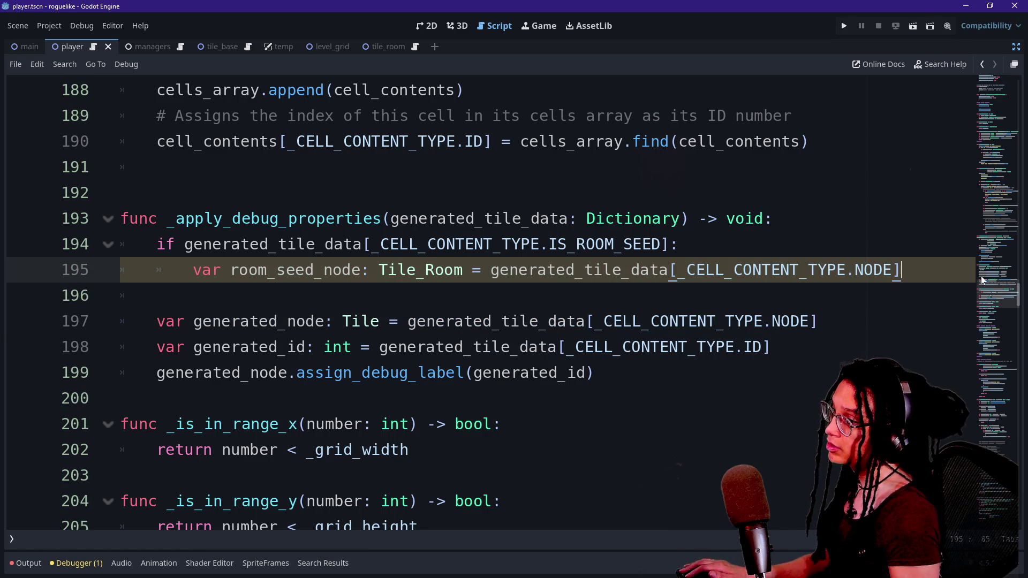
# Step: Call room_seed_node.assign_seed_color() inside the block and run the game
pyautogui.press('Return')
pyautogui.write('room_seed_node.')
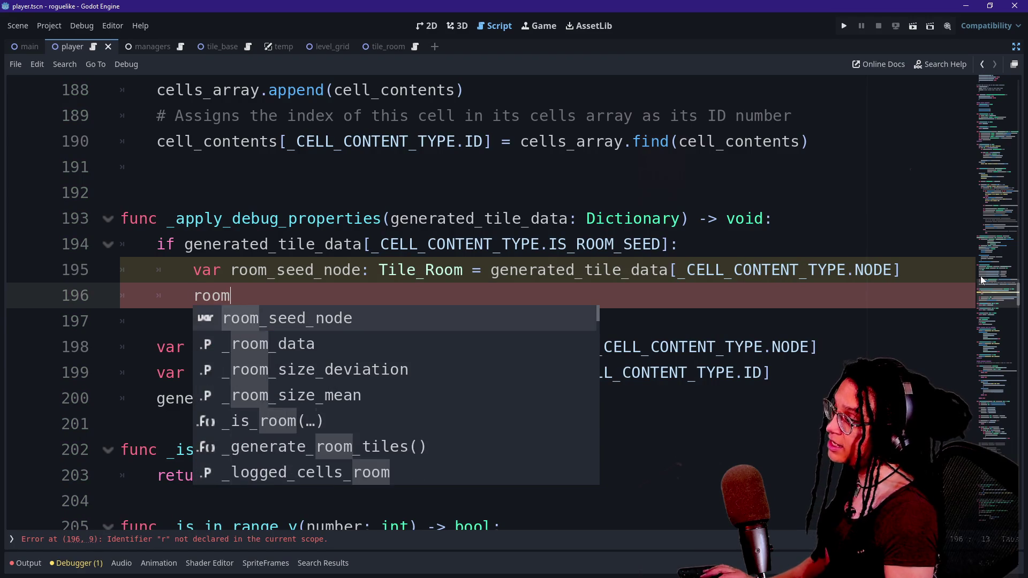
pyautogui.press('Return')
pyautogui.write('.')
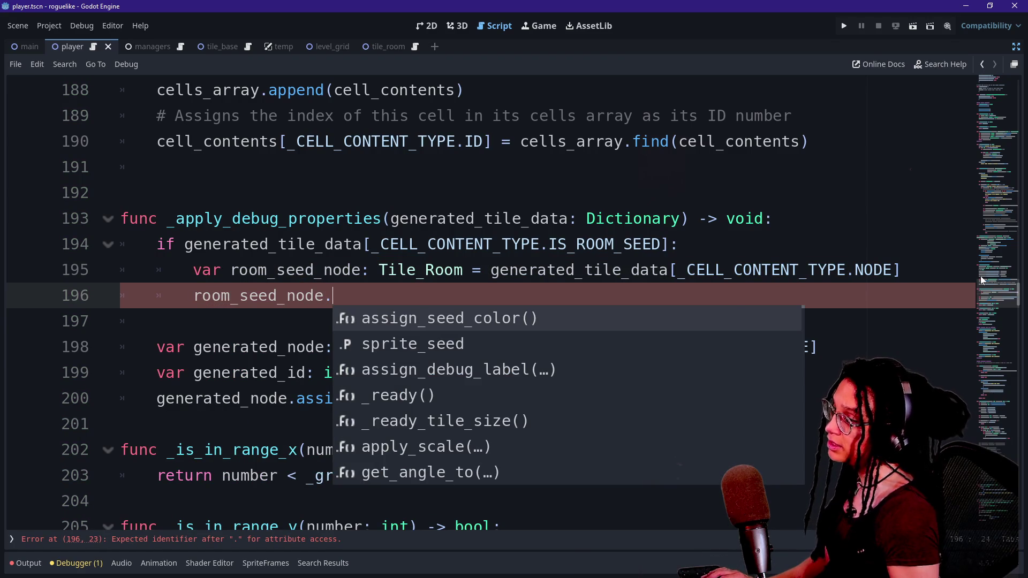
pyautogui.press('Return')
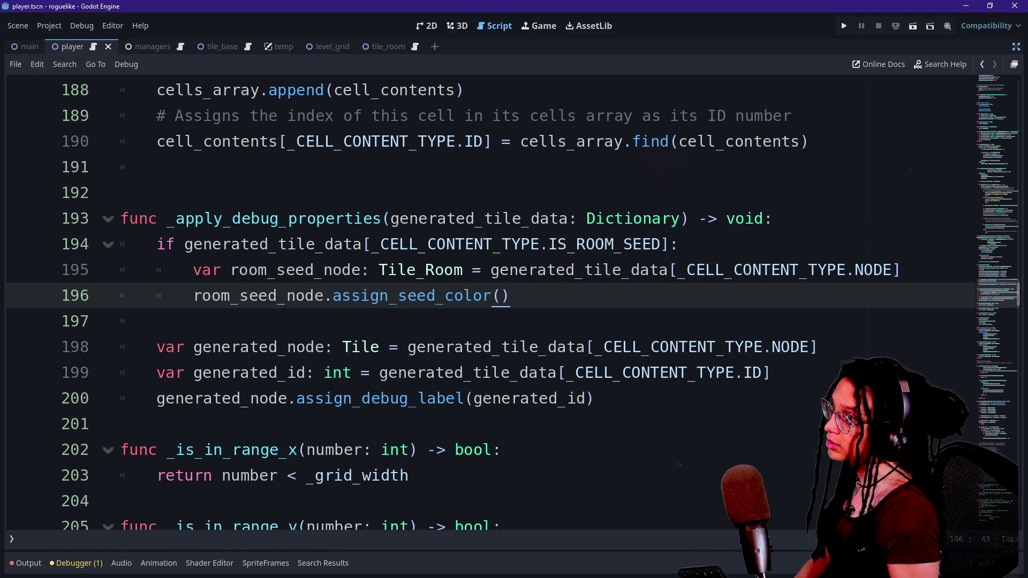
pyautogui.click(845, 32)
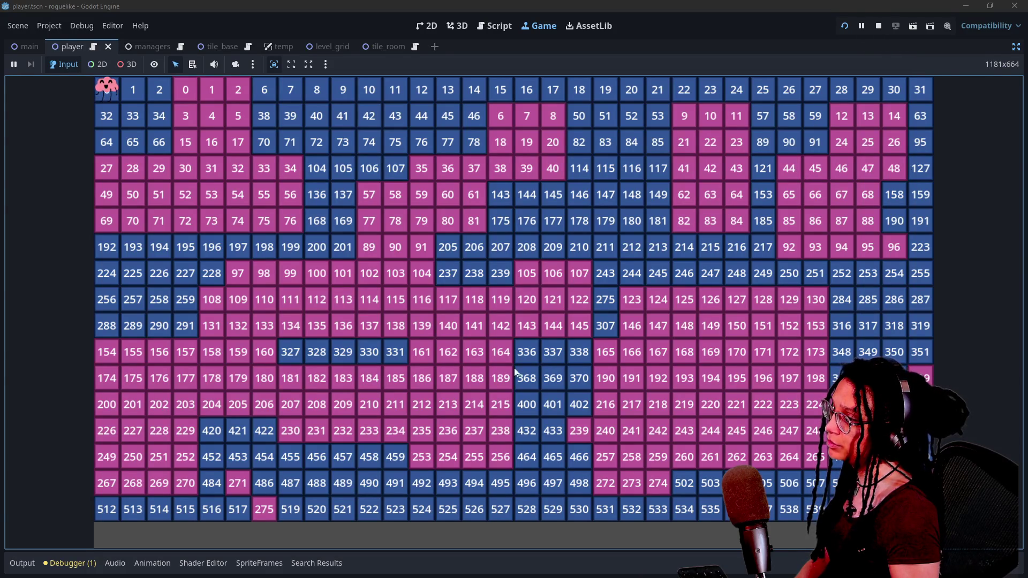
pyautogui.click(879, 26)
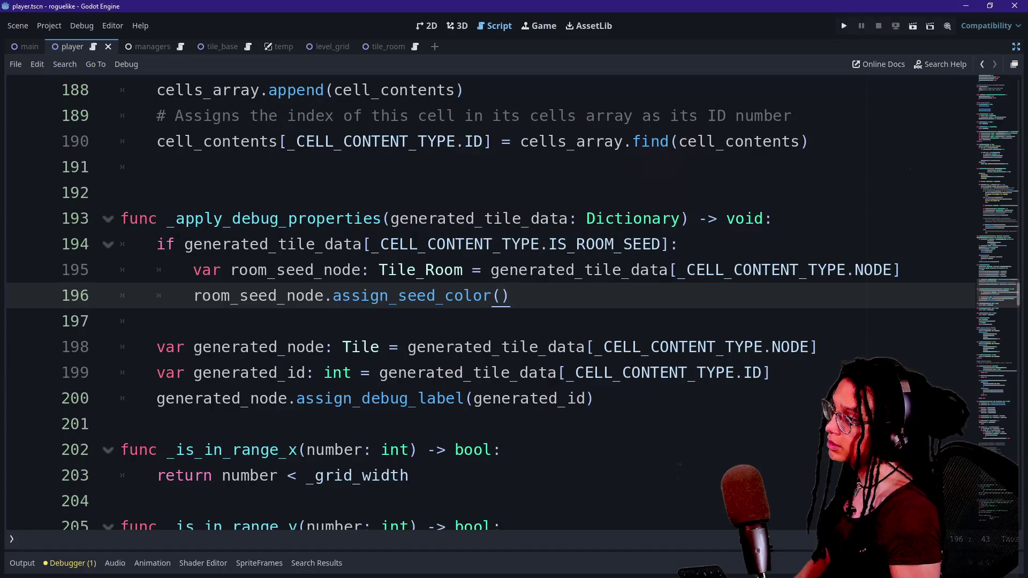
# Step: Start a print.fancy debug line beginning with "It found" in the room-seed block
pyautogui.press('Return')
pyautogui.write('print.')
pyautogui.press('Return')
pyautogui.press('Delete')
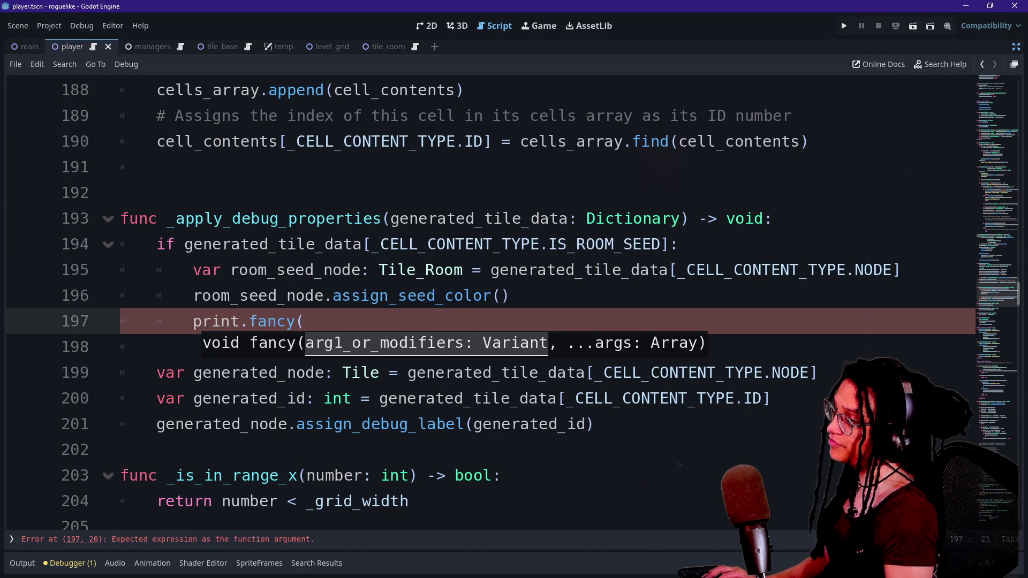
pyautogui.write('"It fo')
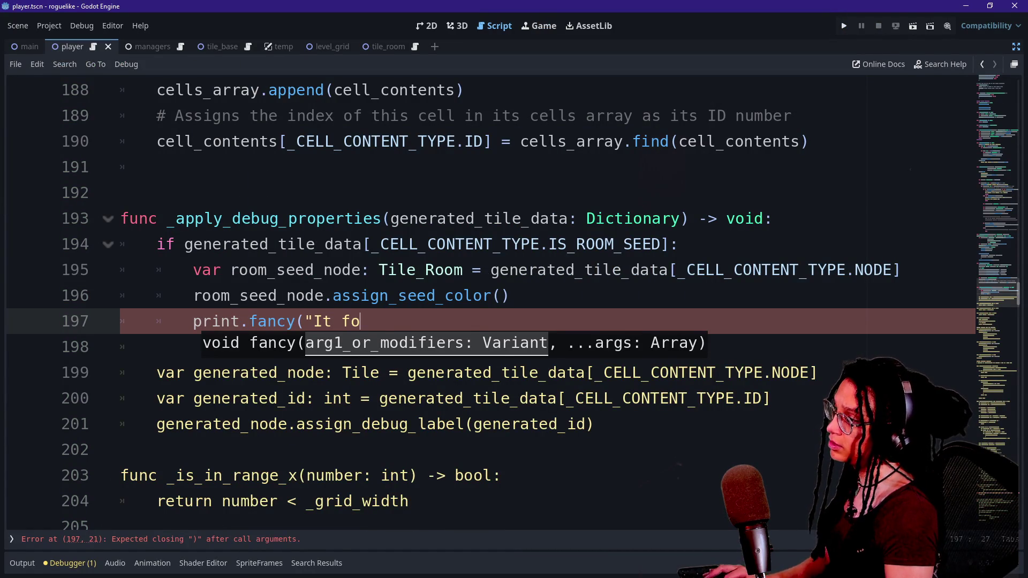
pyautogui.write('und",')
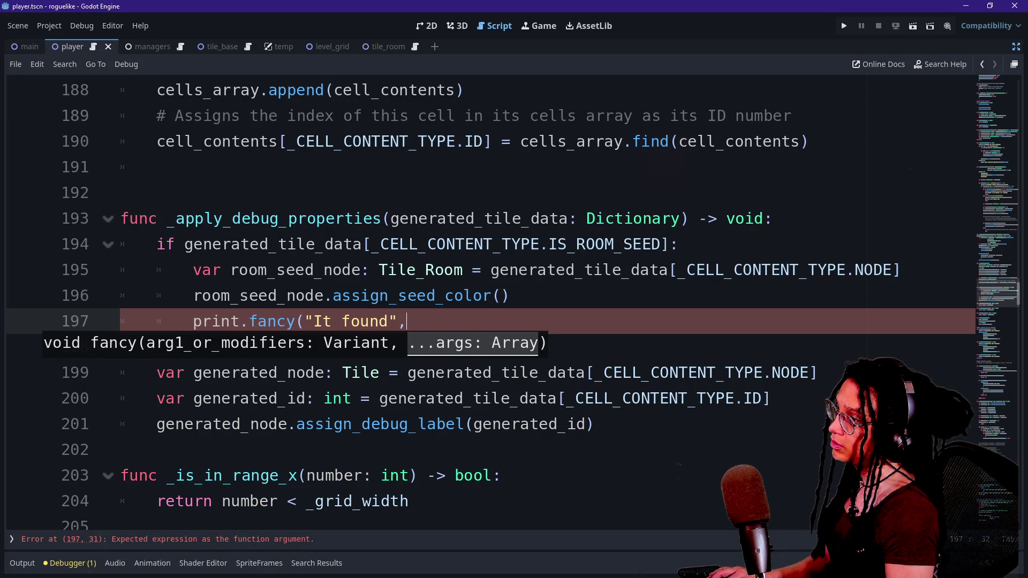
# Step: Move the generated_id declaration to the top of the function
pyautogui.moveTo(770, 398)
pyautogui.mouseDown()
pyautogui.moveTo(121, 398)
pyautogui.moveTo(379, 398)
pyautogui.mouseUp()
pyautogui.hotkey('shift', 'Home')
pyautogui.press('BackSpace')
pyautogui.press('BackSpace')
pyautogui.click(774, 218)
pyautogui.press('Return')
pyautogui.hotkey('ctrl', 'v')
pyautogui.press('Return')
# Step: Complete the print as print.fancy("It found",generated_id,"as a room seed!")
pyautogui.click(408, 321)
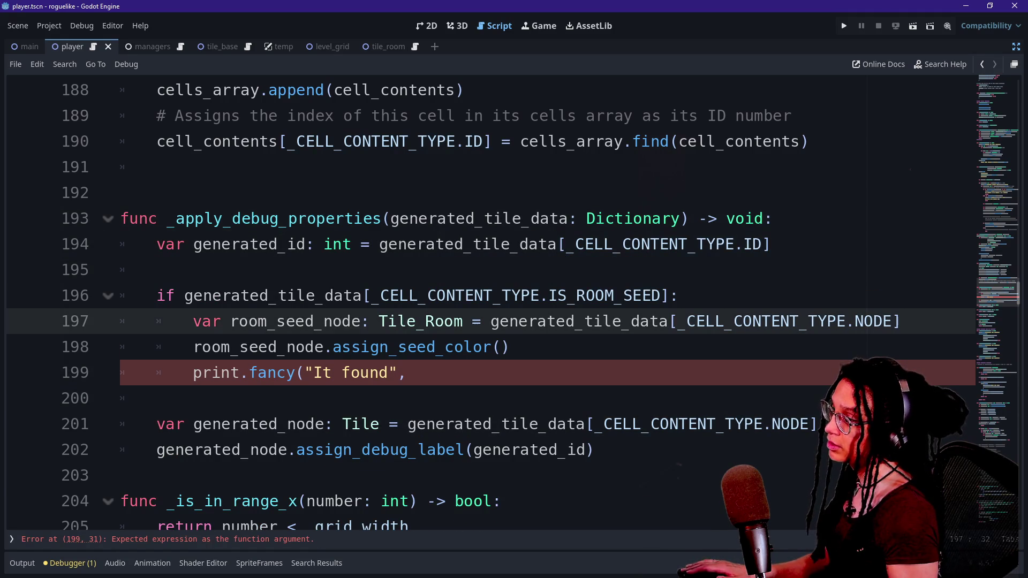
pyautogui.click(408, 372)
pyautogui.write('generated_id,')
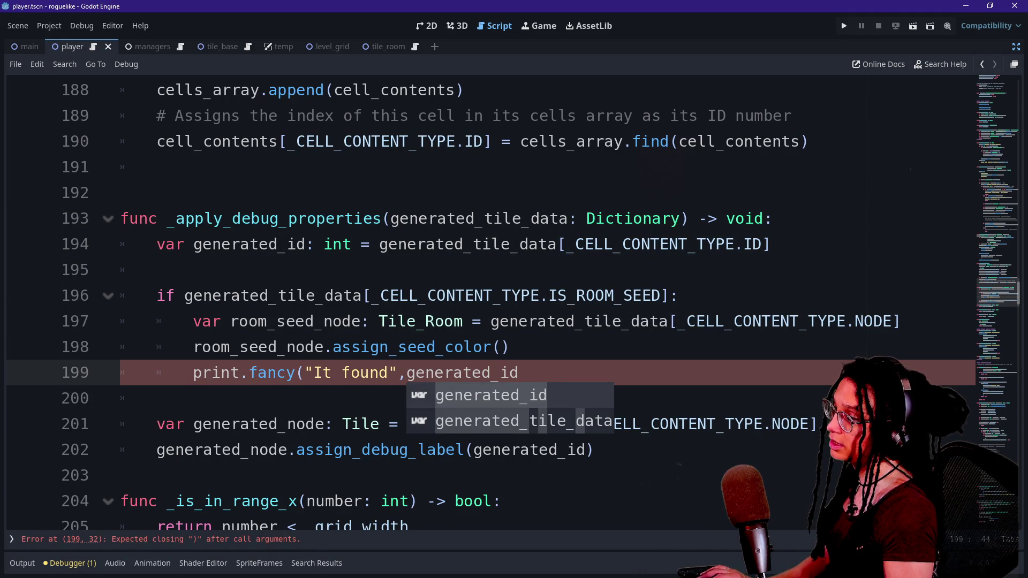
pyautogui.write('"')
pyautogui.press('BackSpace')
pyautogui.write(',"as a room seed!"')
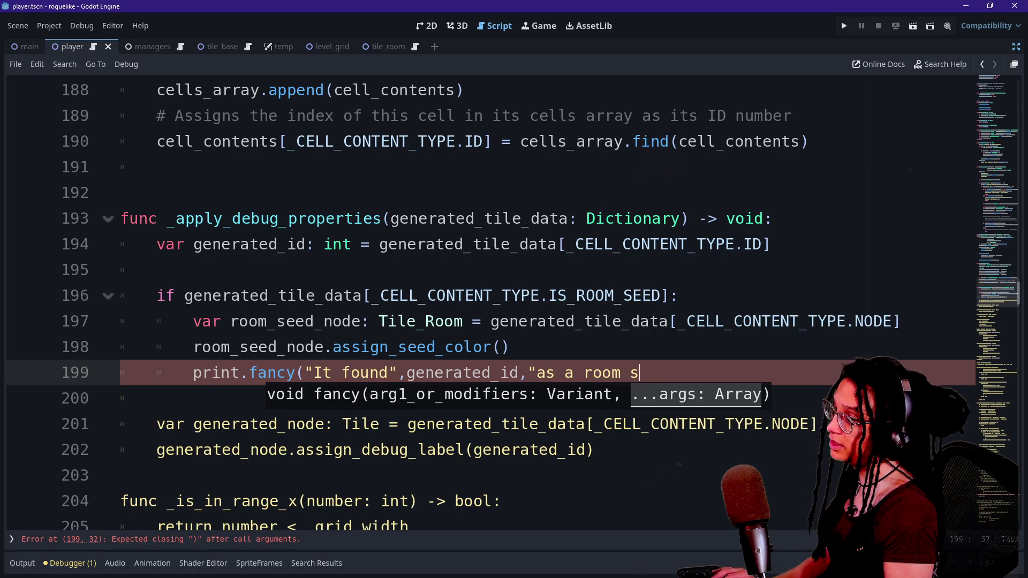
pyautogui.write(')')
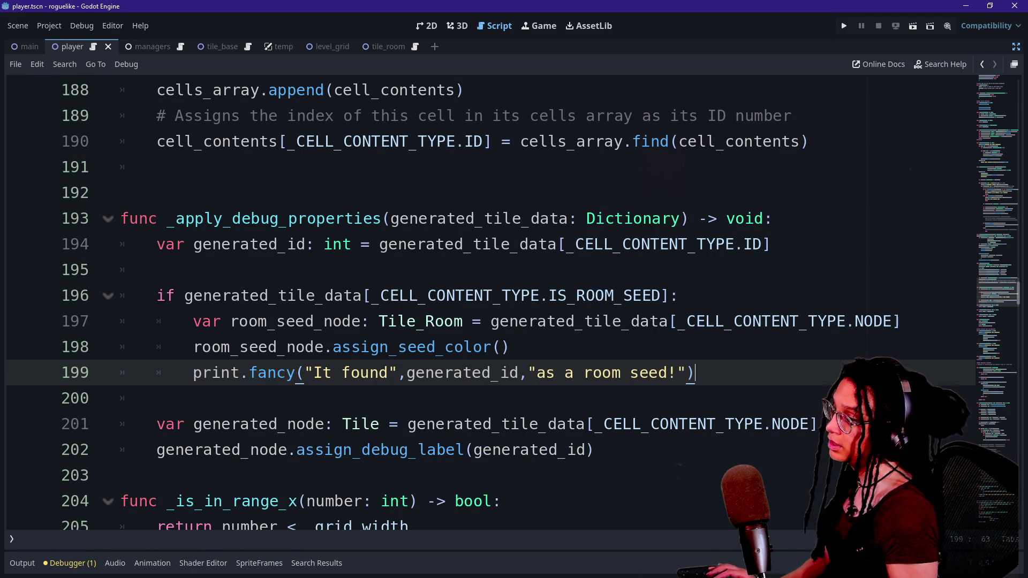
# Step: Run the game, filter the Output log for 'it', then return to the script
pyautogui.click(844, 26)
pyautogui.click(22, 563)
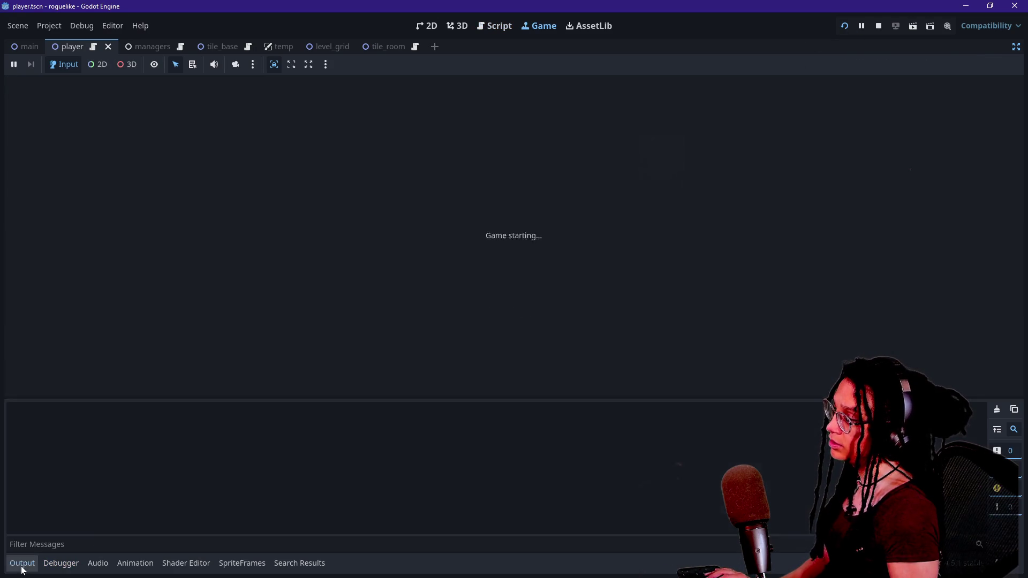
pyautogui.write('it found')
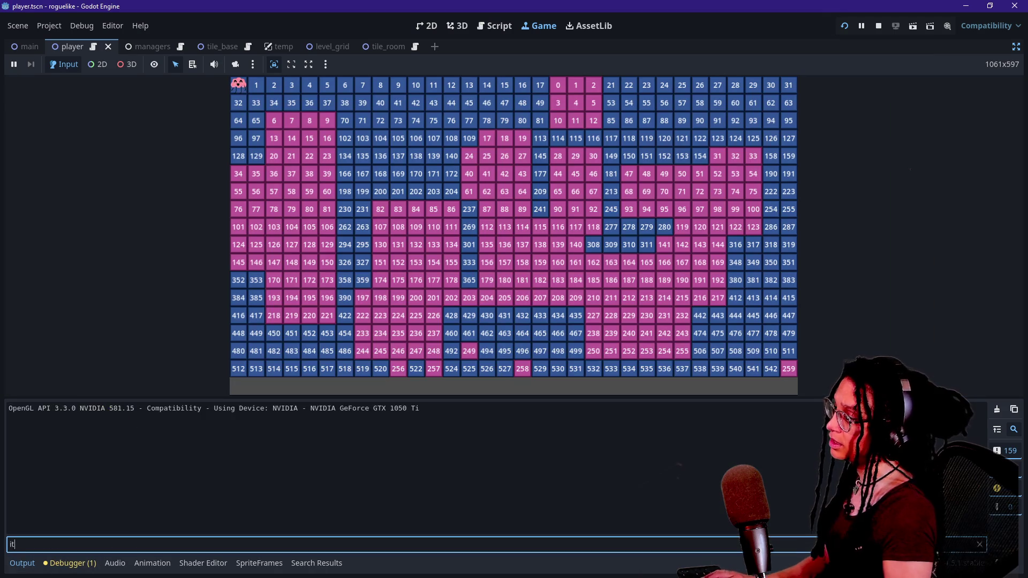
pyautogui.click(482, 28)
pyautogui.click(375, 321)
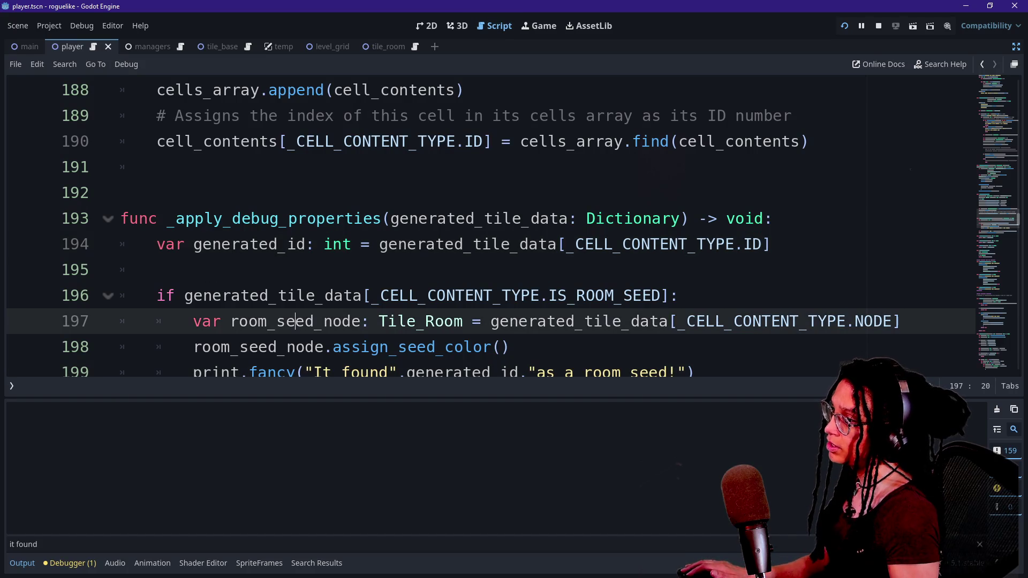
# Step: Hide the output log and delete the room mean/deviation print.fancy line from _roll_normal_distribution
pyautogui.doubleClick(604, 295)
pyautogui.hotkey('shift', 'End')
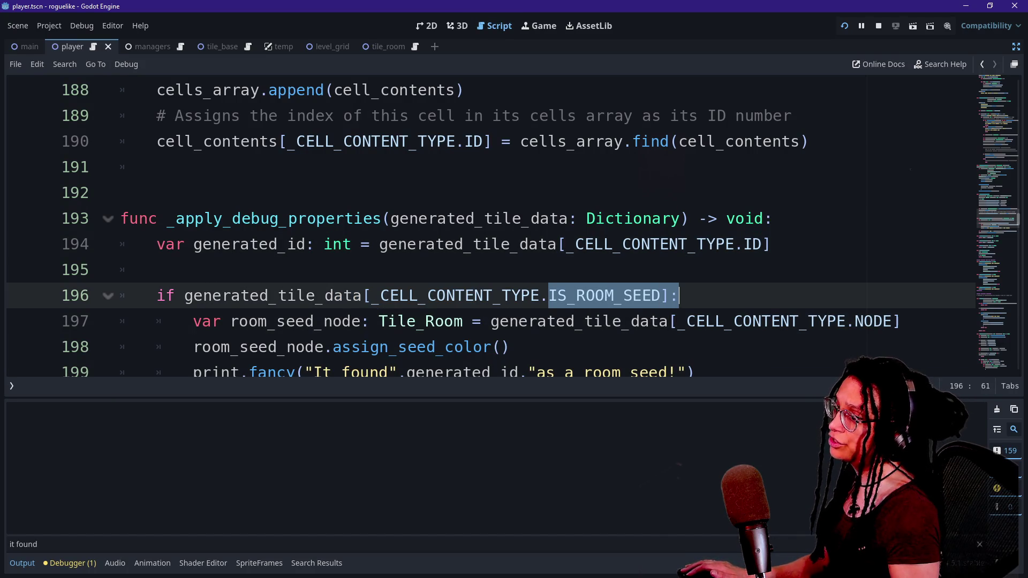
pyautogui.moveTo(994, 227); pyautogui.dragTo(987, 269)
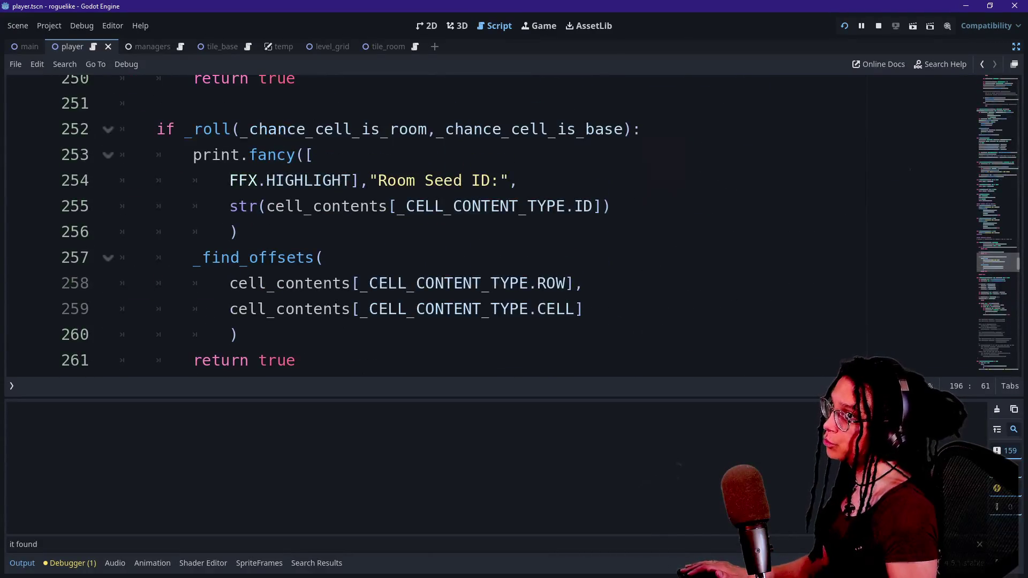
pyautogui.moveTo(160, 104); pyautogui.dragTo(641, 129)
pyautogui.scroll(-13, 641, 129)
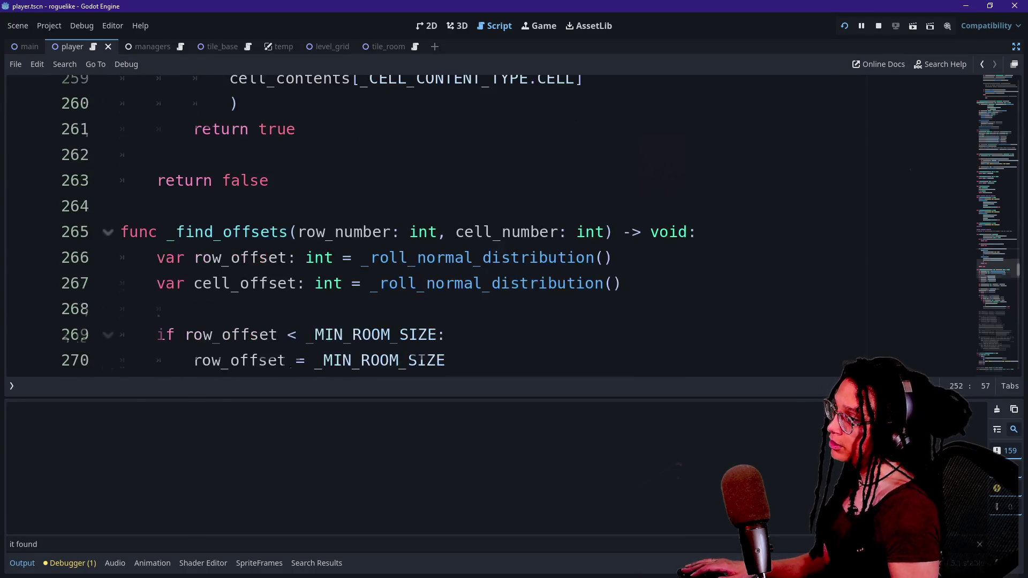
pyautogui.scroll(-20, 641, 129)
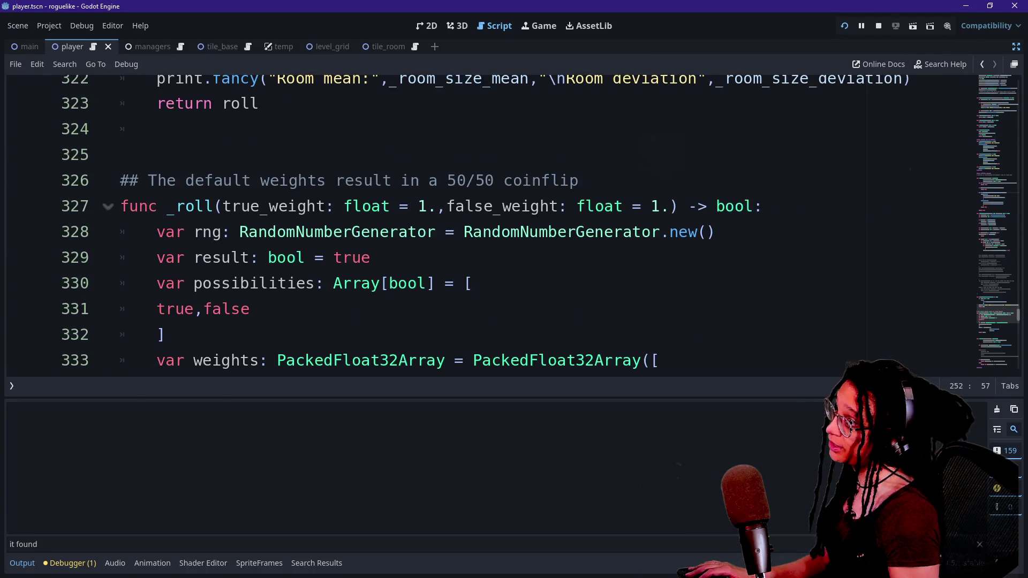
pyautogui.hotkey('ctrl', 'j')
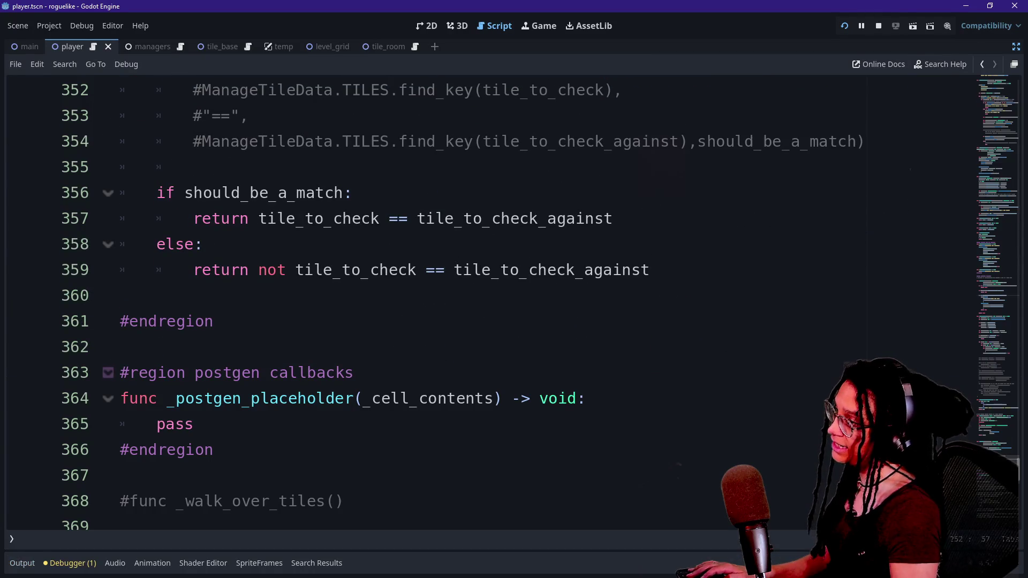
pyautogui.scroll(13, 1000, 444)
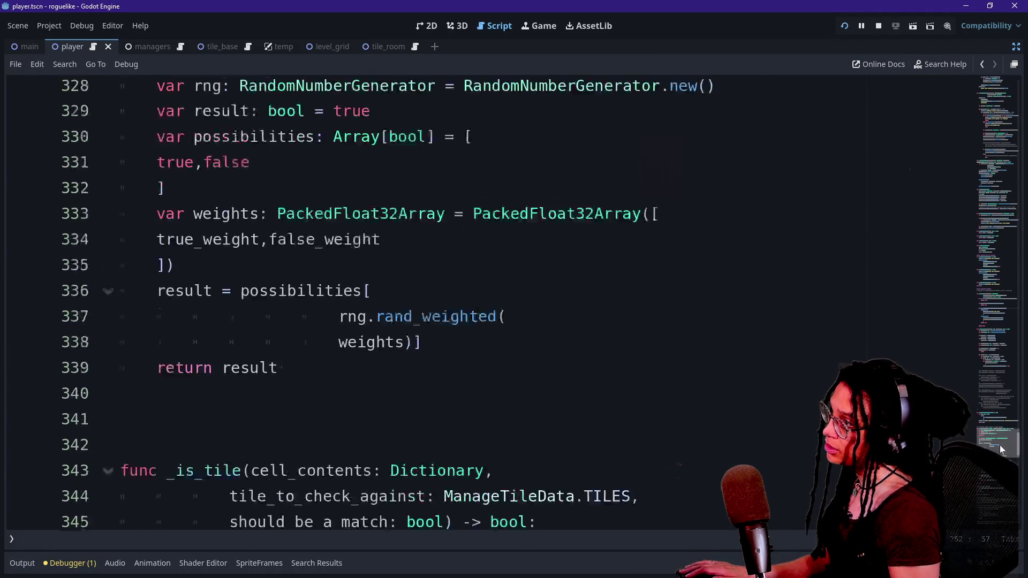
pyautogui.moveTo(997, 433)
pyautogui.mouseDown()
pyautogui.moveTo(990, 411)
pyautogui.moveTo(992, 440)
pyautogui.moveTo(993, 430)
pyautogui.mouseUp()
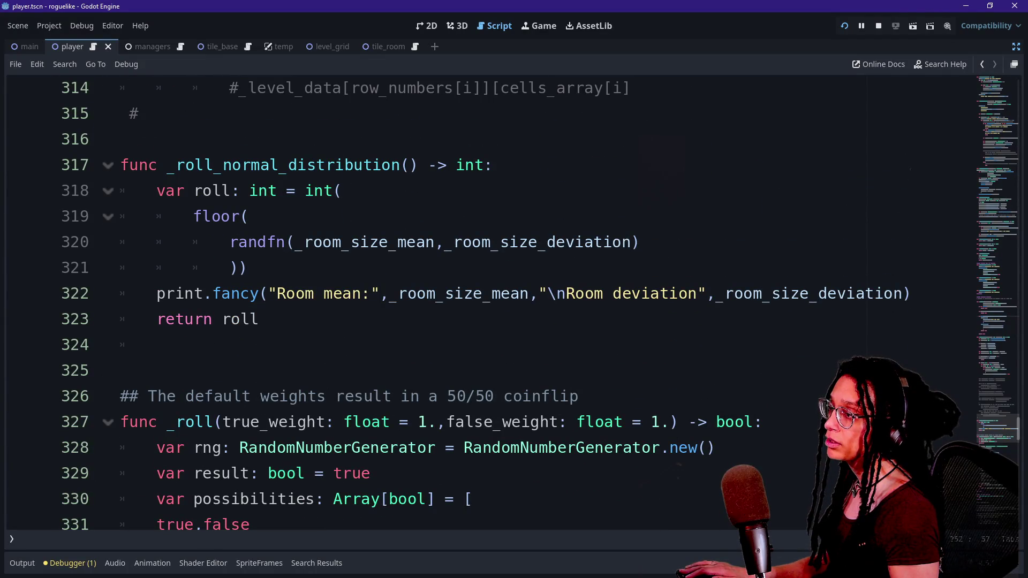
pyautogui.moveTo(157, 293); pyautogui.dragTo(912, 294)
pyautogui.press('BackSpace')
pyautogui.press('BackSpace')
pyautogui.press('BackSpace')
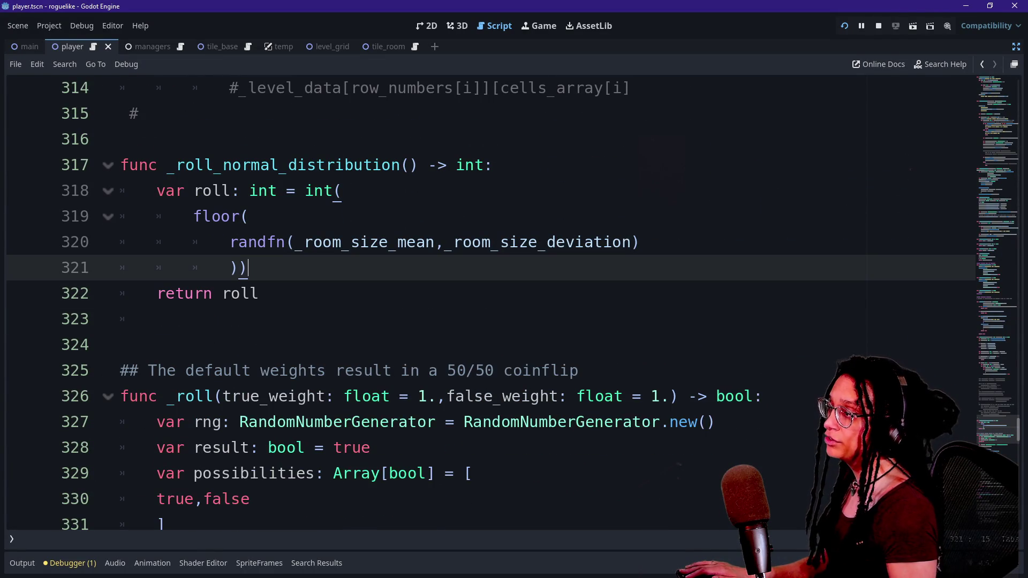
# Step: Scroll back up and open Find to look for calls to _roll
pyautogui.scroll(5, 593, 277)
pyautogui.scroll(-7, 593, 277)
pyautogui.moveTo(214, 242); pyautogui.dragTo(250, 345)
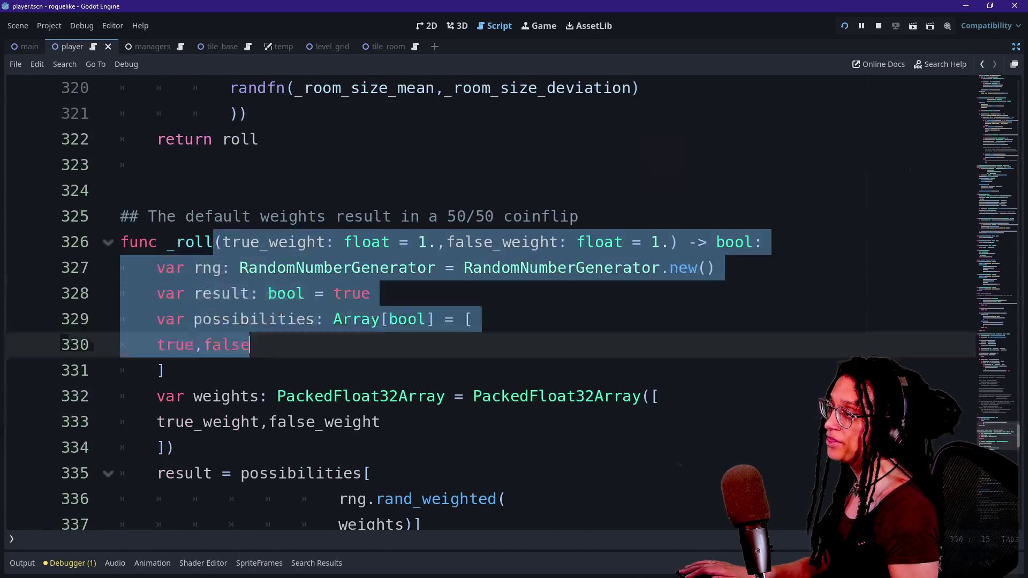
pyautogui.scroll(9, 305, 293)
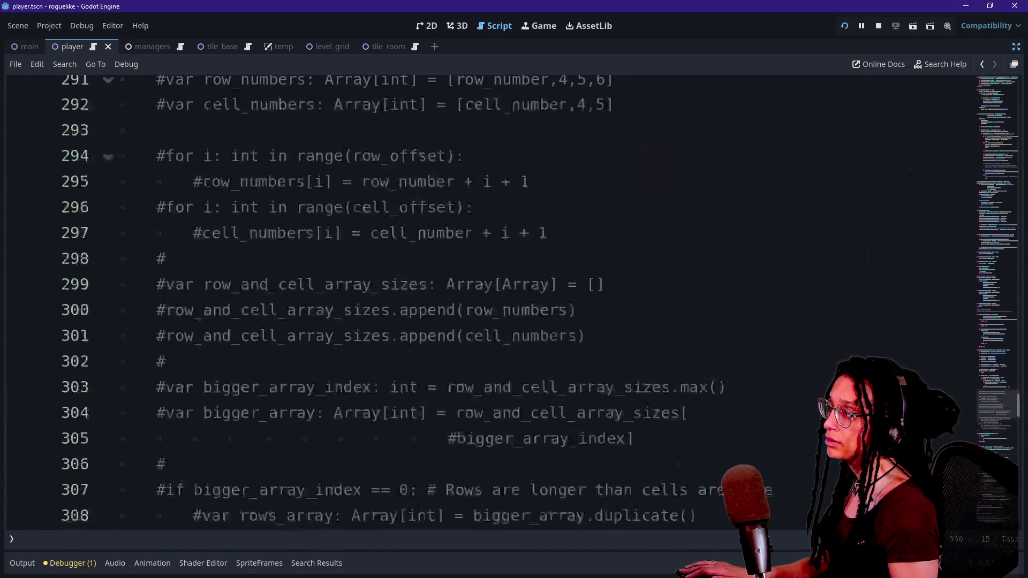
pyautogui.scroll(7, 481, 303)
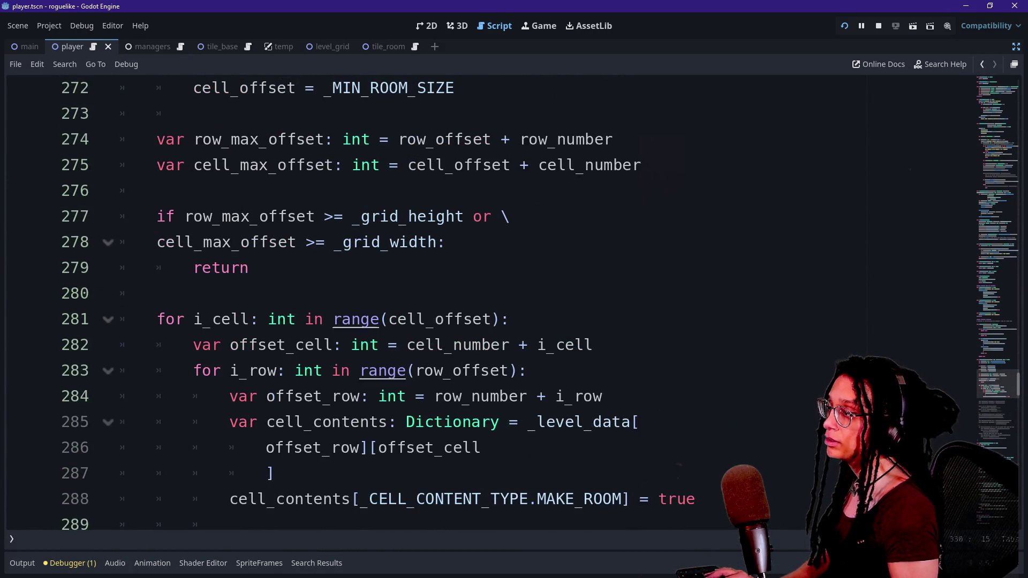
pyautogui.hotkey('ctrl', 'f')
# Step: Search for _roll and add a new line after its _find_offsets call
pyautogui.write('_roll(')
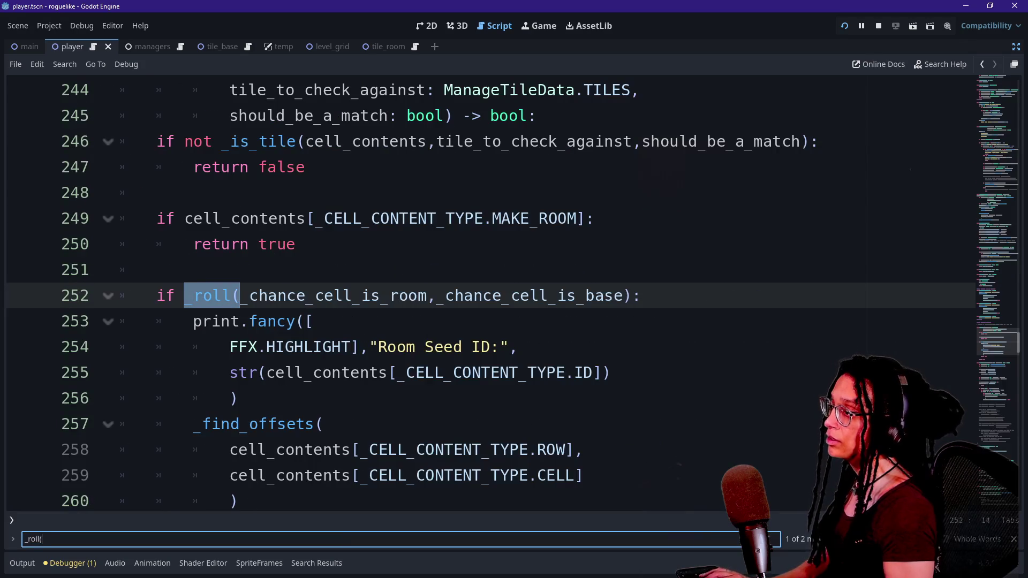
pyautogui.click(321, 321)
pyautogui.moveTo(160, 270); pyautogui.dragTo(437, 295)
pyautogui.scroll(-1, 437, 295)
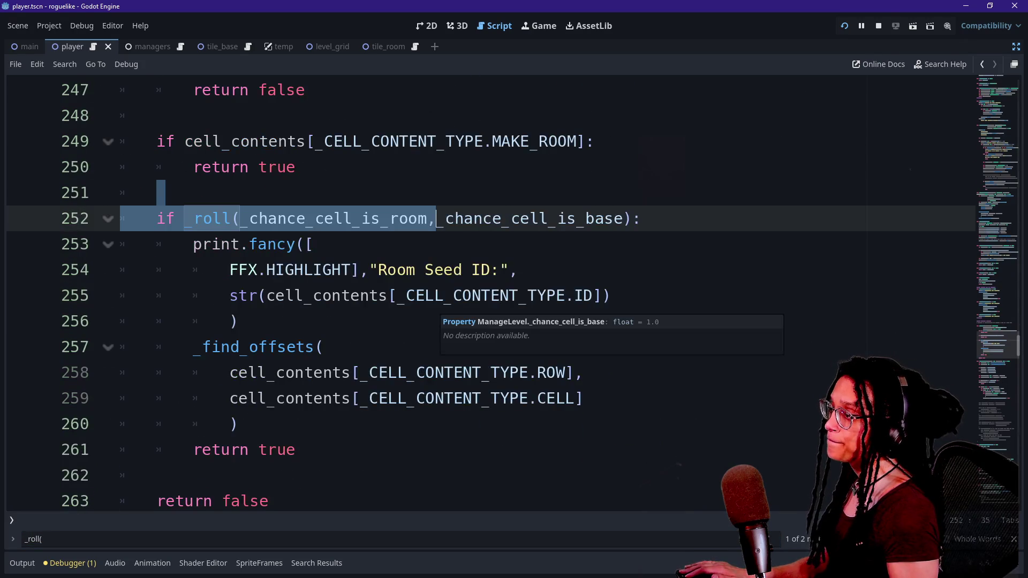
pyautogui.click(295, 450)
pyautogui.click(238, 424)
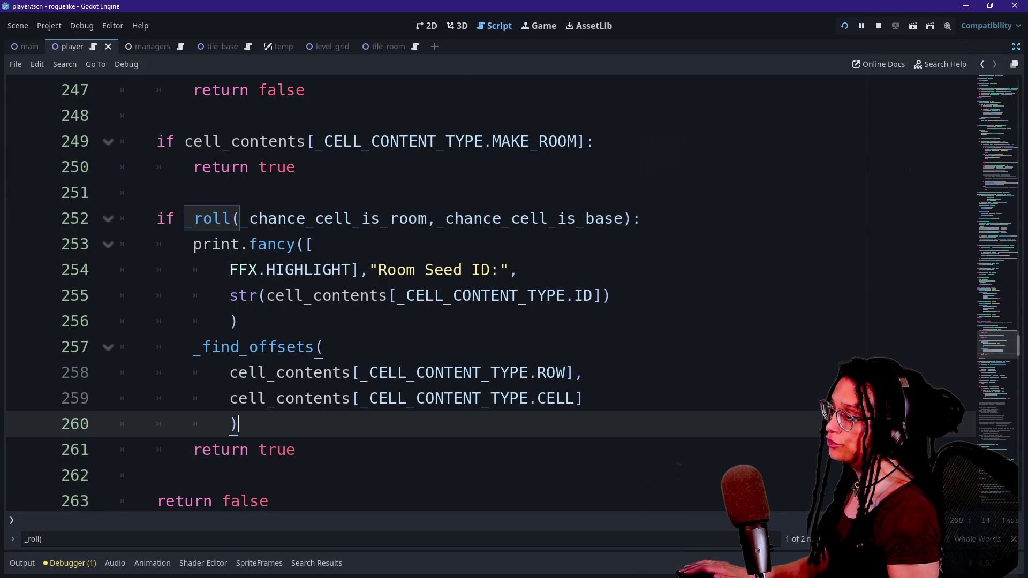
pyautogui.press('Return')
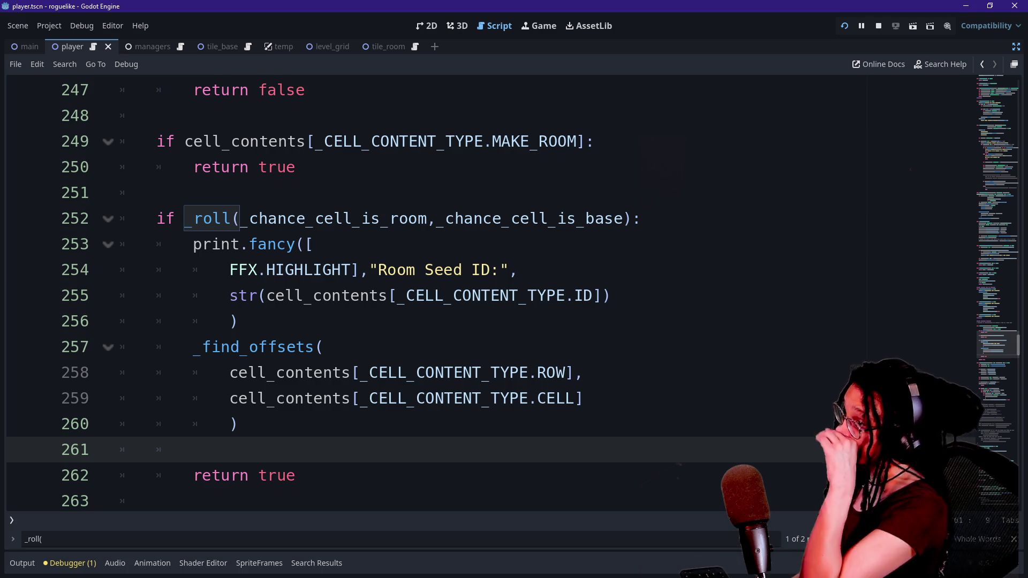
# Step: Add cell_contents[_CELL_CONTENT_TYPE.IS_ROOM_SEED] = true on that line via autocomplete, then save
pyautogui.moveTo(185, 141)
pyautogui.mouseDown()
pyautogui.moveTo(295, 167)
pyautogui.moveTo(585, 142)
pyautogui.mouseUp()
pyautogui.hotkey('ctrl', 'c')
pyautogui.click(344, 450)
pyautogui.hotkey('ctrl', 'v')
pyautogui.hotkey('ctrl', 'shift', 'Left')
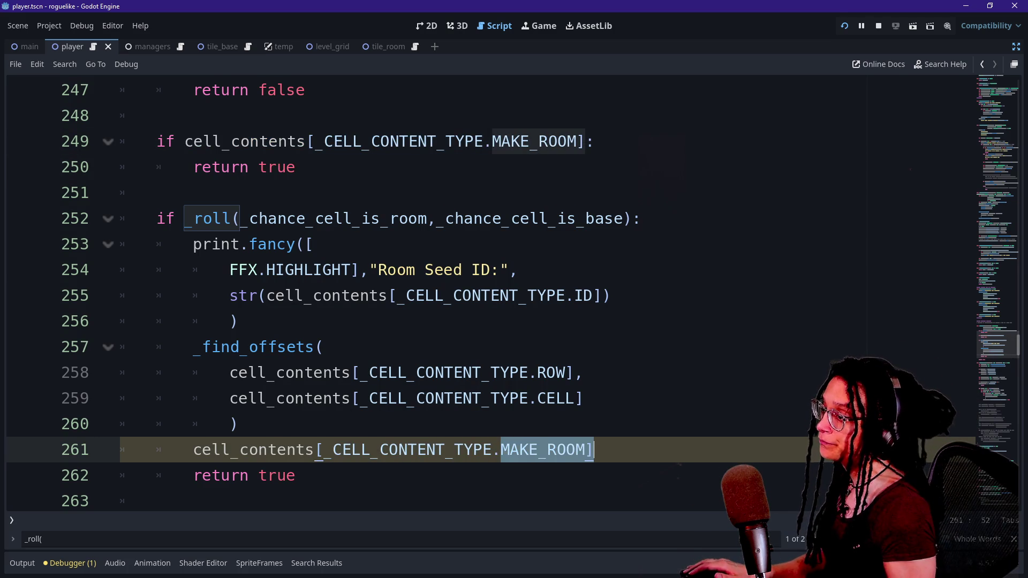
pyautogui.write('IS_')
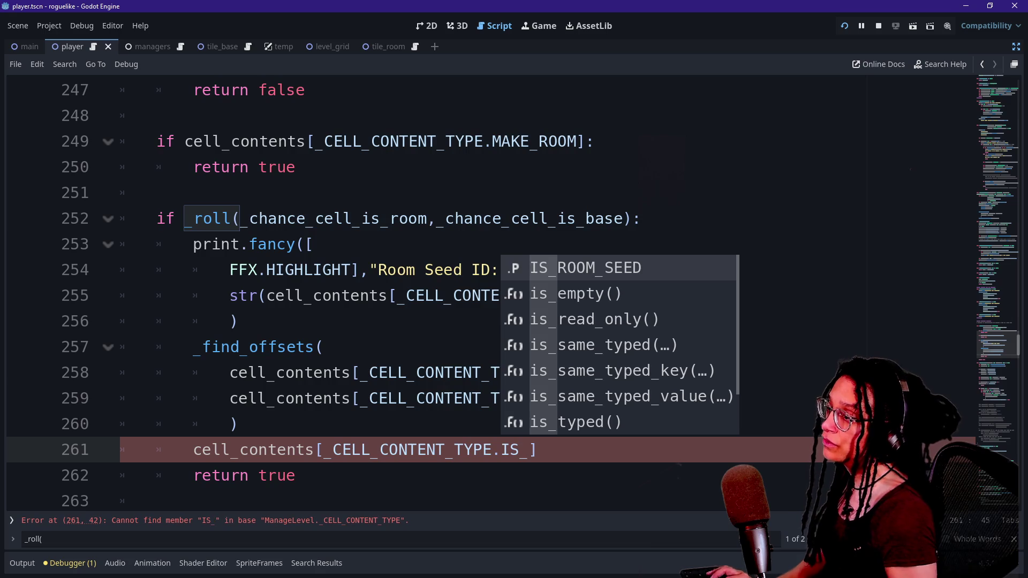
pyautogui.press('Return')
pyautogui.press('End')
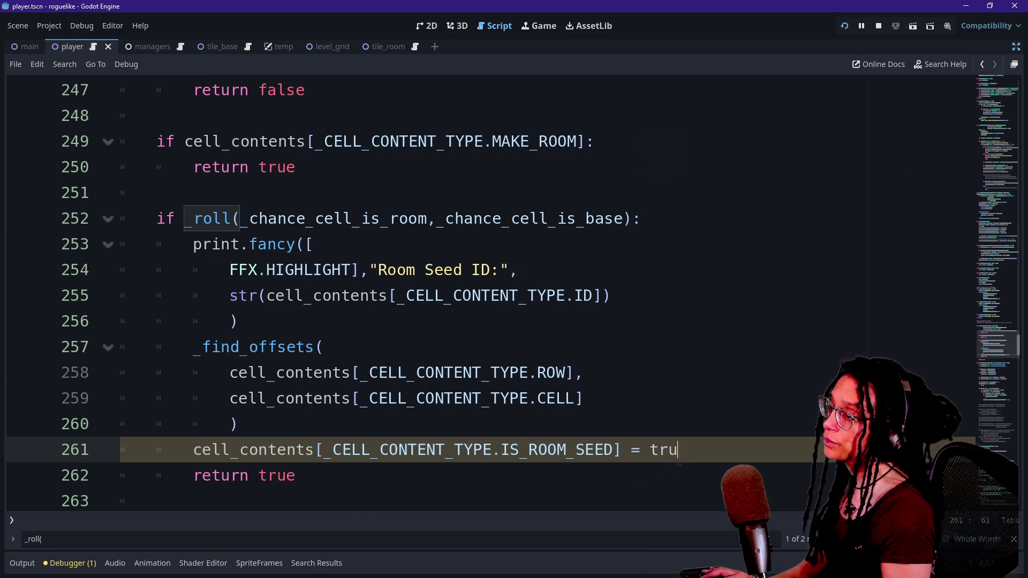
pyautogui.write('e')
pyautogui.click(433, 296)
pyautogui.press('F5')
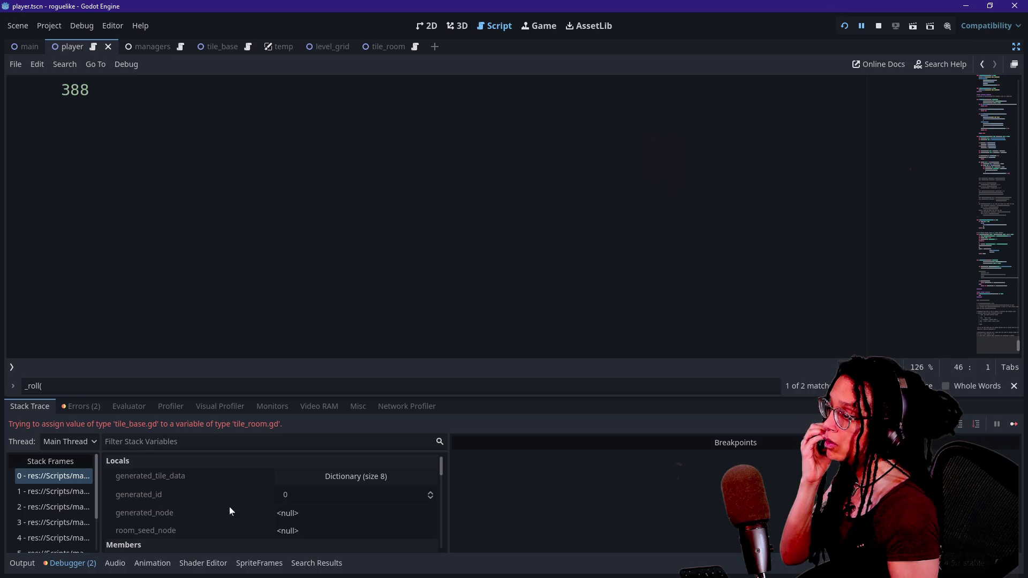
# Step: Expand generated_tile_data in the debugger's Stack Variables and scroll through its 8 entries
pyautogui.scroll(-5, 251, 508)
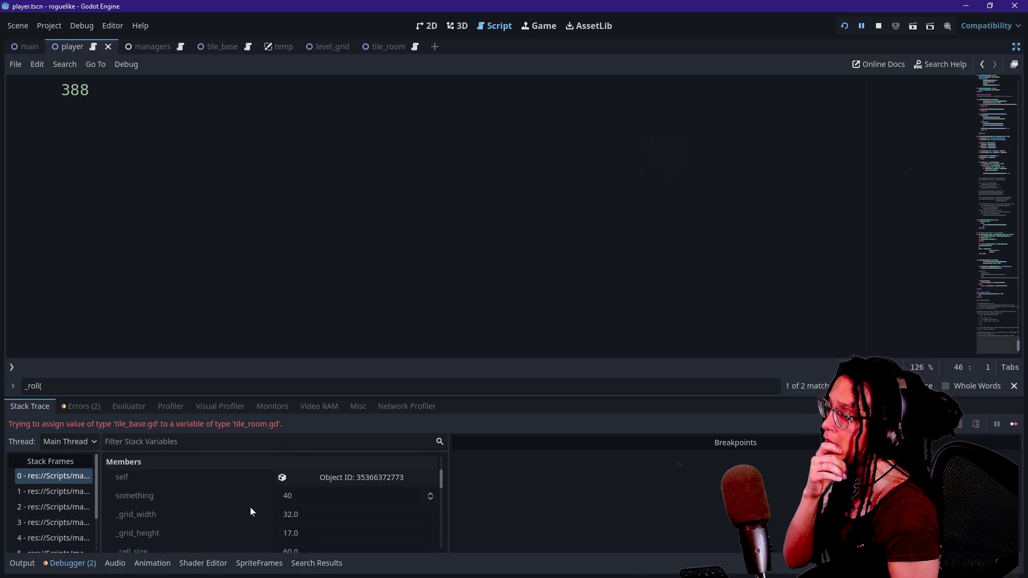
pyautogui.scroll(5, 250, 507)
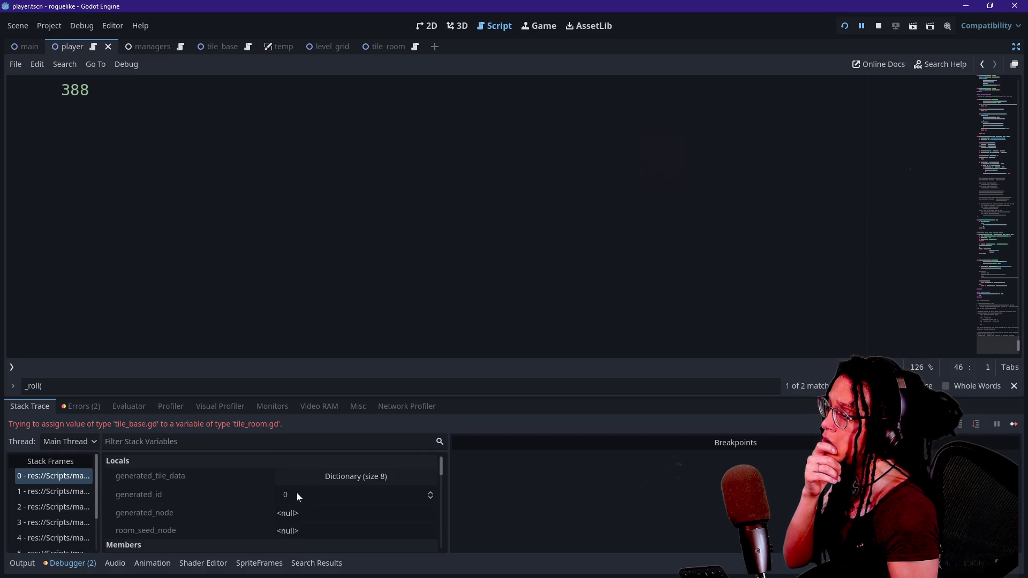
pyautogui.click(319, 479)
pyautogui.scroll(-5, 230, 520)
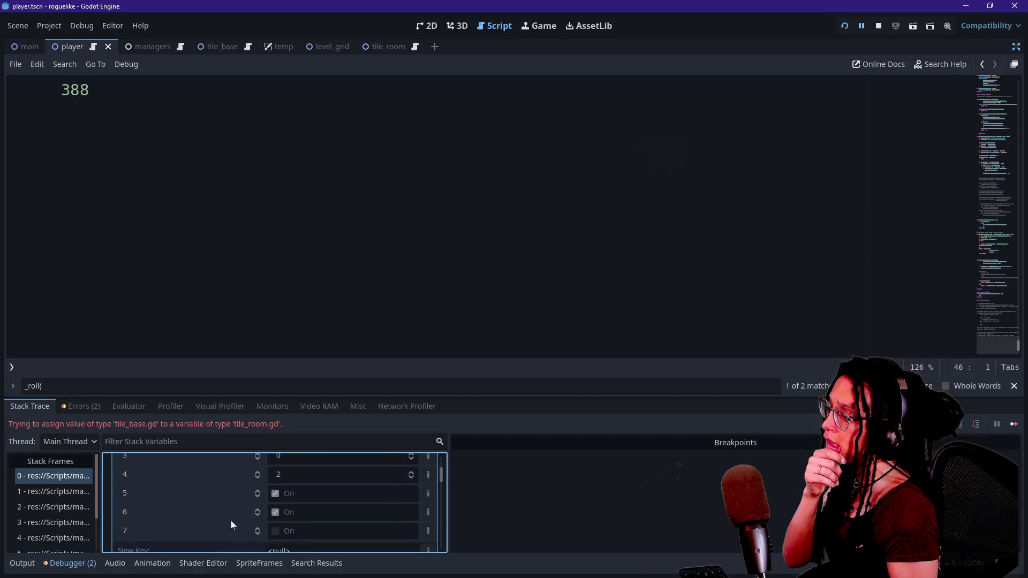
pyautogui.scroll(1, 231, 524)
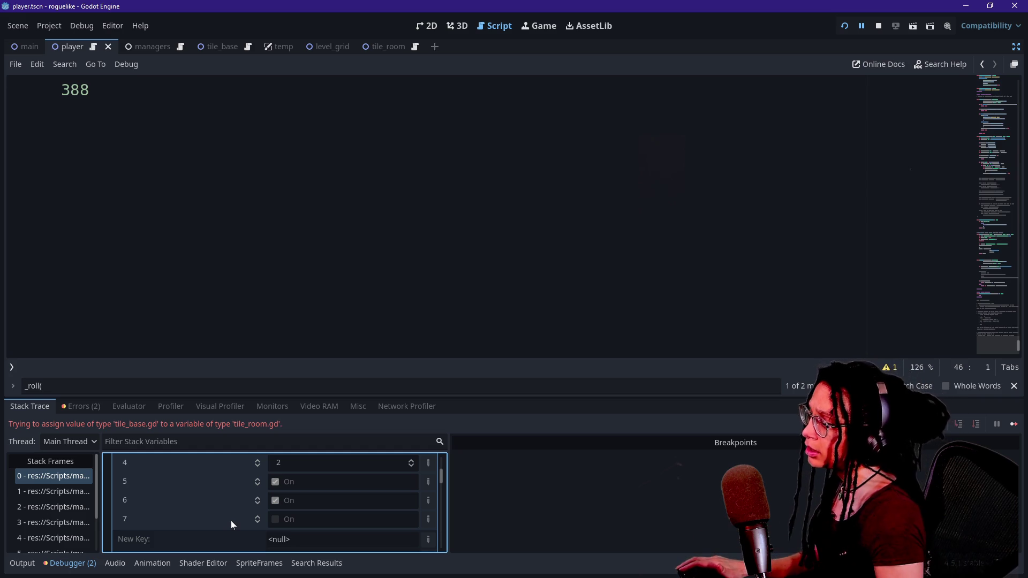
pyautogui.moveTo(441, 481); pyautogui.dragTo(440, 471)
pyautogui.scroll(20, 482, 214)
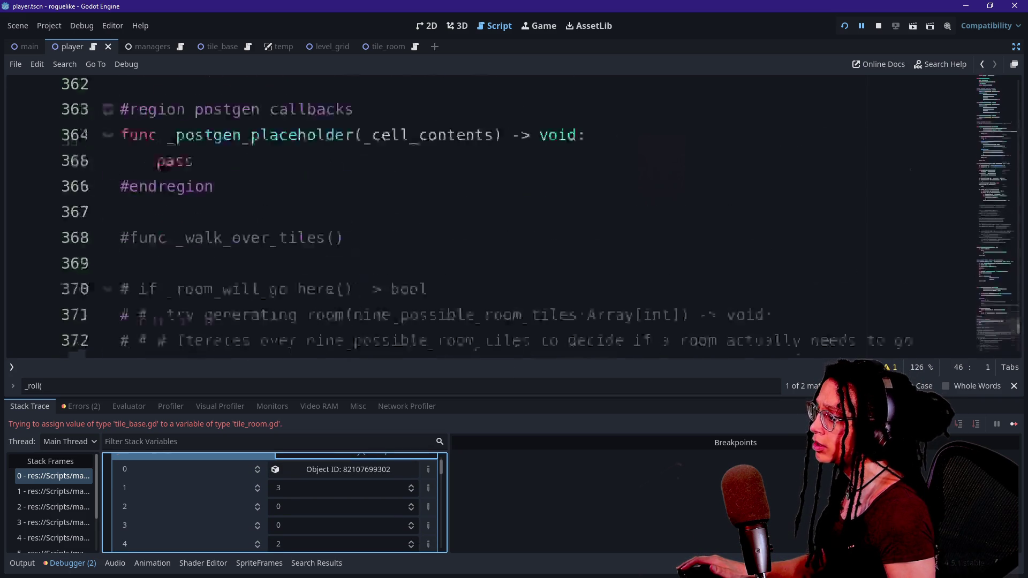
# Step: Review the default TILE entry of _CELL_CONTENT_DATA on line 58 and glance at the running game
pyautogui.scroll(20, 990, 124)
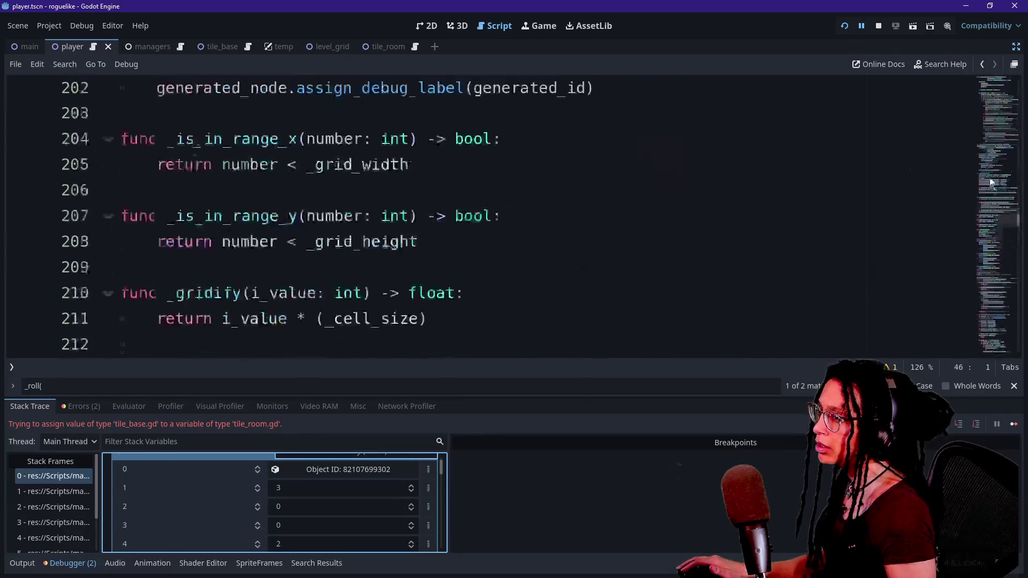
pyautogui.moveTo(990, 124); pyautogui.dragTo(992, 125)
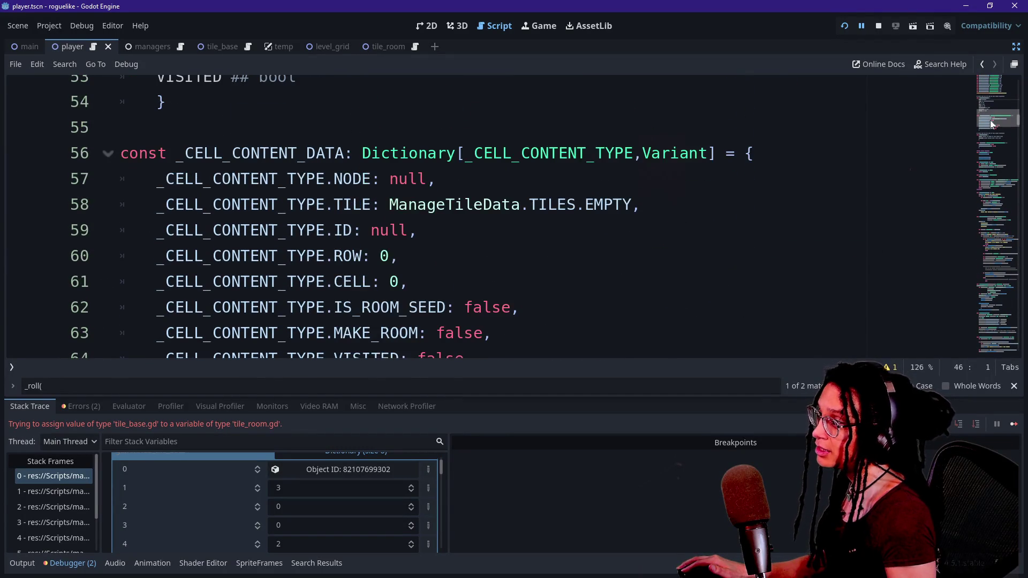
pyautogui.moveTo(156, 205)
pyautogui.mouseDown()
pyautogui.moveTo(619, 154)
pyautogui.moveTo(442, 179)
pyautogui.moveTo(641, 205)
pyautogui.mouseUp()
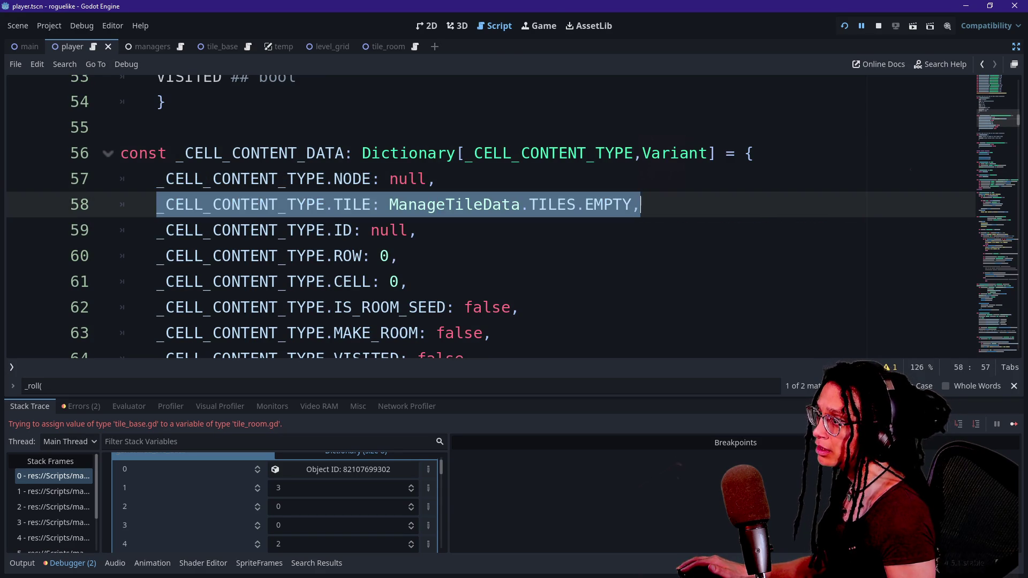
pyautogui.click(521, 29)
pyautogui.click(498, 27)
pyautogui.click(420, 244)
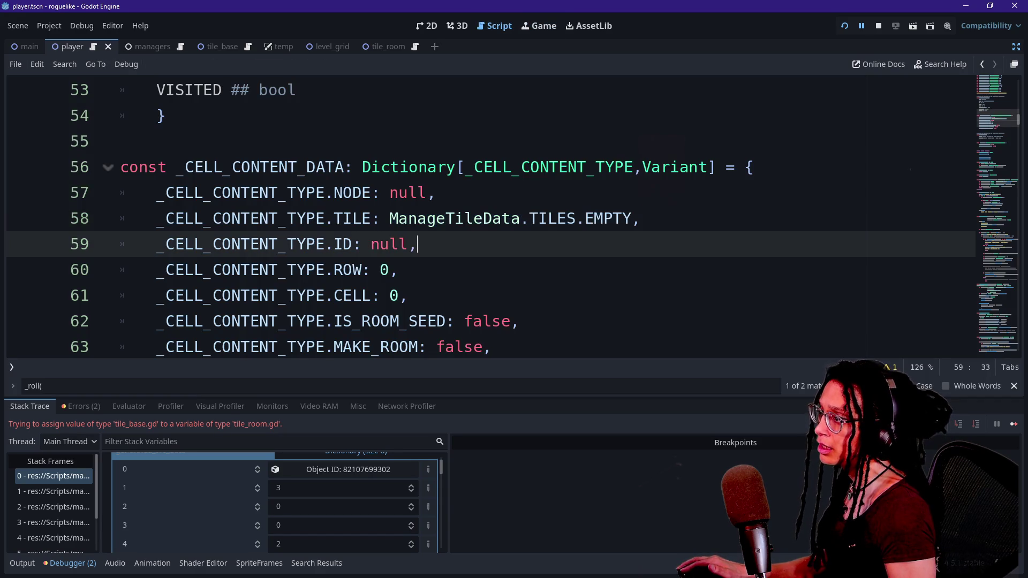
pyautogui.moveTo(166, 218); pyautogui.dragTo(641, 218)
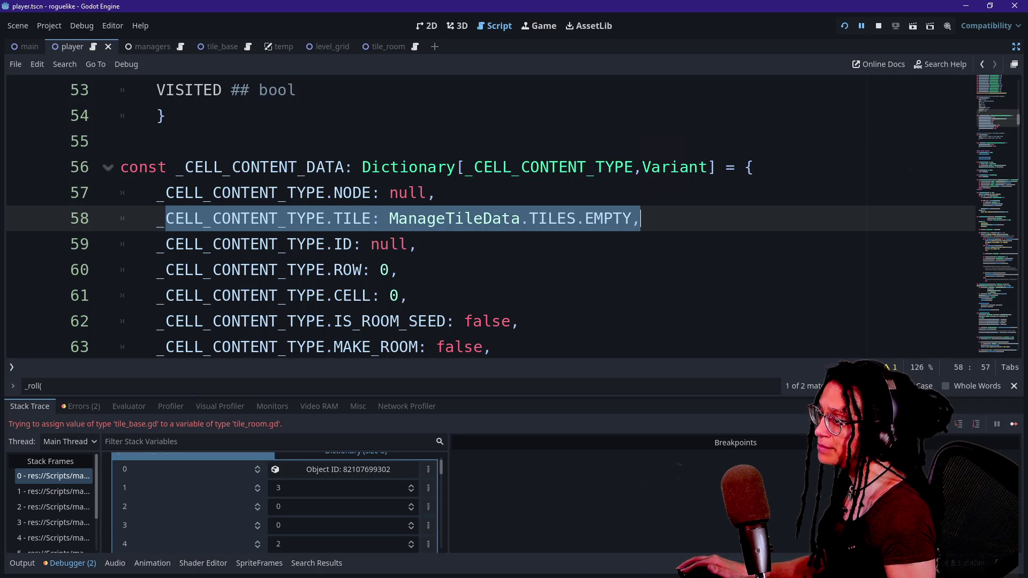
pyautogui.click(641, 218)
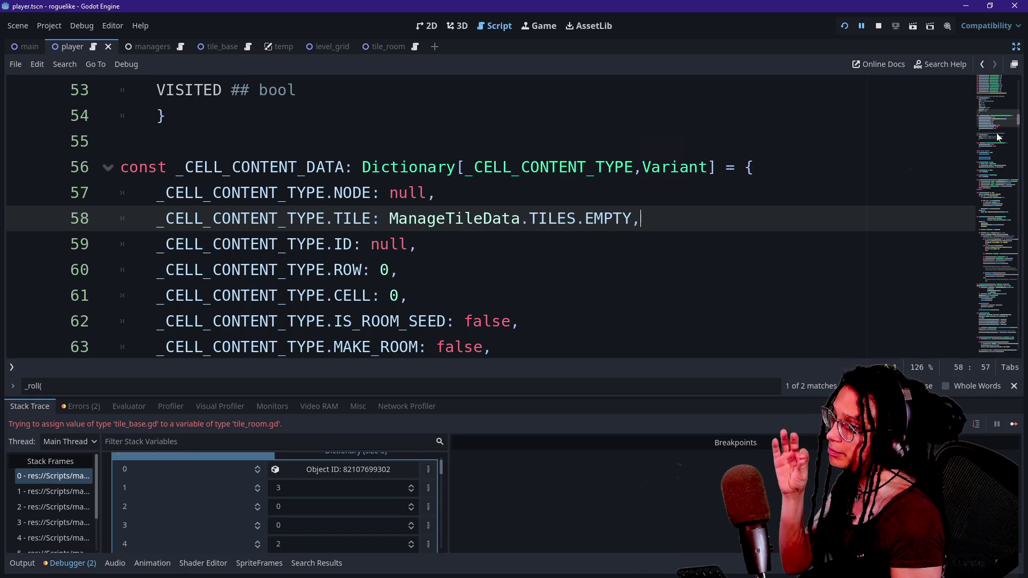
# Step: Go to line 367 and hide the bottom debugger panel with Ctrl+J
pyautogui.scroll(-4, 999, 141)
pyautogui.moveTo(994, 126)
pyautogui.mouseDown()
pyautogui.moveTo(994, 117)
pyautogui.moveTo(996, 333)
pyautogui.mouseUp()
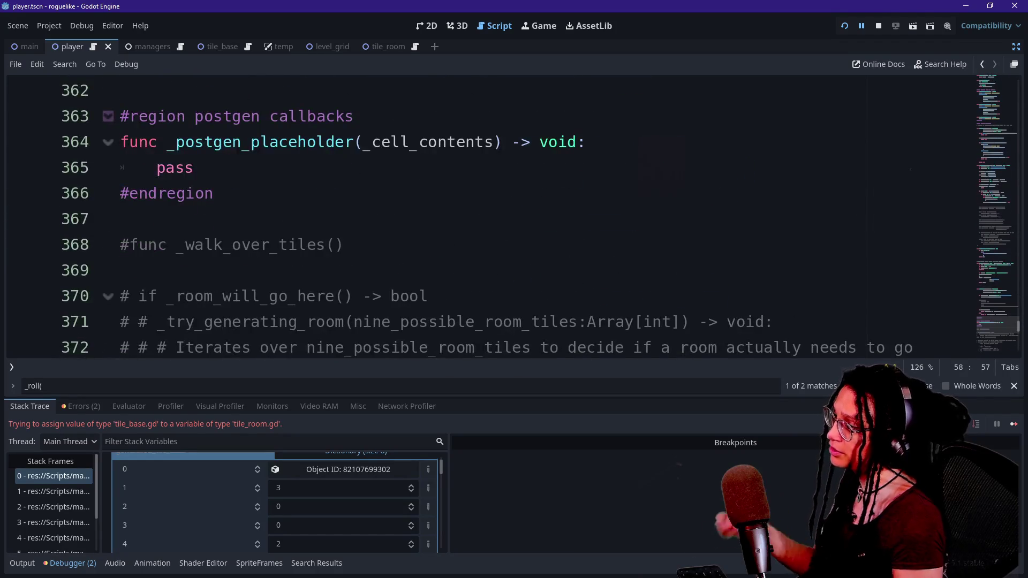
pyautogui.click(120, 218)
pyautogui.hotkey('ctrl', 'j')
pyautogui.scroll(20, 481, 295)
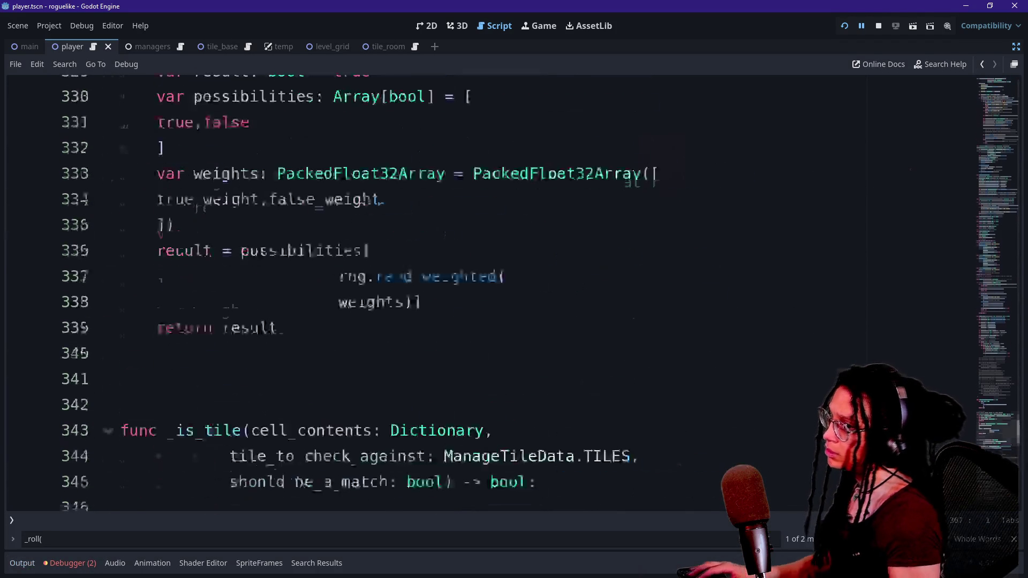
# Step: Search the player script for _CELL_CONTENT_TYPE.TILE and jump to its next use
pyautogui.scroll(9, 482, 295)
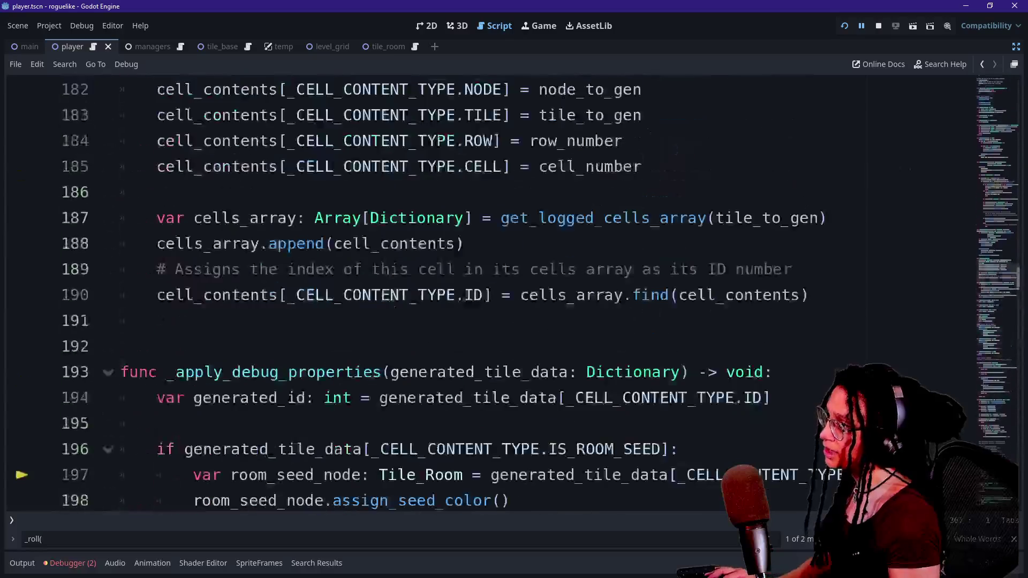
pyautogui.moveTo(373, 372); pyautogui.dragTo(547, 372)
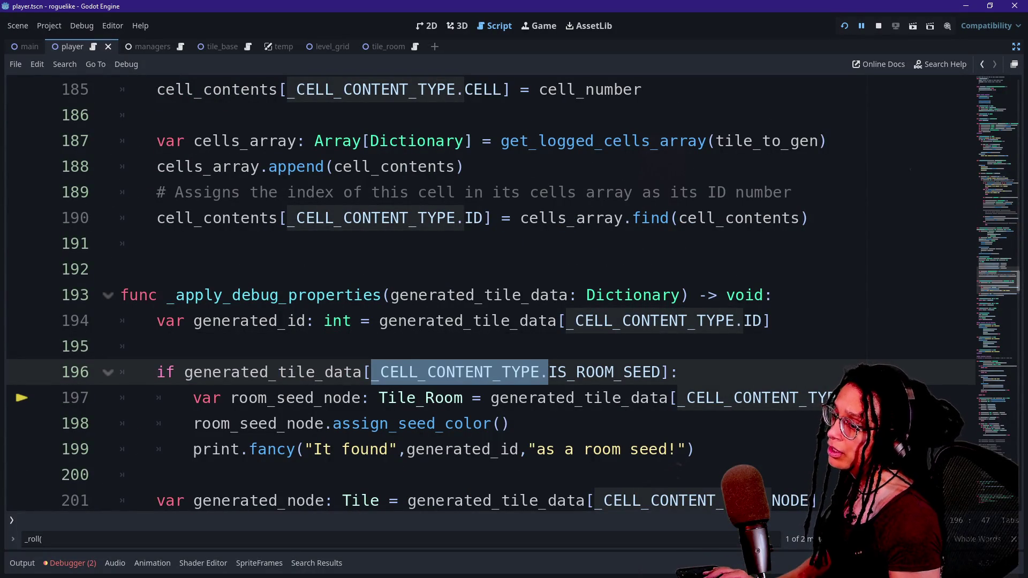
pyautogui.moveTo(991, 81); pyautogui.dragTo(991, 137)
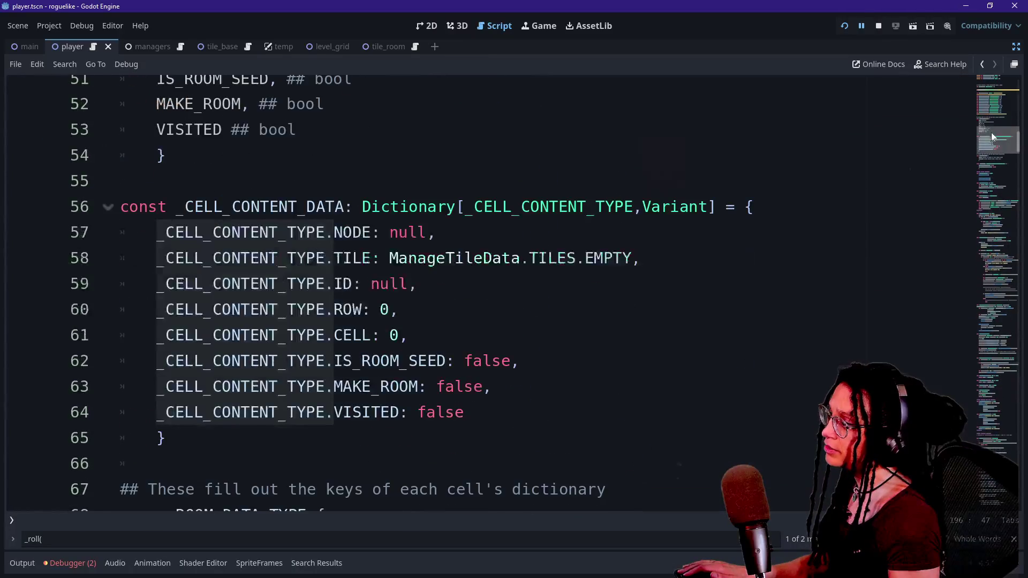
pyautogui.moveTo(156, 258)
pyautogui.mouseDown()
pyautogui.moveTo(380, 258)
pyautogui.moveTo(371, 258)
pyautogui.mouseUp()
pyautogui.hotkey('ctrl', 'f')
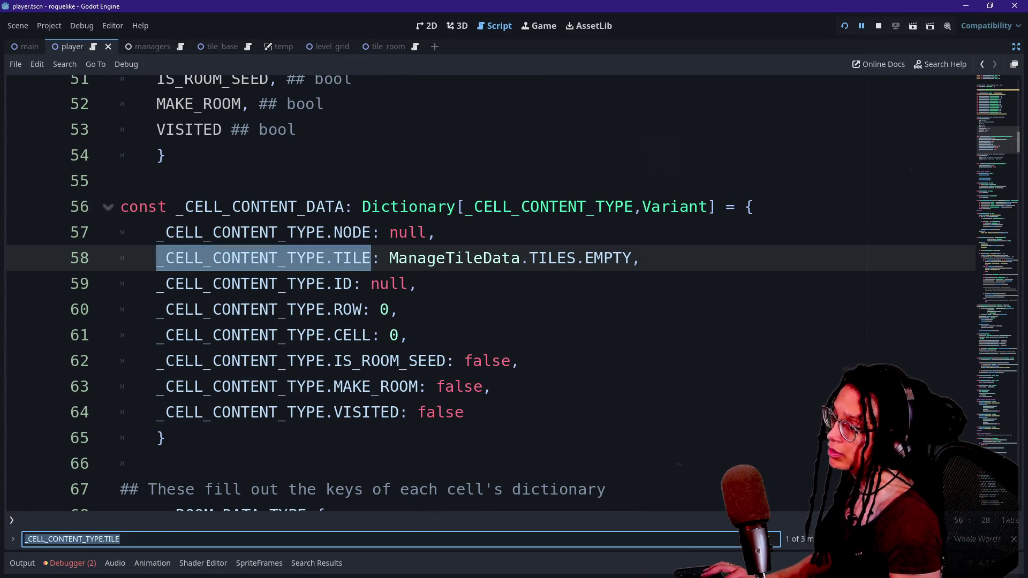
pyautogui.press('Return')
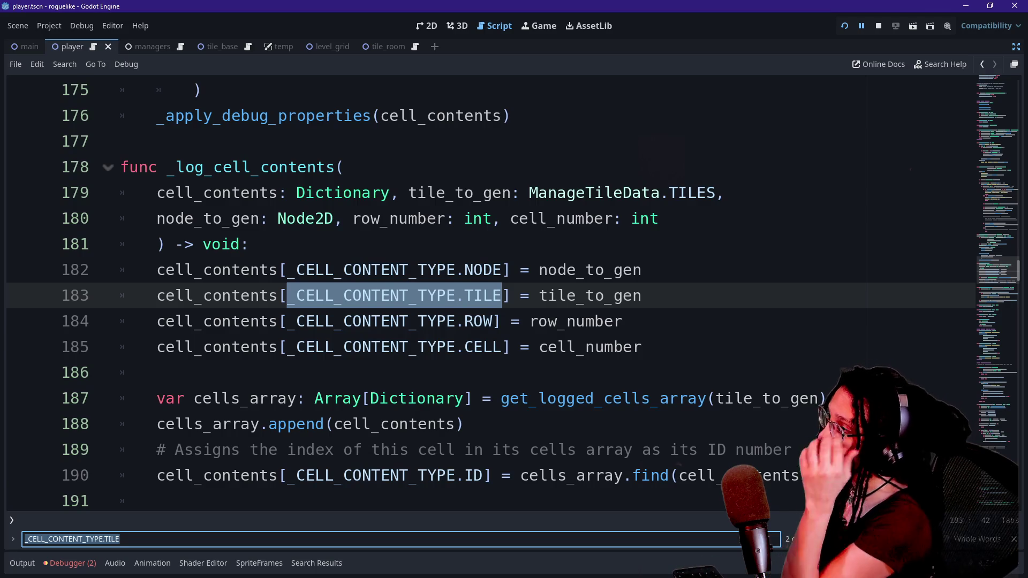
# Step: Inspect the TILE assignment on line 183, then switch to the tile_room script
pyautogui.scroll(2, 588, 278)
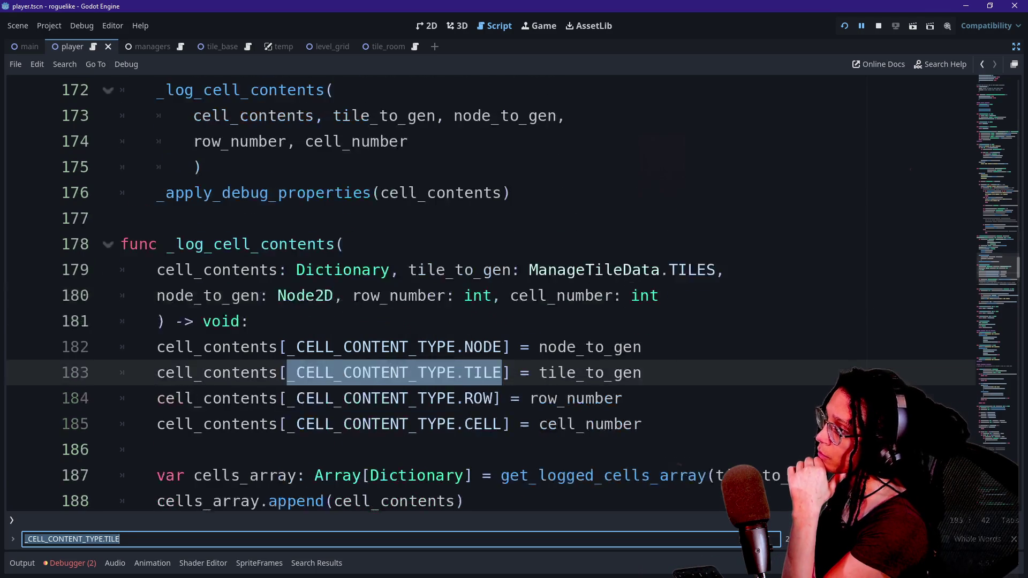
pyautogui.scroll(-1, 481, 295)
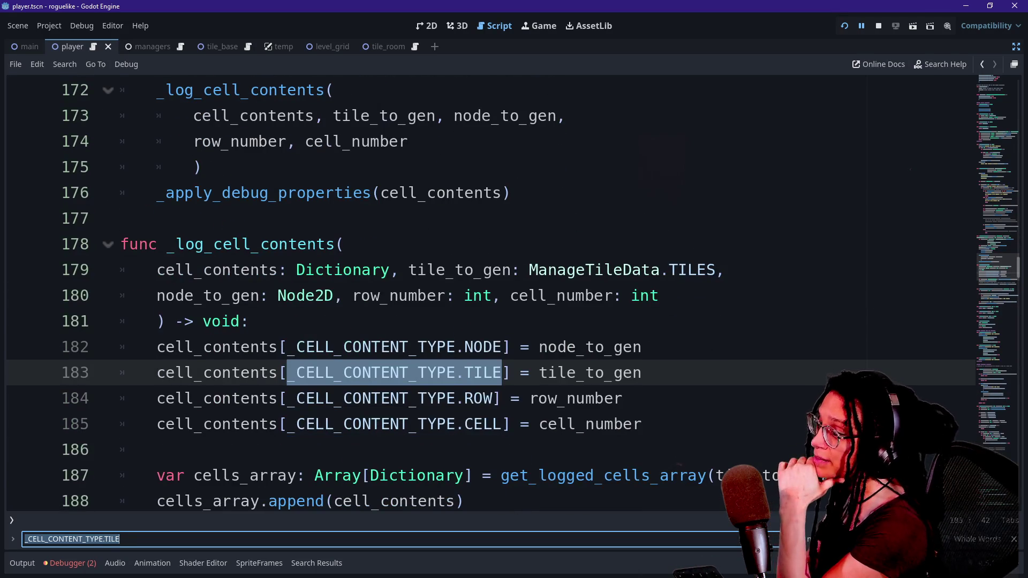
pyautogui.click(642, 373)
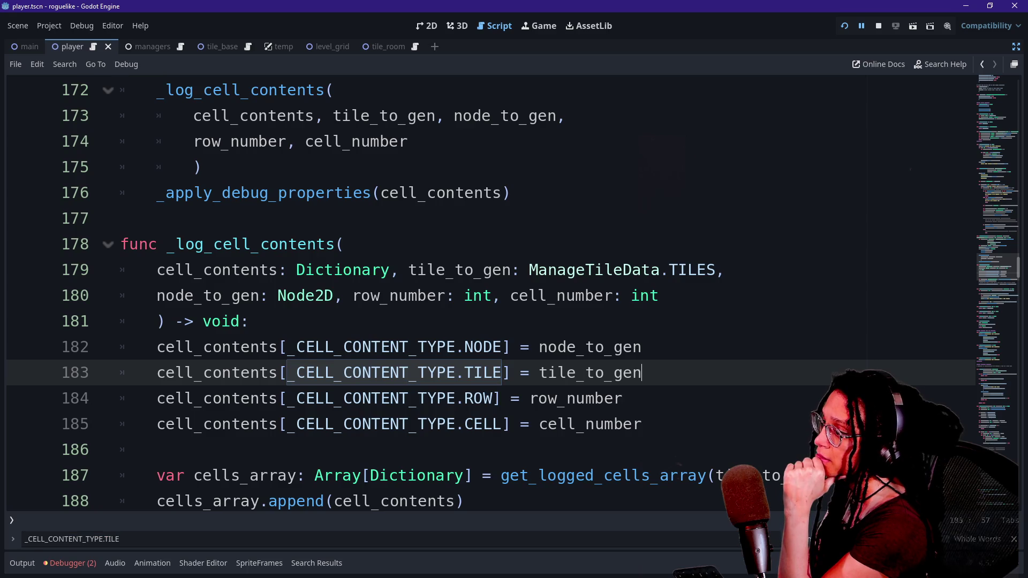
pyautogui.scroll(-1, 589, 369)
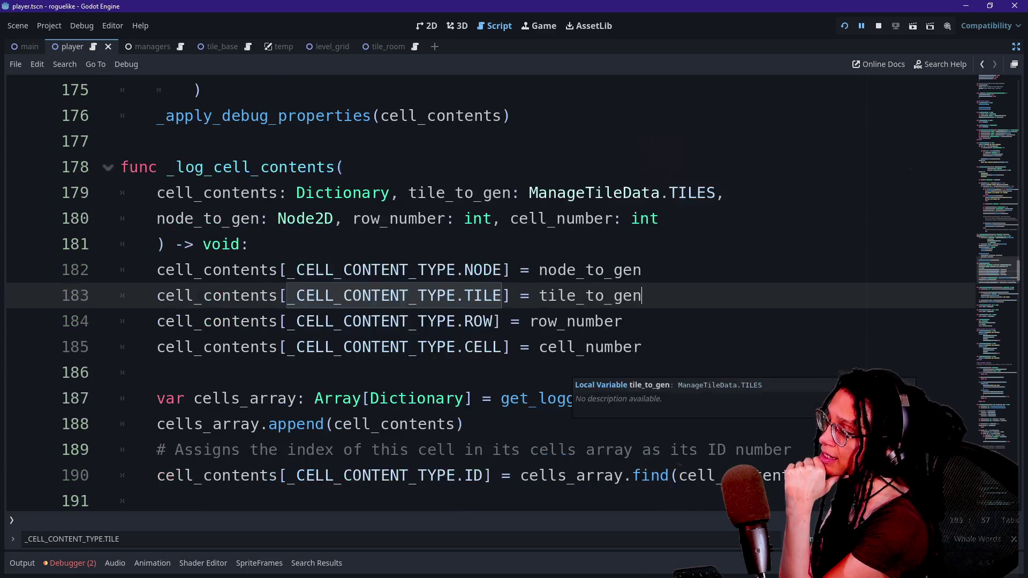
pyautogui.click(530, 295)
pyautogui.scroll(-1, 624, 326)
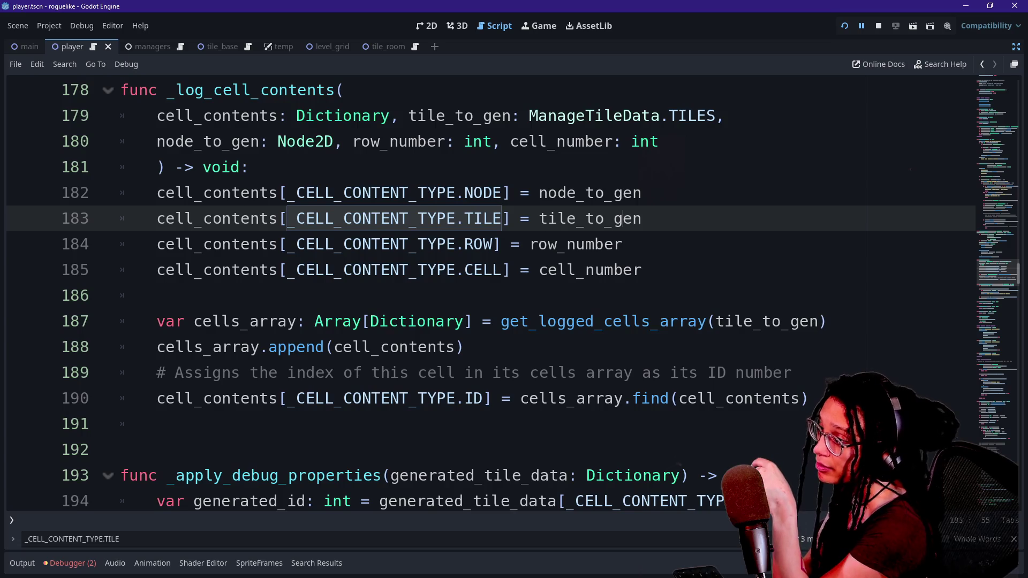
pyautogui.moveTo(484, 269)
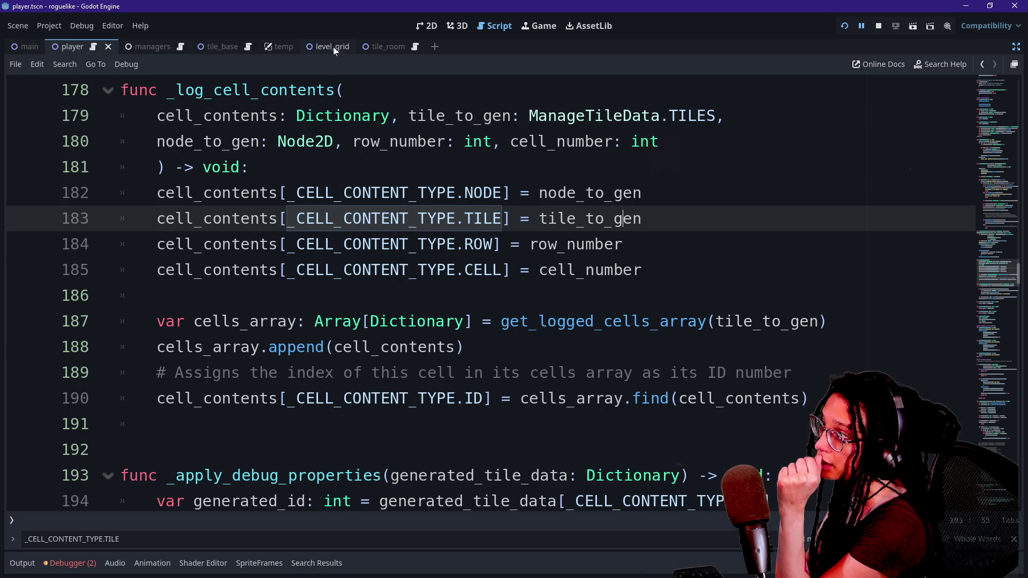
pyautogui.click(388, 47)
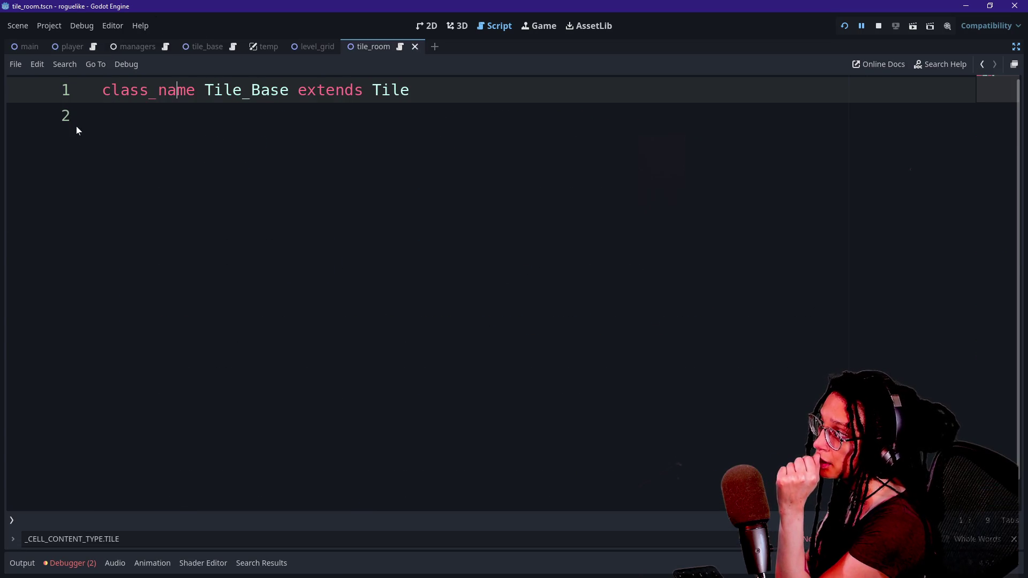
# Step: Restore the docks, detach tile_base.gd from the tile_room root, and drag tile_room.gd onto it
pyautogui.click(1016, 46)
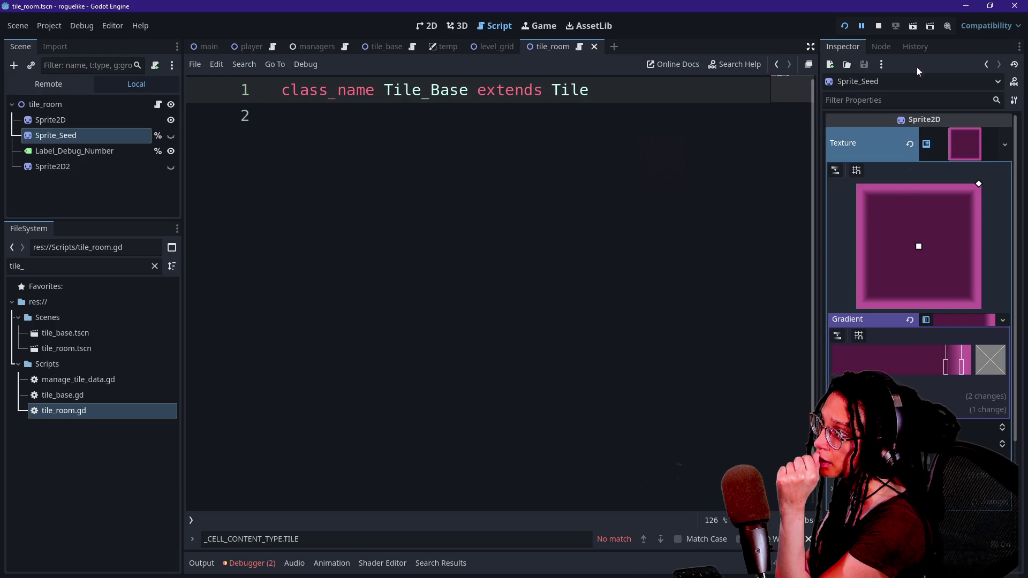
pyautogui.click(133, 102)
pyautogui.click(158, 104)
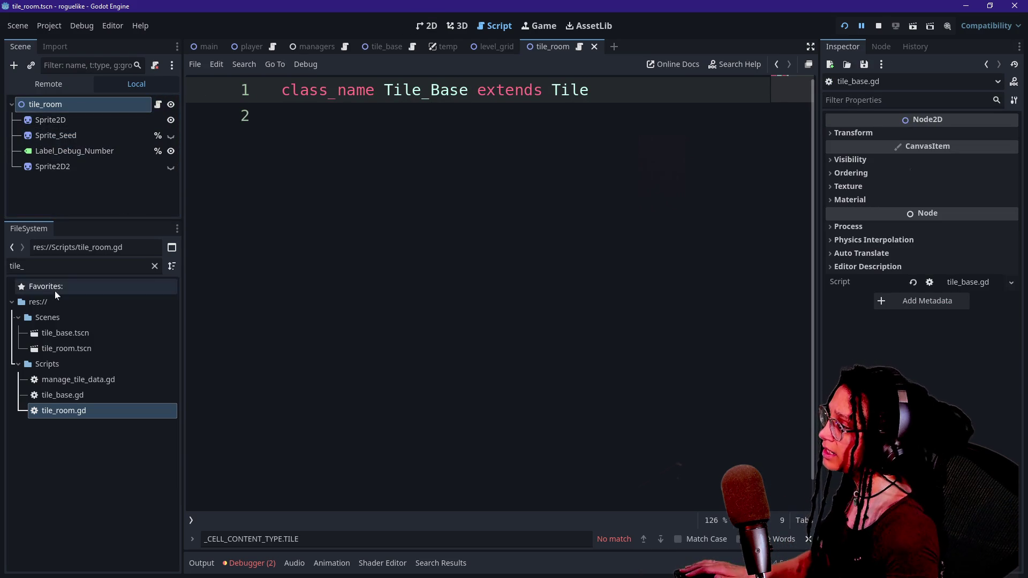
pyautogui.rightClick(84, 99)
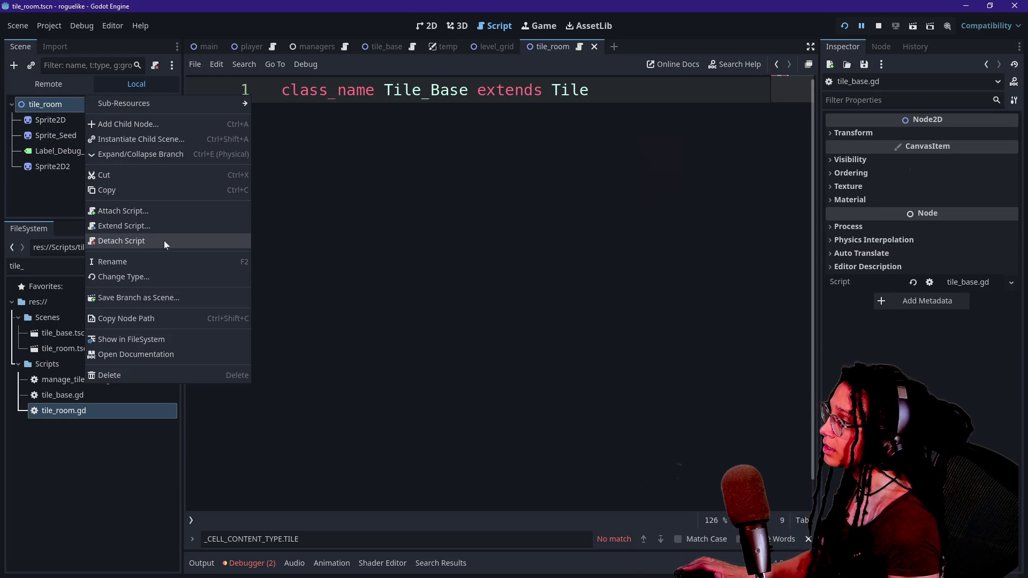
pyautogui.click(164, 240)
pyautogui.moveTo(112, 416)
pyautogui.mouseDown()
pyautogui.moveTo(130, 375)
pyautogui.moveTo(145, 107)
pyautogui.mouseUp()
# Step: Open tile_room.gd, save the scene, and run the game to test the seed tiles
pyautogui.click(158, 104)
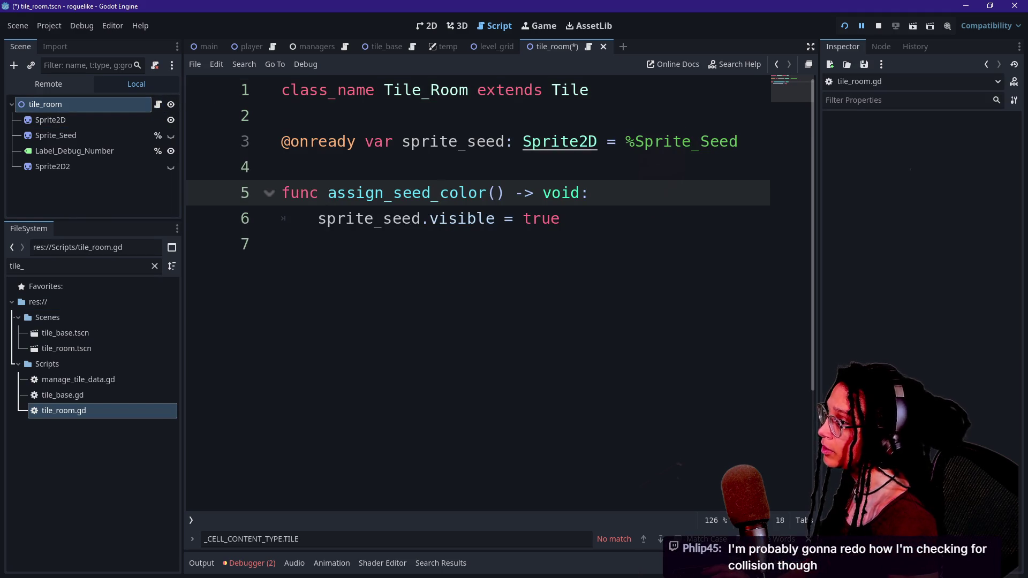
pyautogui.hotkey('ctrl', 's')
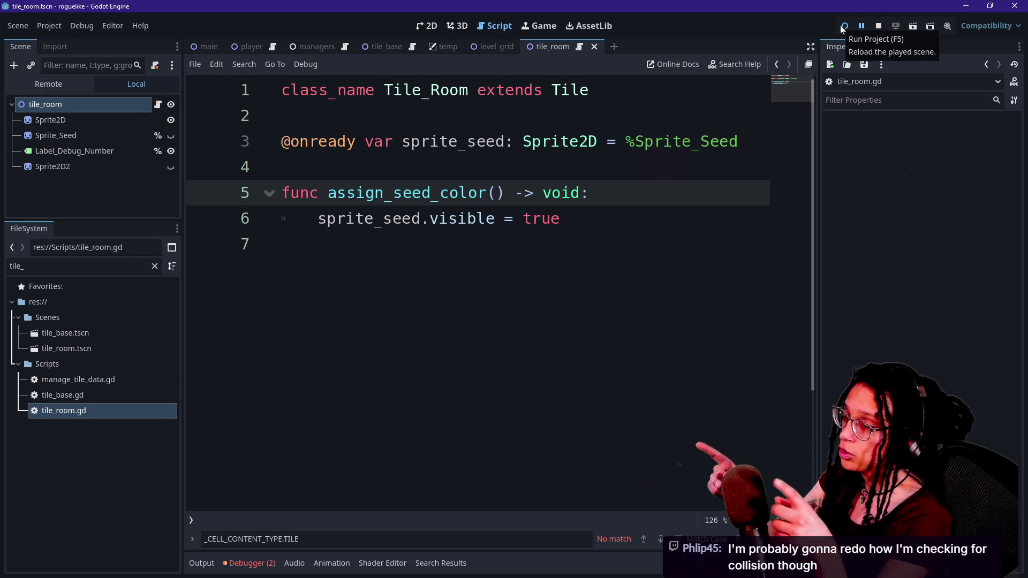
pyautogui.click(843, 28)
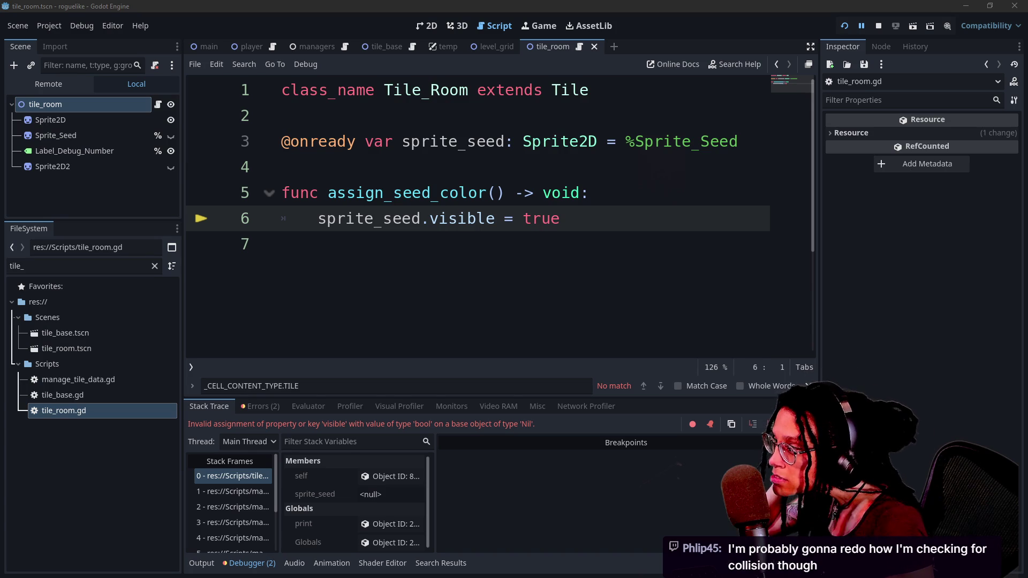
# Step: Inspect the tile object that raised the error and widen the Inspector panel
pyautogui.click(392, 475)
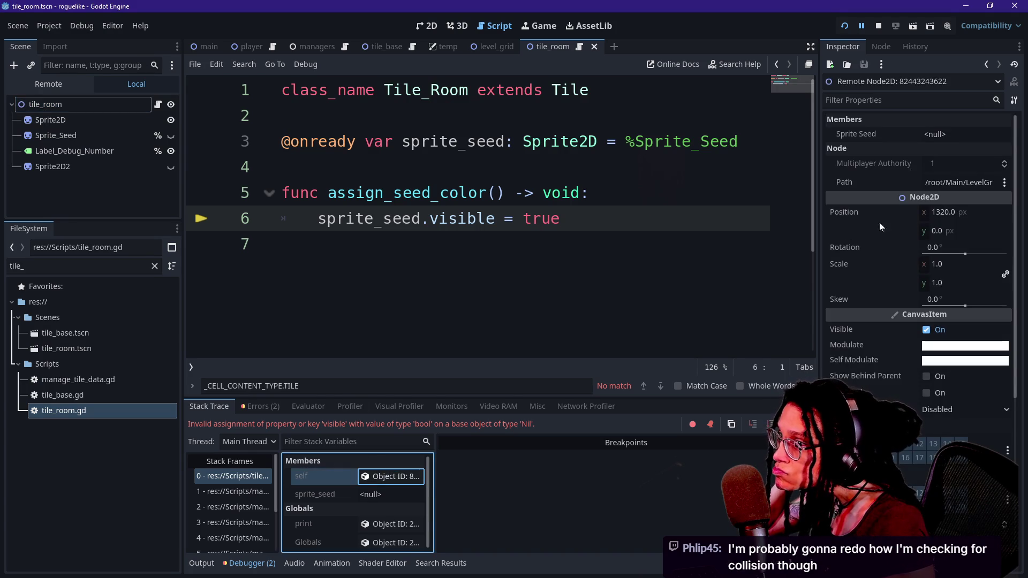
pyautogui.click(945, 182)
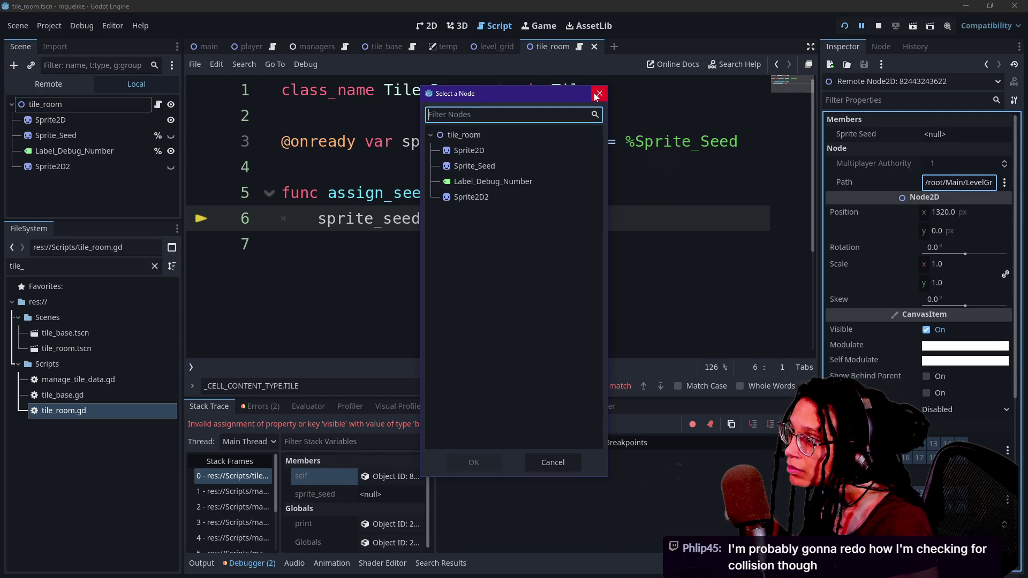
pyautogui.press('Escape')
pyautogui.moveTo(819, 161)
pyautogui.mouseDown()
pyautogui.moveTo(582, 194)
pyautogui.moveTo(791, 190)
pyautogui.mouseUp()
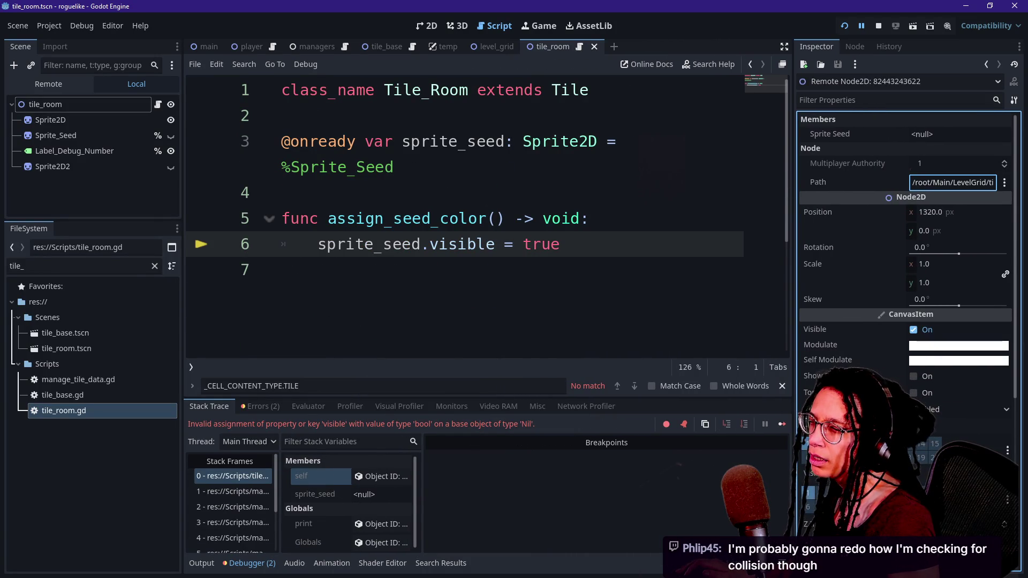
pyautogui.click(94, 136)
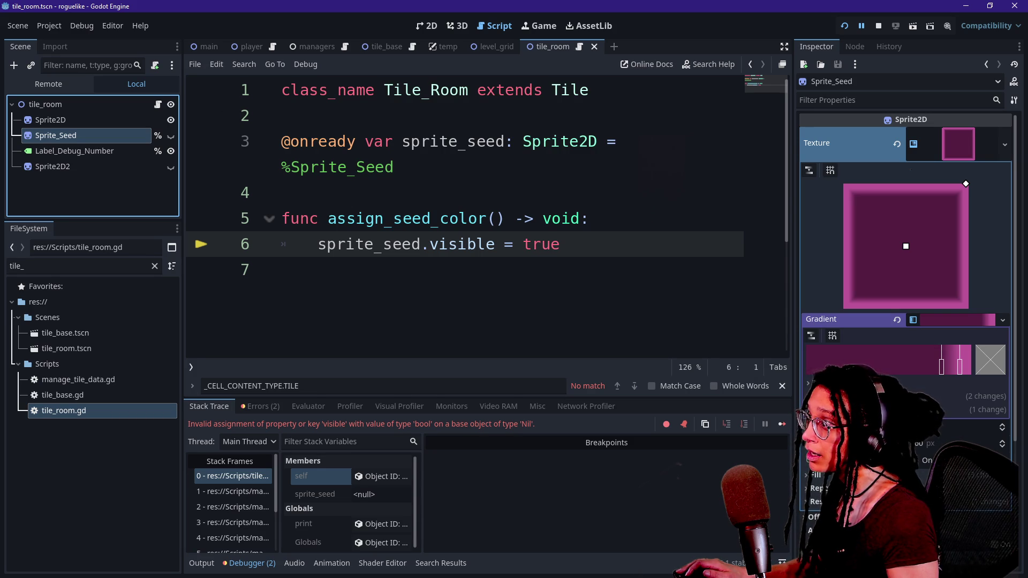
pyautogui.click(346, 167)
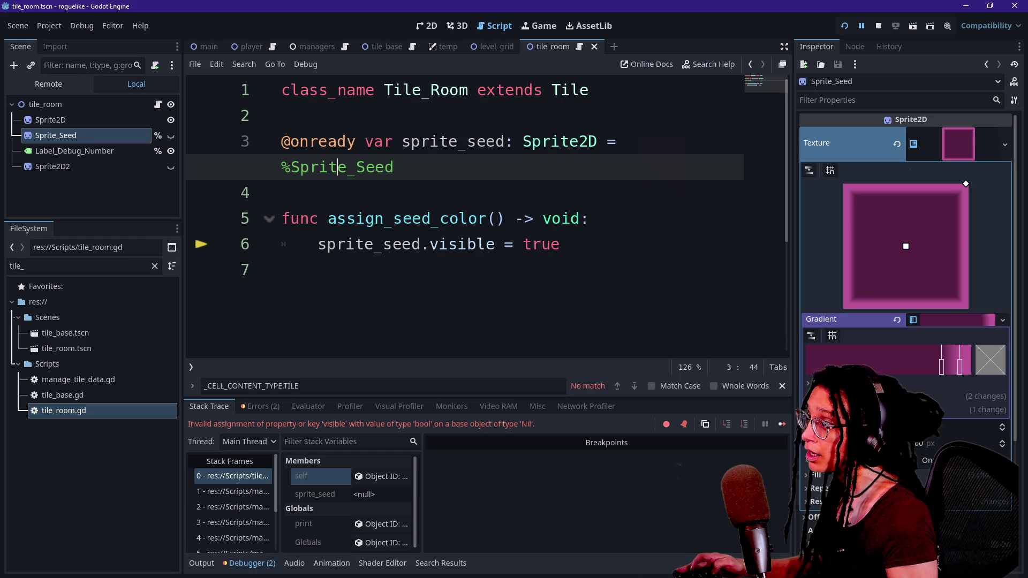
pyautogui.press('End')
pyautogui.hotkey('shift', 'Home')
pyautogui.moveTo(55, 135)
pyautogui.mouseDown()
pyautogui.moveTo(313, 141)
pyautogui.moveTo(321, 150)
pyautogui.mouseUp()
pyautogui.click(375, 167)
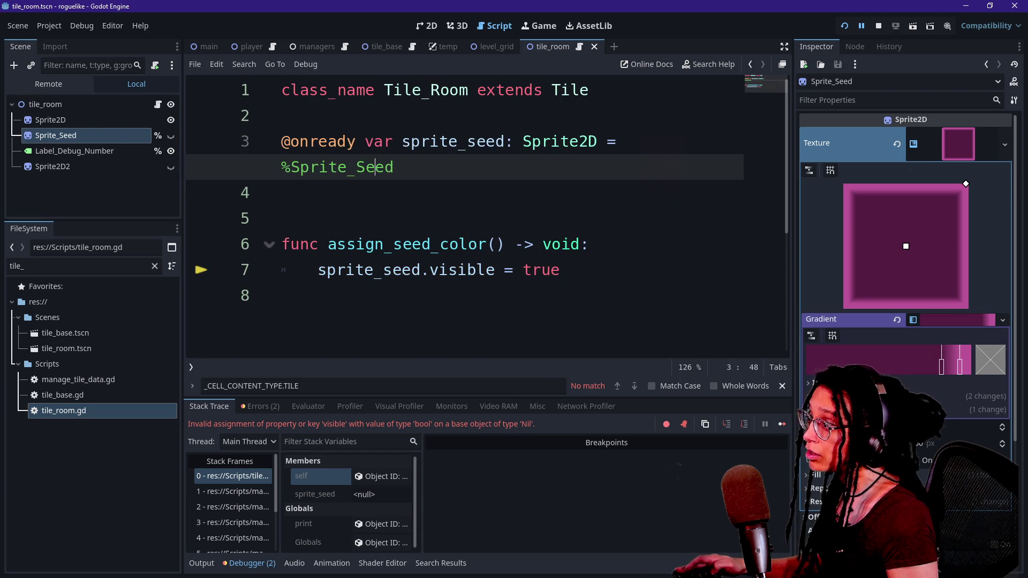
pyautogui.click(58, 81)
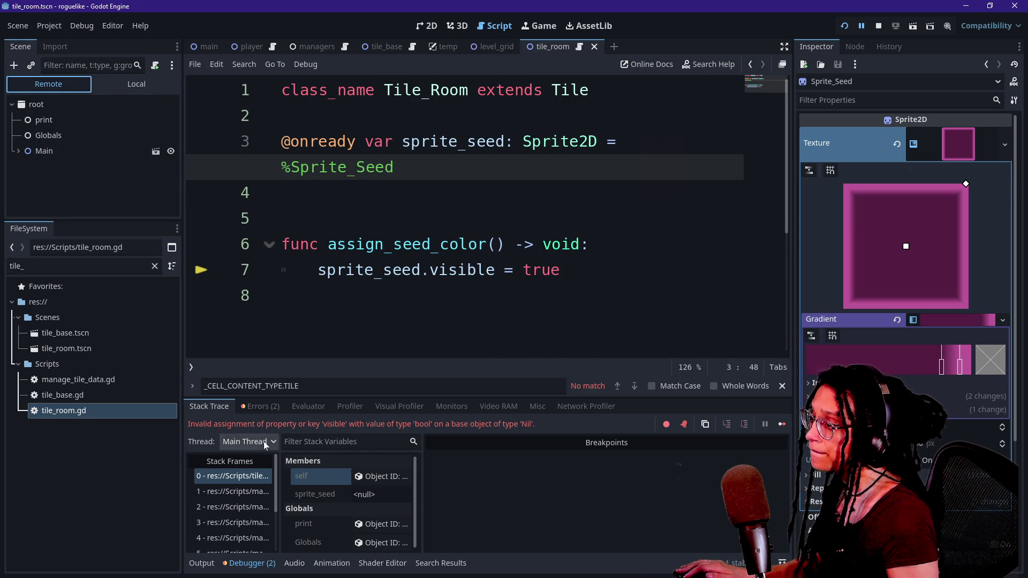
# Step: Inspect the running tile_room node by filtering the scene tree for ID 82443, then clear the filter
pyautogui.click(363, 475)
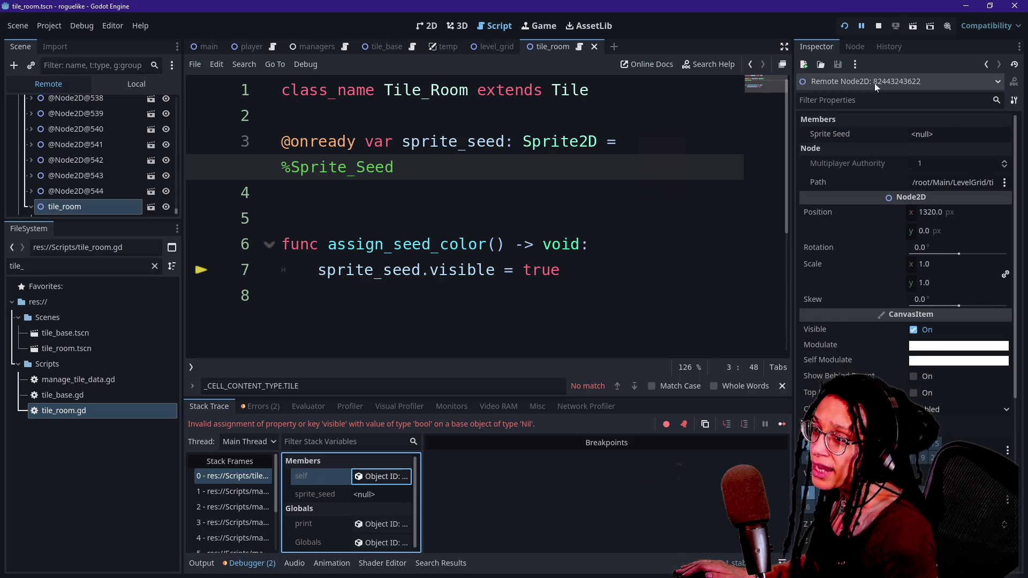
pyautogui.click(80, 65)
pyautogui.write('8244')
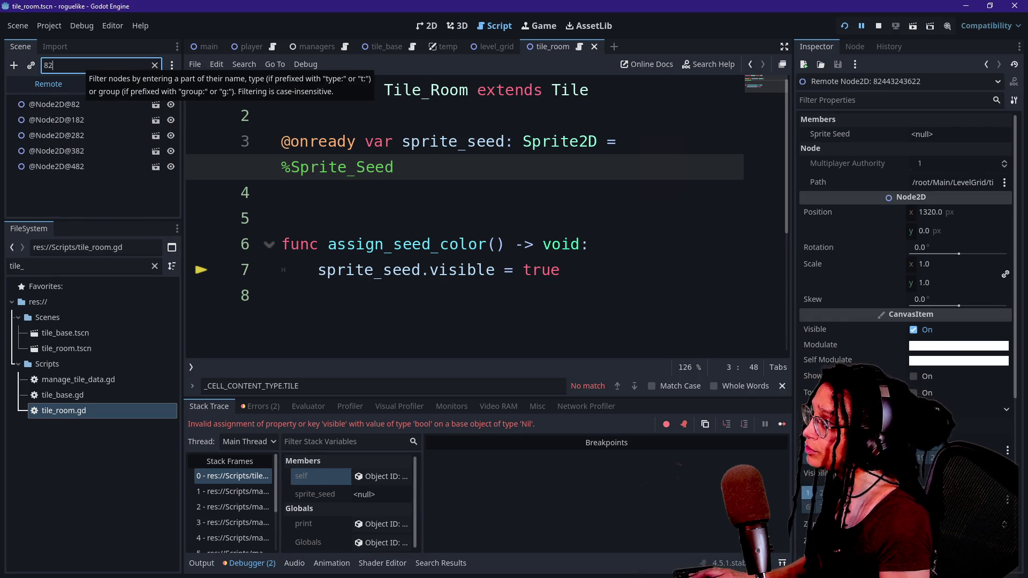
pyautogui.write('3')
pyautogui.press('BackSpace')
pyautogui.press('BackSpace')
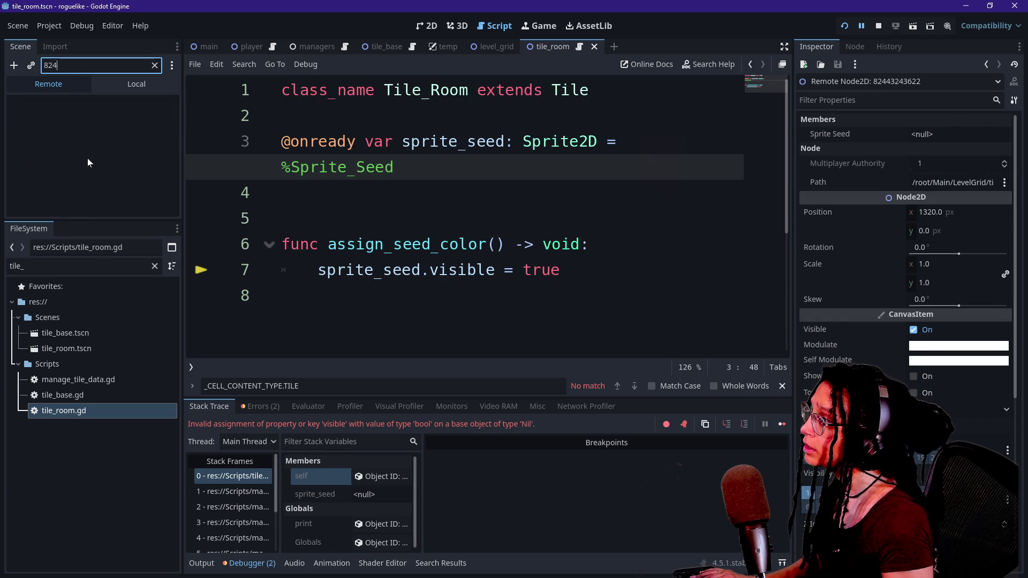
pyautogui.press('BackSpace')
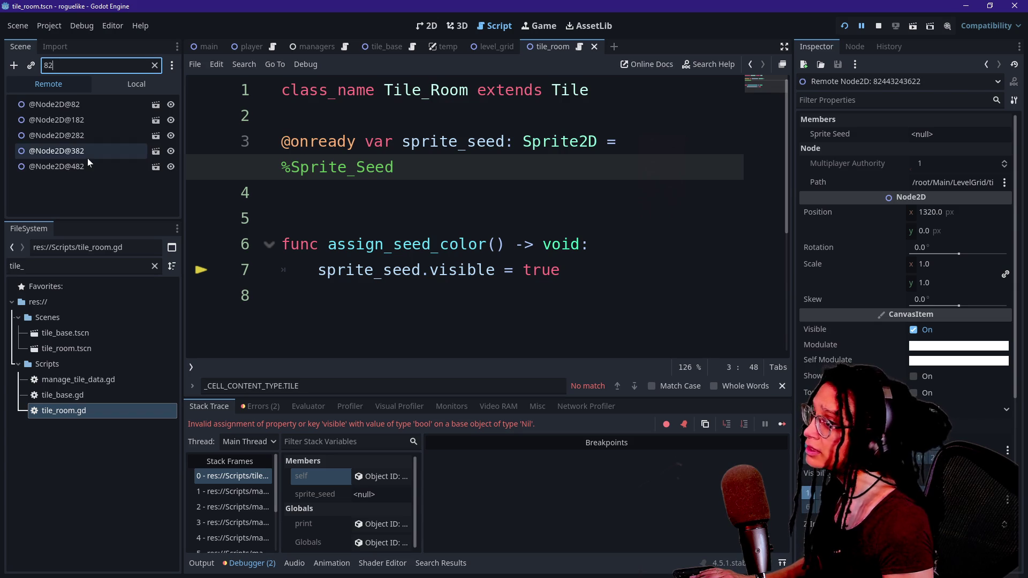
pyautogui.press('BackSpace')
pyautogui.press('BackSpace')
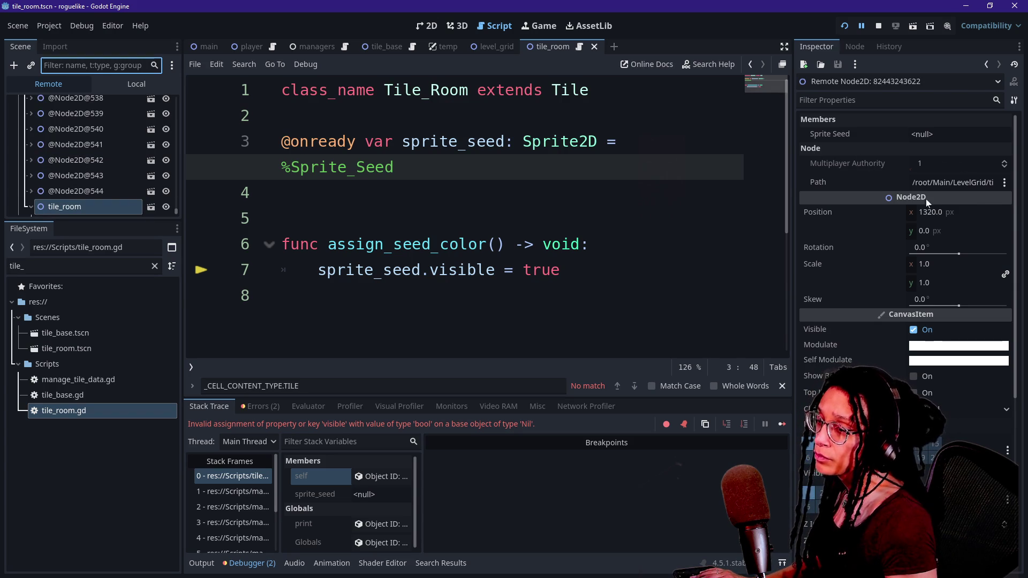
pyautogui.moveTo(795, 174); pyautogui.dragTo(663, 175)
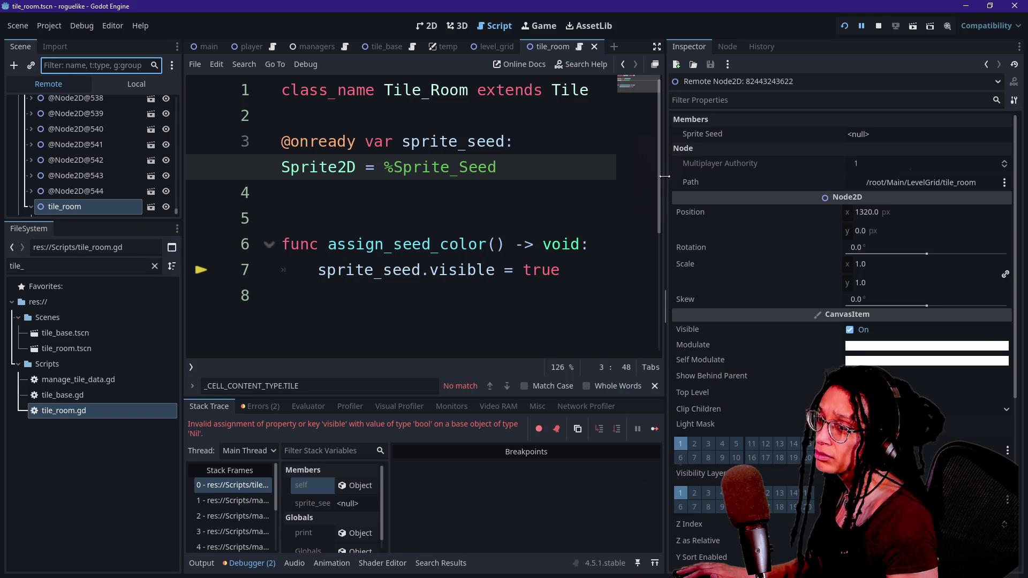
pyautogui.press('Down')
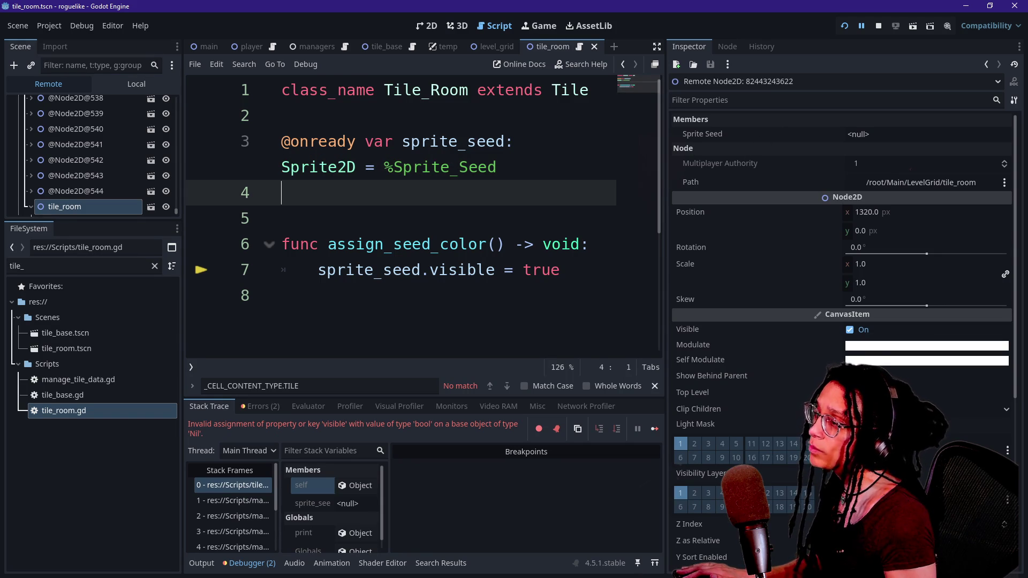
pyautogui.press('BackSpace')
pyautogui.moveTo(497, 167); pyautogui.dragTo(338, 167)
pyautogui.click(337, 167)
pyautogui.hotkey('shift', 'End')
pyautogui.hotkey('ctrl', 'x')
pyautogui.moveTo(318, 244); pyautogui.dragTo(495, 247)
pyautogui.hotkey('ctrl', 'v')
pyautogui.moveTo(393, 167)
pyautogui.mouseDown()
pyautogui.moveTo(282, 141)
pyautogui.moveTo(282, 115)
pyautogui.mouseUp()
pyautogui.press('BackSpace')
pyautogui.press('BackSpace')
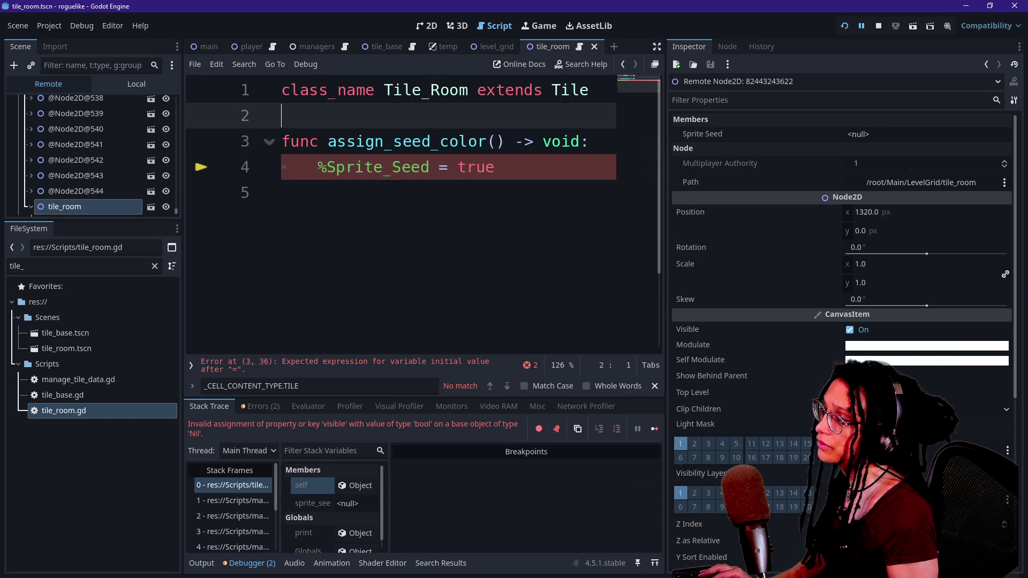
pyautogui.click(282, 193)
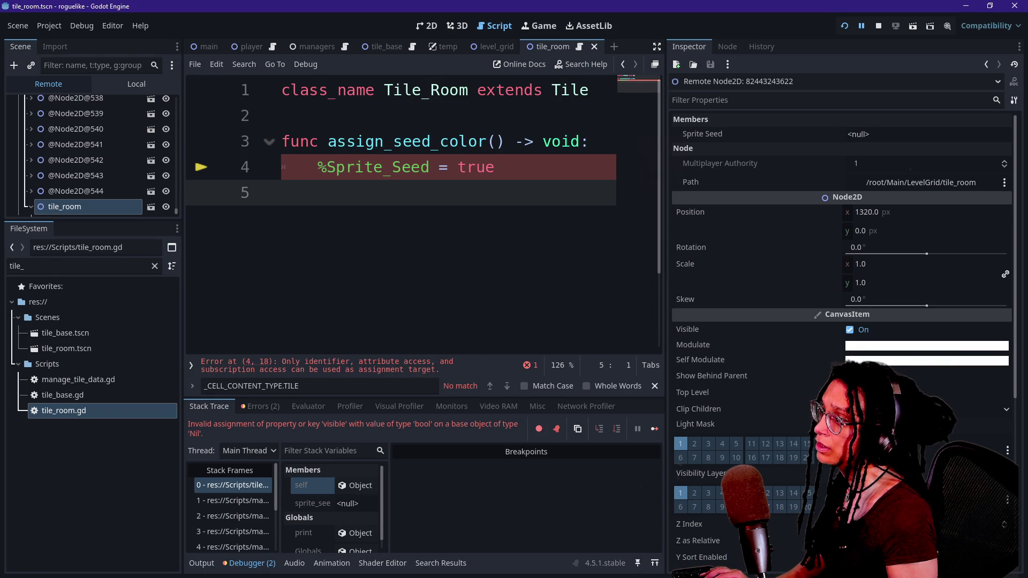
# Step: Make line 4 read %Sprite_Seed.visible = true and reload the running project
pyautogui.click(430, 167)
pyautogui.write('.visib')
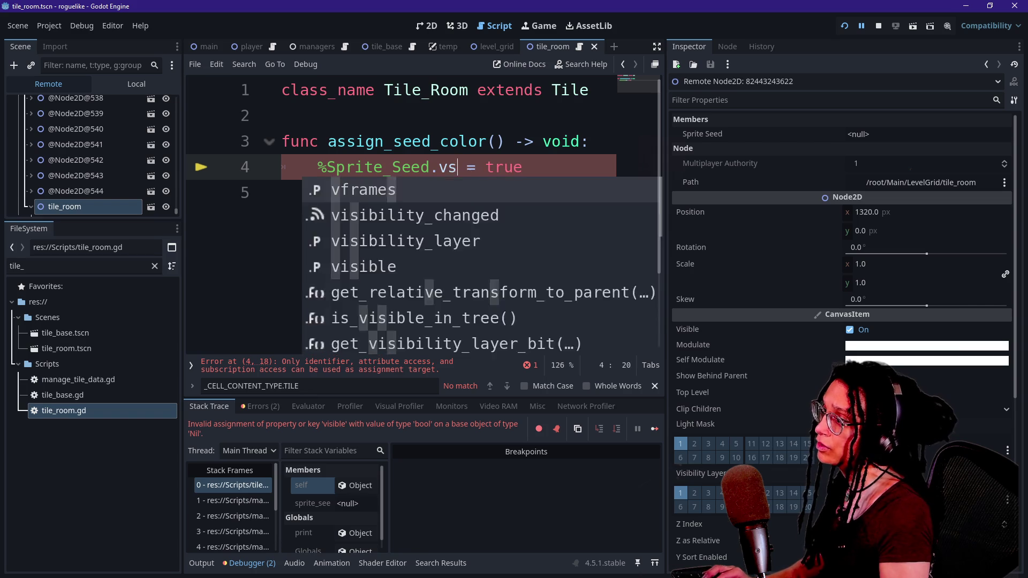
pyautogui.write('le')
pyautogui.click(402, 141)
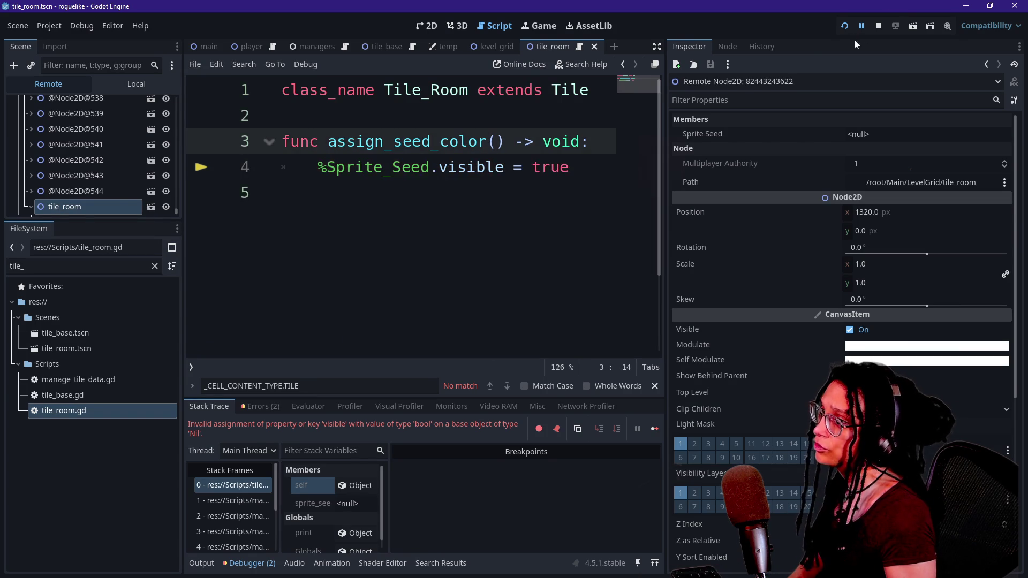
pyautogui.click(843, 27)
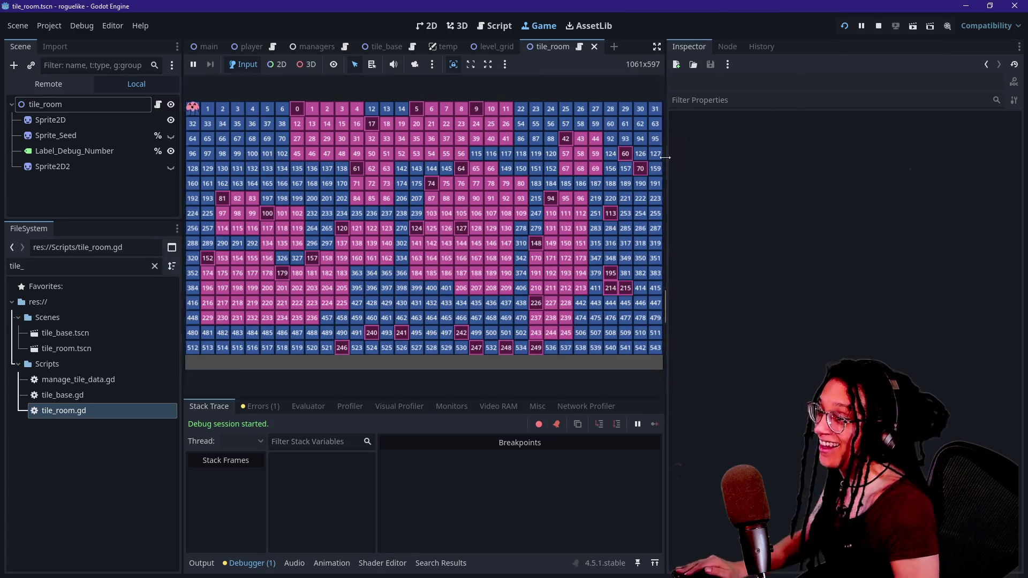
# Step: Drag the Game/Inspector splitter right so the full seed-and-room grid shows, then focus the game
pyautogui.moveTo(664, 157); pyautogui.dragTo(794, 157)
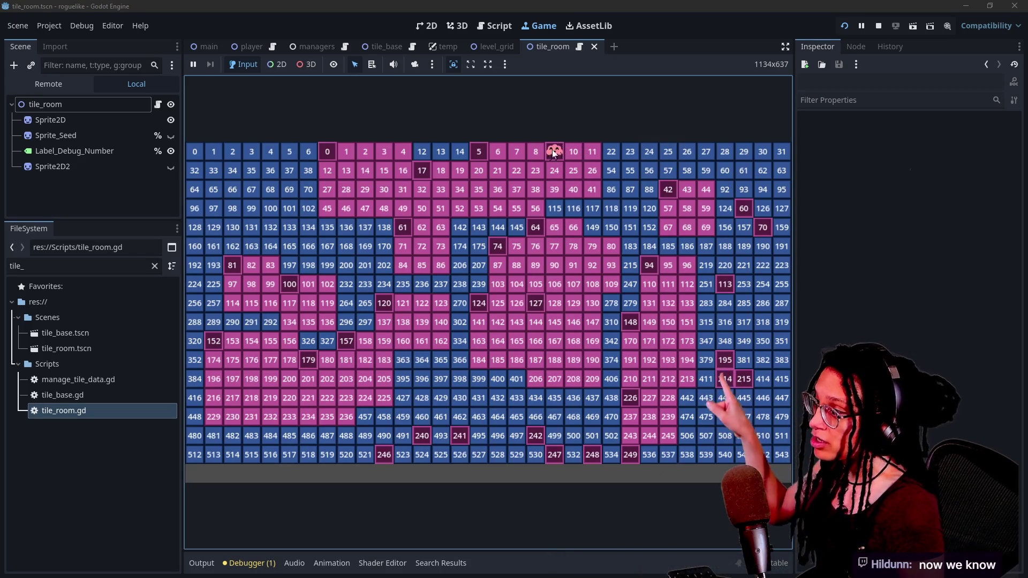
pyautogui.click(575, 170)
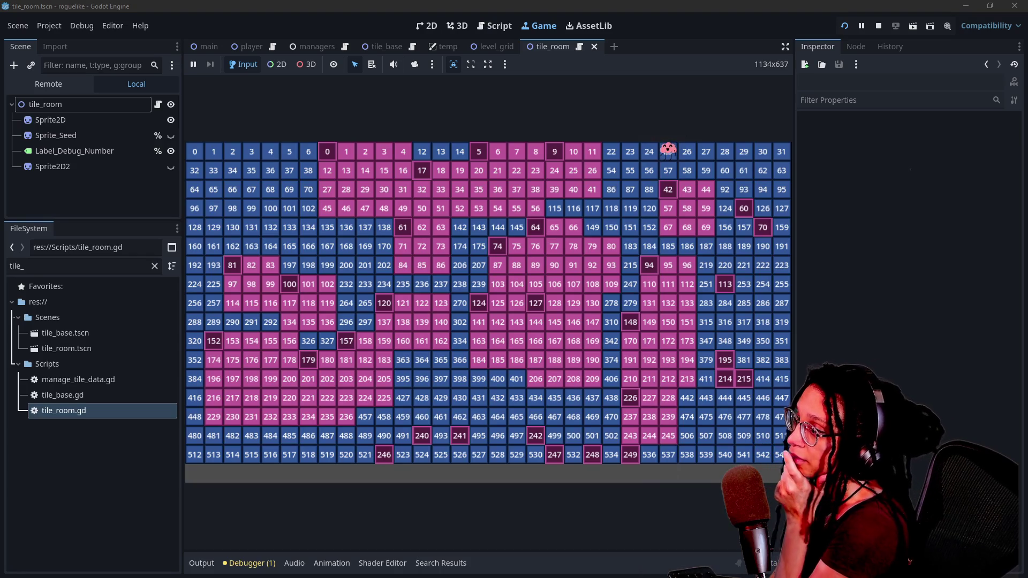
pyautogui.click(670, 257)
# Step: Walk the player around the upper rows of the grid, between cells 93 and 159
pyautogui.press('Right')
pyautogui.press('Right')
pyautogui.press('Right')
pyautogui.press('Down')
pyautogui.press('Down')
pyautogui.press('Down')
pyautogui.press('Down')
pyautogui.press('Down')
pyautogui.press('Left')
pyautogui.press('Up')
pyautogui.press('Up')
pyautogui.press('Up')
pyautogui.press('Right')
pyautogui.press('Up')
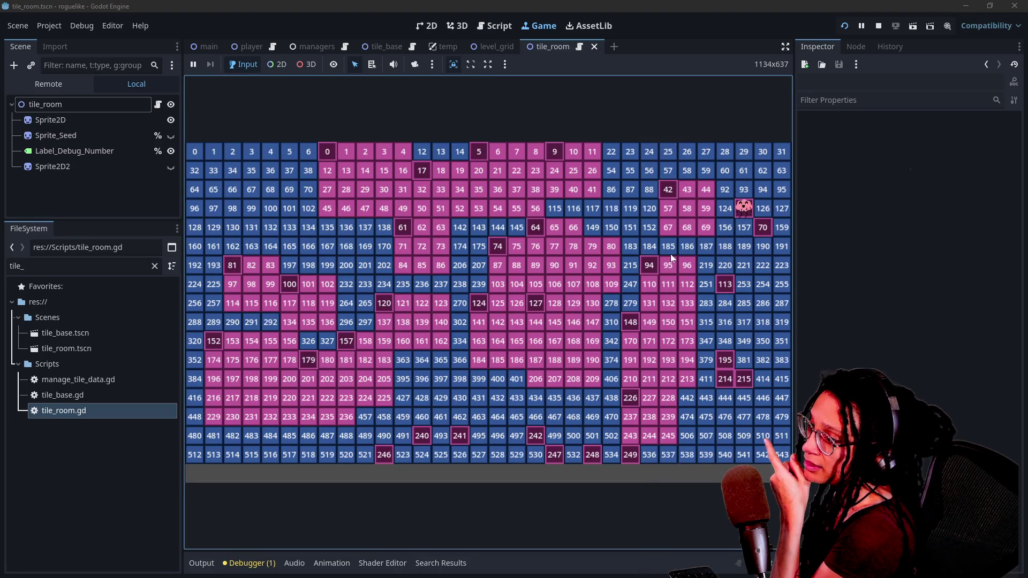
pyautogui.press('Right')
pyautogui.press('Down')
pyautogui.press('Up')
pyautogui.press('Down')
pyautogui.press('Right')
pyautogui.press('Right')
pyautogui.press('Left')
pyautogui.press('Down')
pyautogui.press('Left')
pyautogui.press('Up')
pyautogui.press('Right')
pyautogui.press('Left')
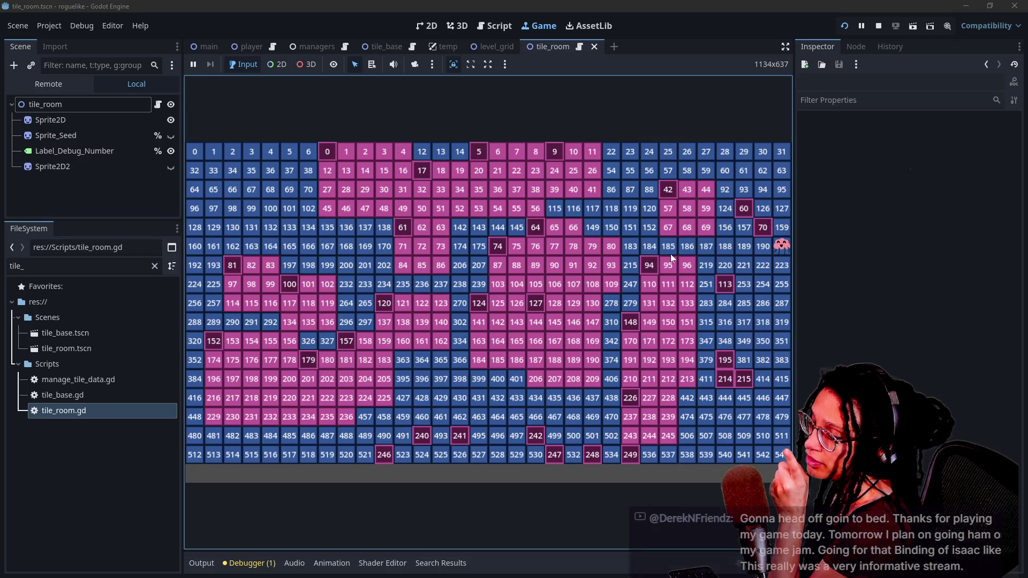
# Step: Move the player down through cells 380, 445 and 522 to the bottom rows around 525–529
pyautogui.press('Down')
pyautogui.press('Down')
pyautogui.press('Left')
pyautogui.press('Down')
pyautogui.press('Down')
pyautogui.press('Down')
pyautogui.press('Down')
pyautogui.press('Down')
pyautogui.press('Left')
pyautogui.press('Right')
pyautogui.press('Right')
pyautogui.press('Down')
pyautogui.press('Down')
pyautogui.press('Left')
pyautogui.press('Left')
pyautogui.press('Left')
pyautogui.press('Left')
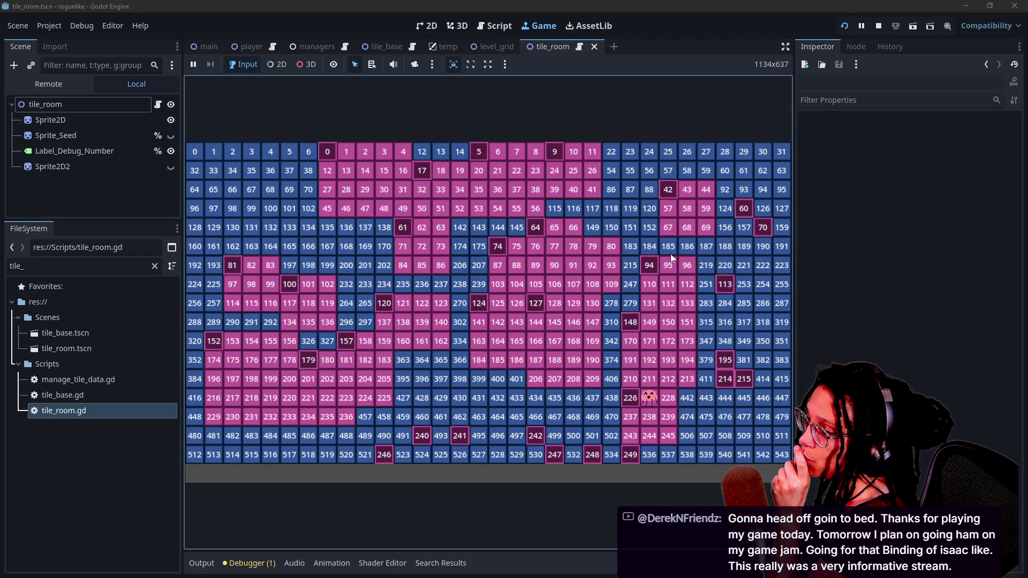
pyautogui.press('Left')
pyautogui.press('Left')
pyautogui.press('Left')
pyautogui.press('Left')
pyautogui.press('Left')
pyautogui.press('Left')
pyautogui.press('Down')
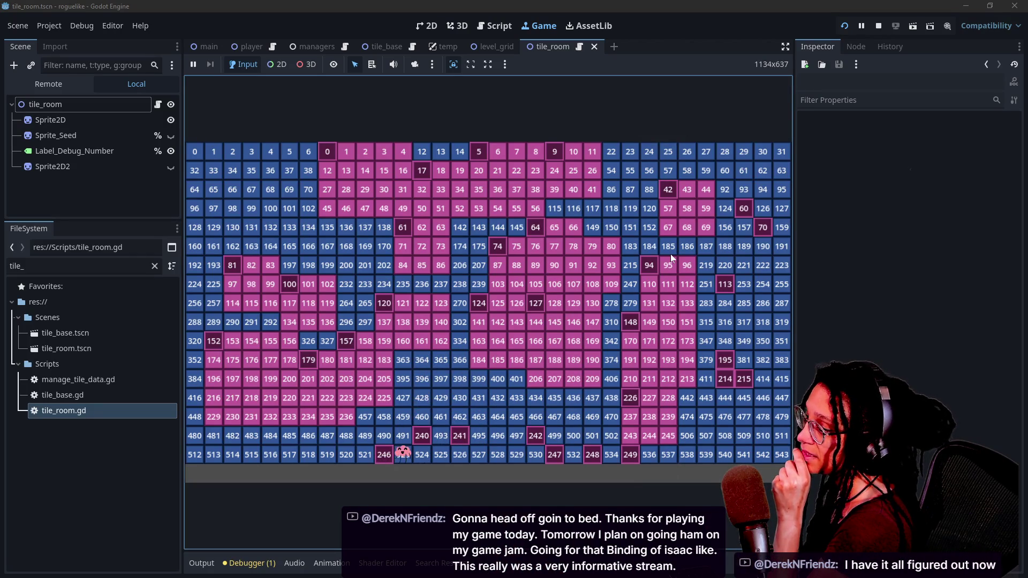
pyautogui.press('Down')
pyautogui.press('Right')
pyautogui.press('Right')
pyautogui.press('Right')
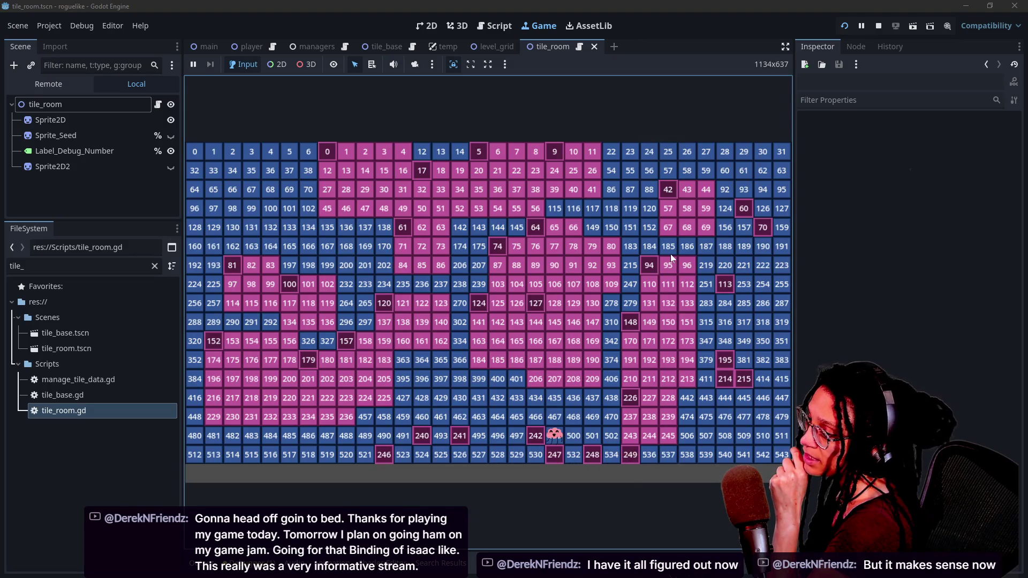
pyautogui.press('Down')
pyautogui.press('Right')
pyautogui.press('Right')
pyautogui.press('Right')
pyautogui.press('Right')
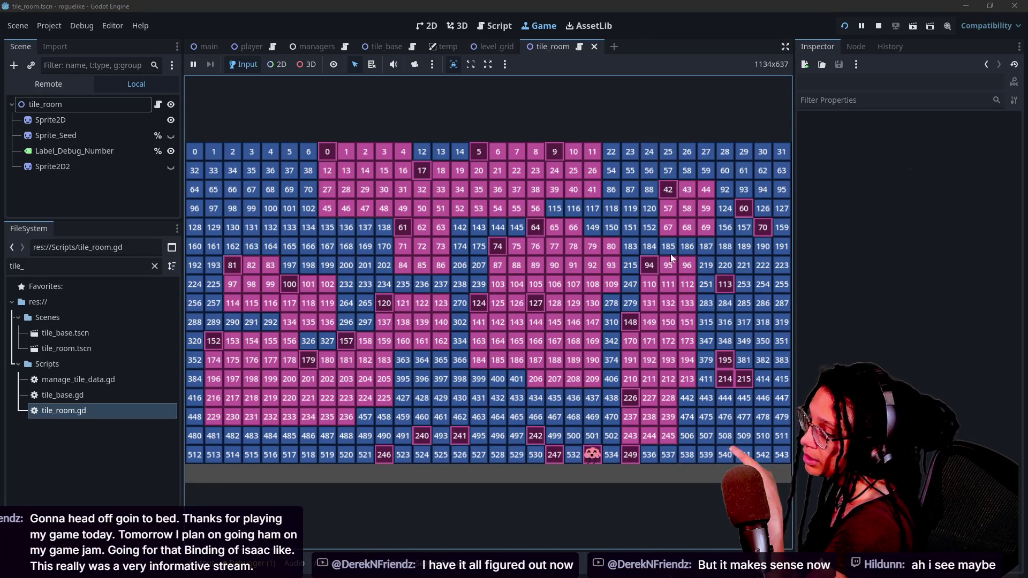
pyautogui.press('Left')
pyautogui.press('Left')
pyautogui.press('Left')
pyautogui.press('Left')
pyautogui.press('Left')
pyautogui.press('Left')
pyautogui.press('Left')
pyautogui.press('Left')
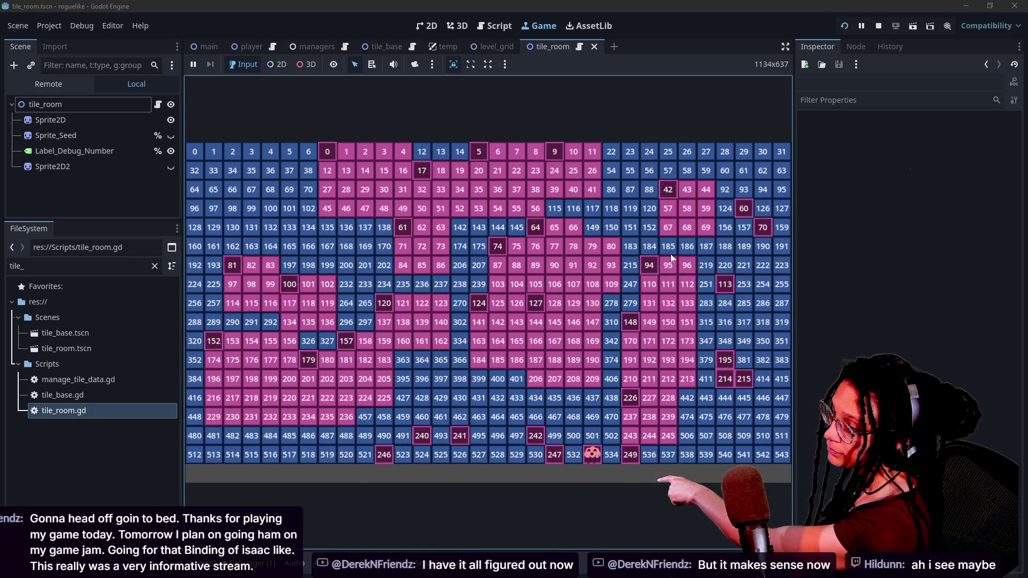
pyautogui.press('Left')
pyautogui.press('Left')
pyautogui.press('Left')
pyautogui.press('Left')
pyautogui.press('Left')
pyautogui.press('Left')
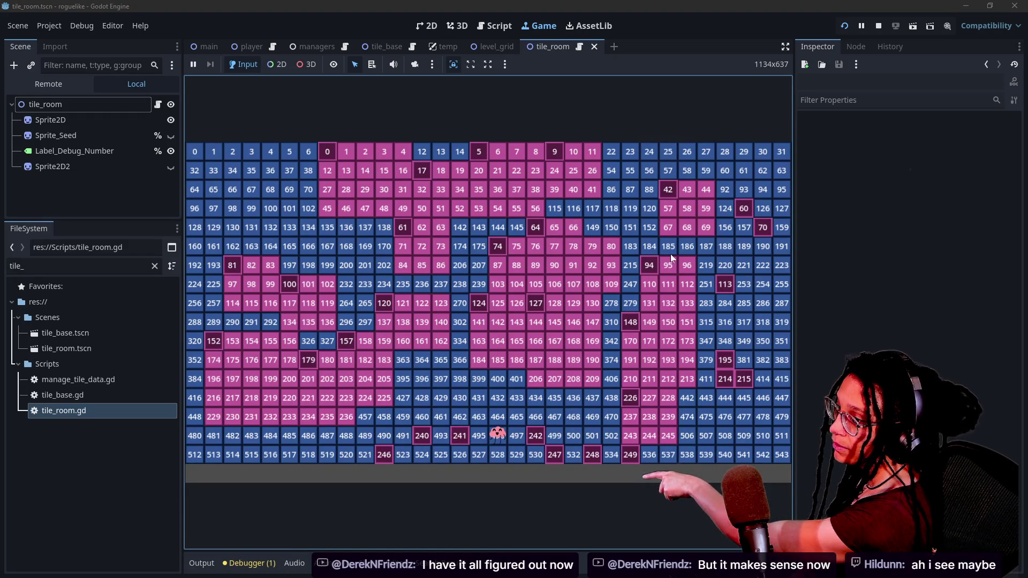
# Step: Walk the player back up through cells 238, 348, 220 and 156, ending on cell 284
pyautogui.press('Up')
pyautogui.press('Right')
pyautogui.press('Right')
pyautogui.press('Right')
pyautogui.press('Right')
pyautogui.press('Right')
pyautogui.press('Right')
pyautogui.press('Up')
pyautogui.press('Up')
pyautogui.press('Up')
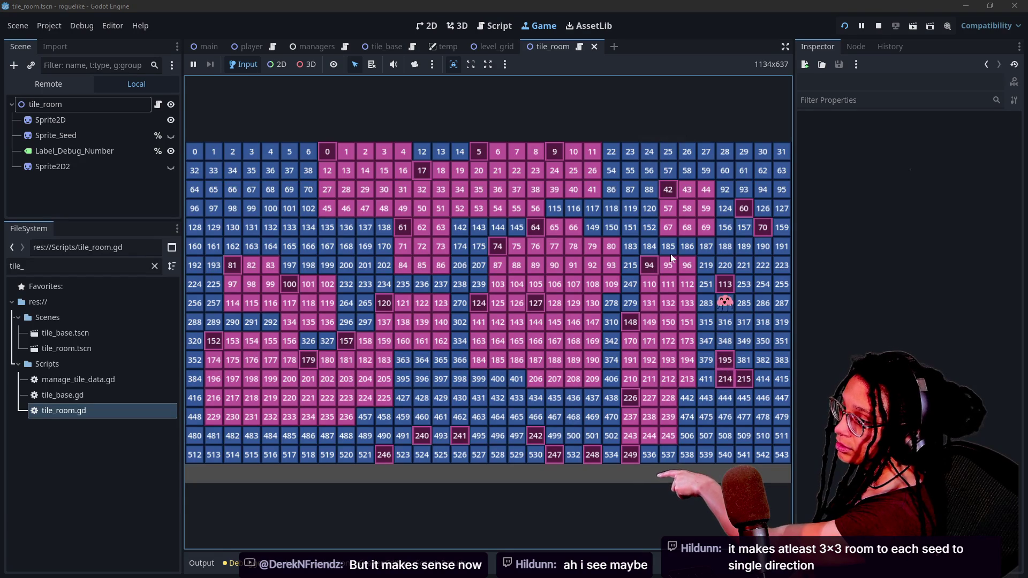
pyautogui.press('Down')
pyautogui.press('Down')
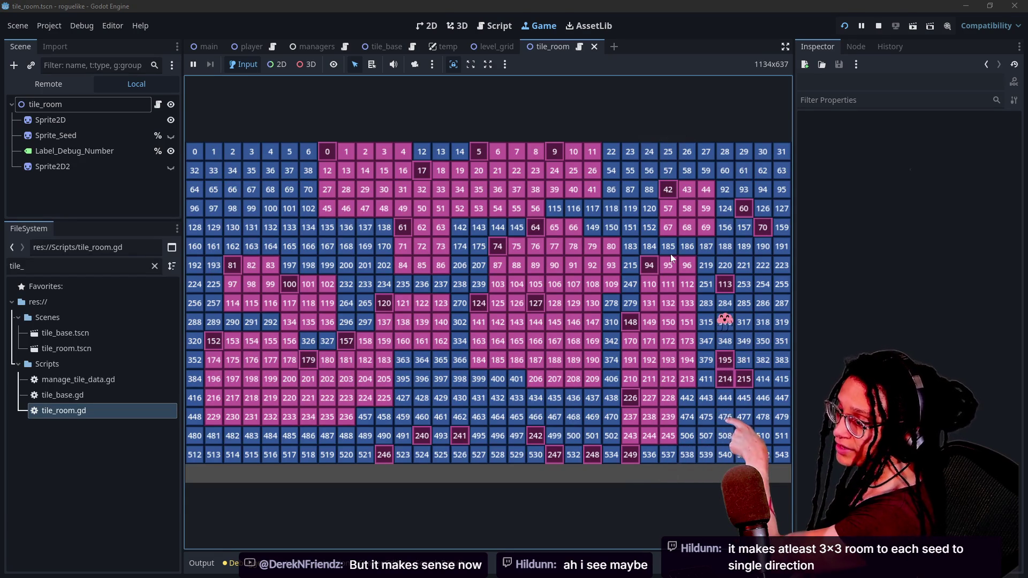
pyautogui.press('Up')
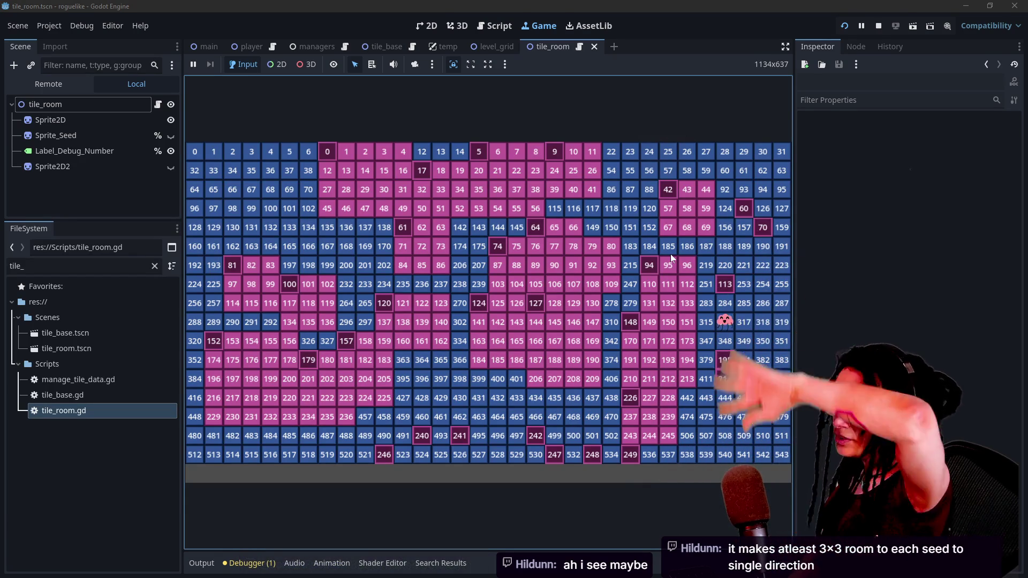
pyautogui.press('Up')
pyautogui.press('Up')
pyautogui.press('Up')
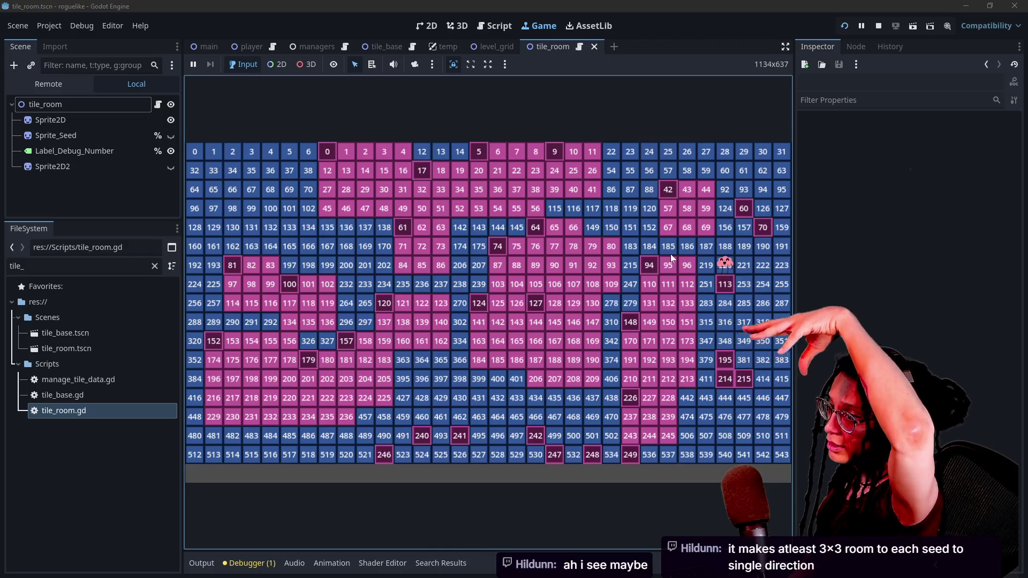
pyautogui.press('Up')
pyautogui.press('Up')
pyautogui.press('Up')
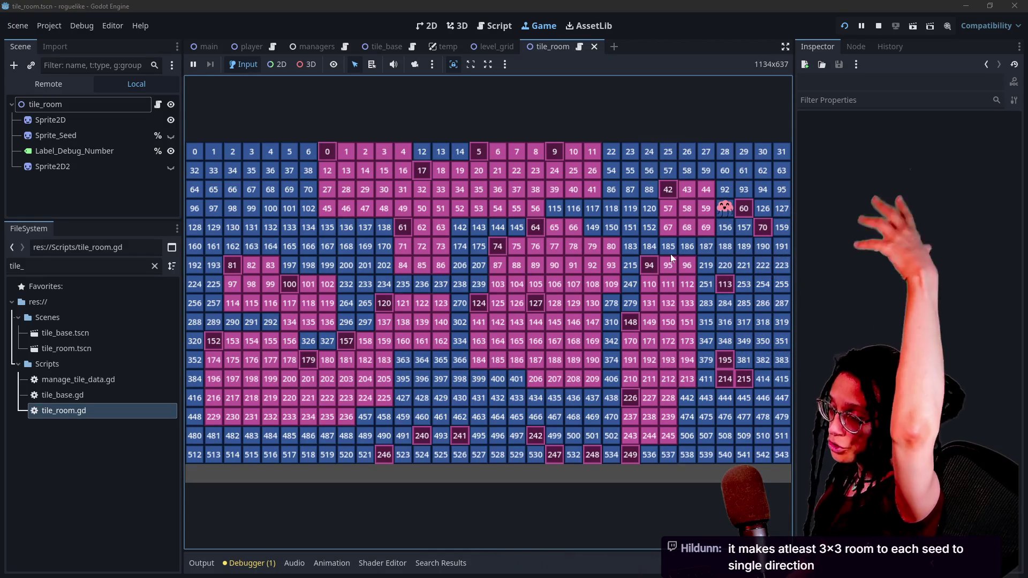
pyautogui.press('Down')
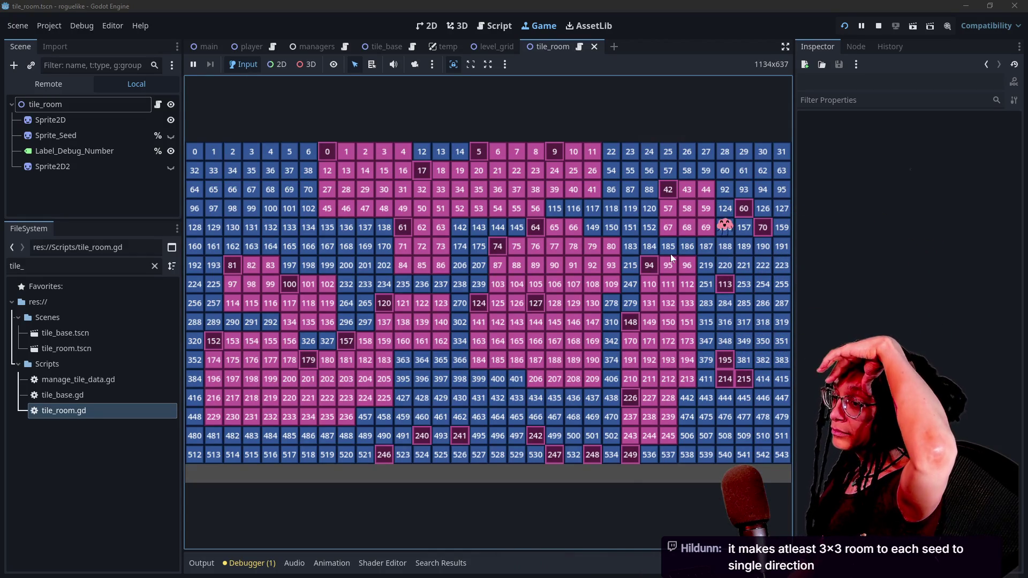
pyautogui.press('Down')
pyautogui.press('Down')
pyautogui.press('Down')
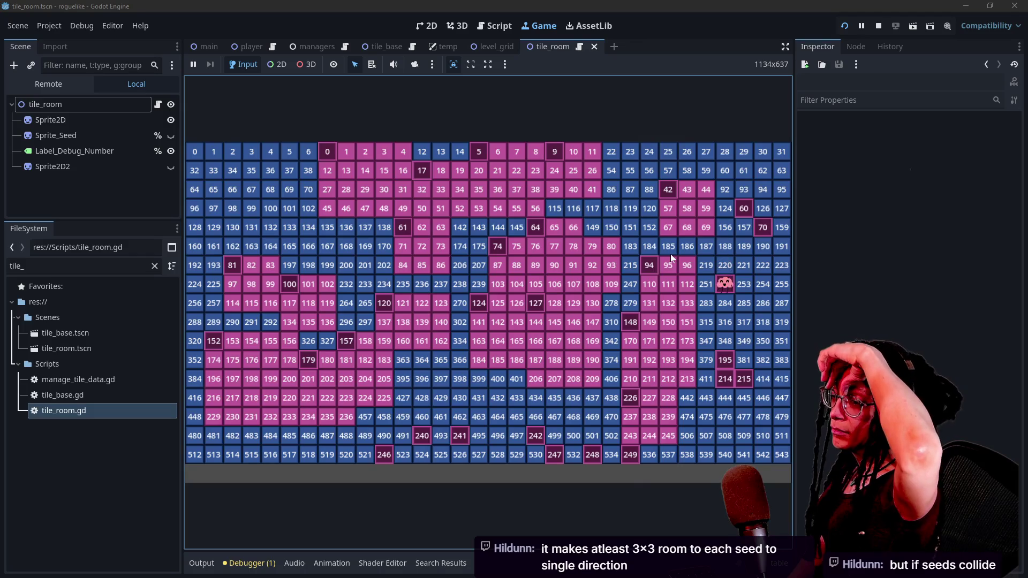
pyautogui.press('Up')
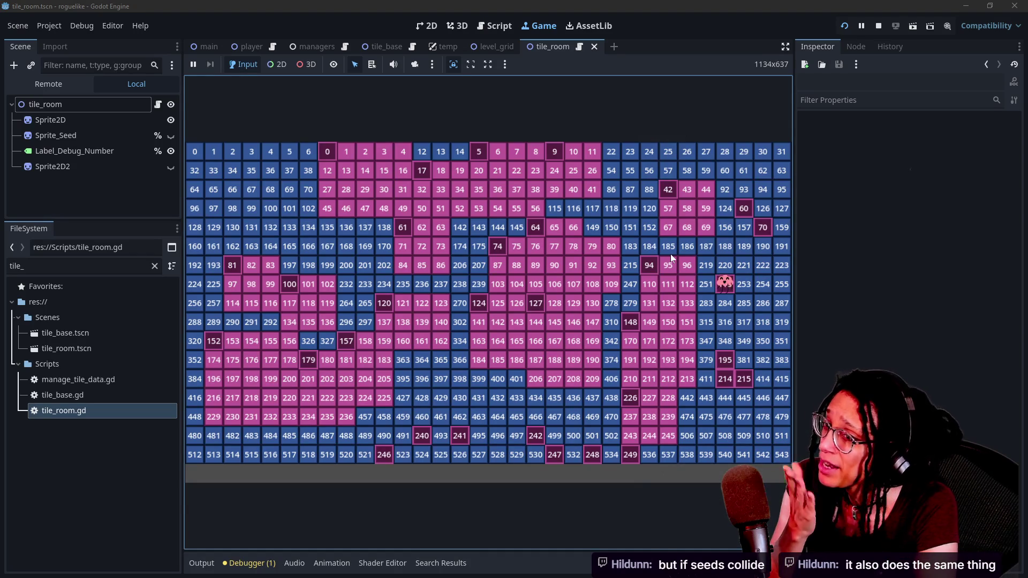
pyautogui.press('Down')
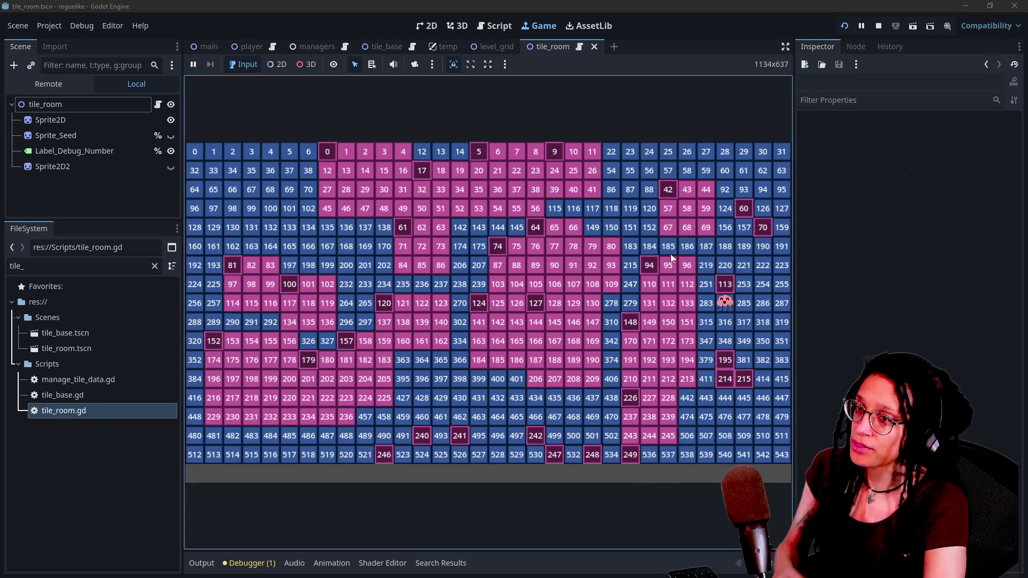
# Step: Reroll the room grid three times, then place the StreamerBot chat window over the game and make it taller
pyautogui.click(664, 211)
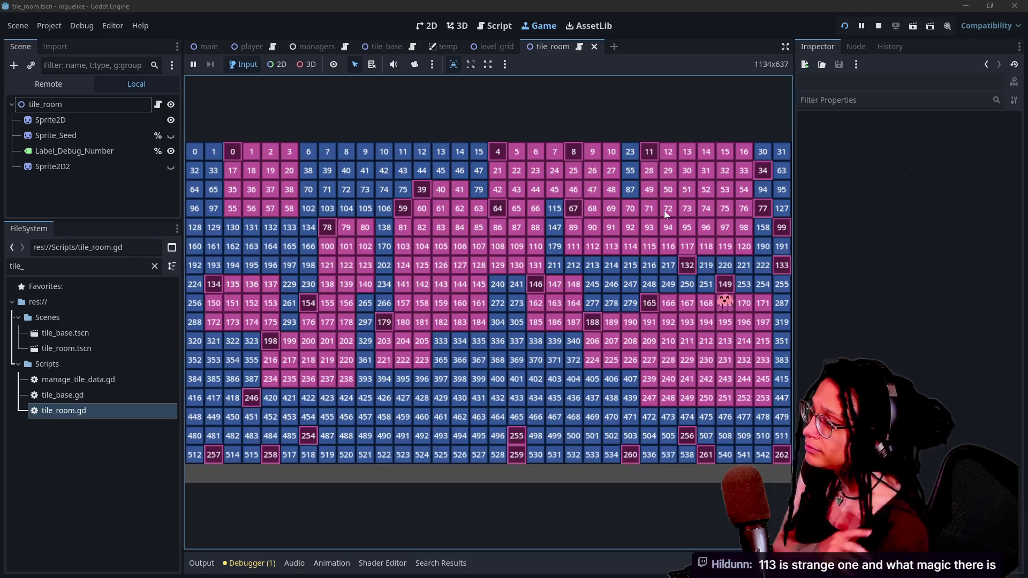
pyautogui.click(663, 210)
pyautogui.click(664, 210)
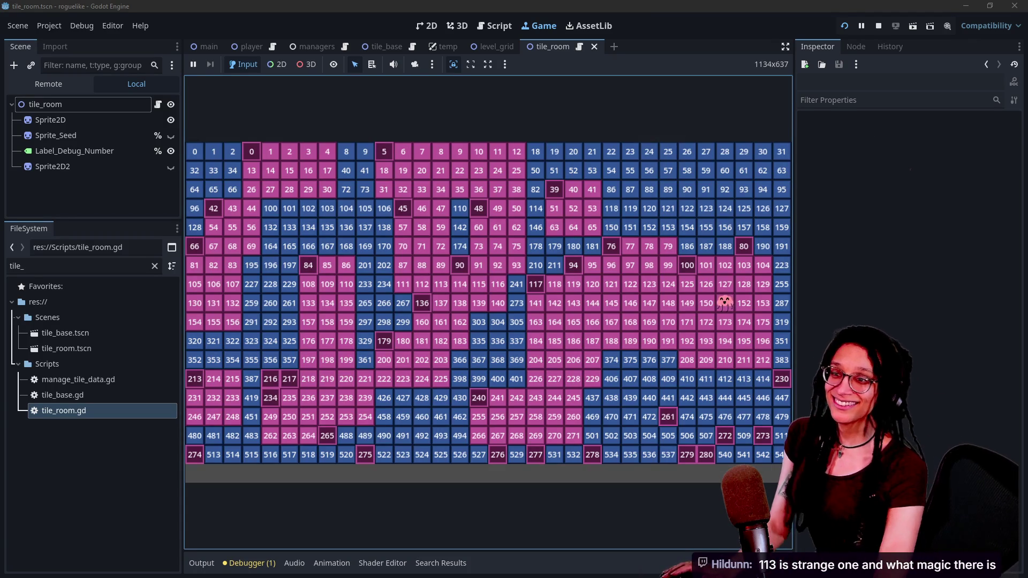
pyautogui.moveTo(1025, 139); pyautogui.dragTo(481, 88)
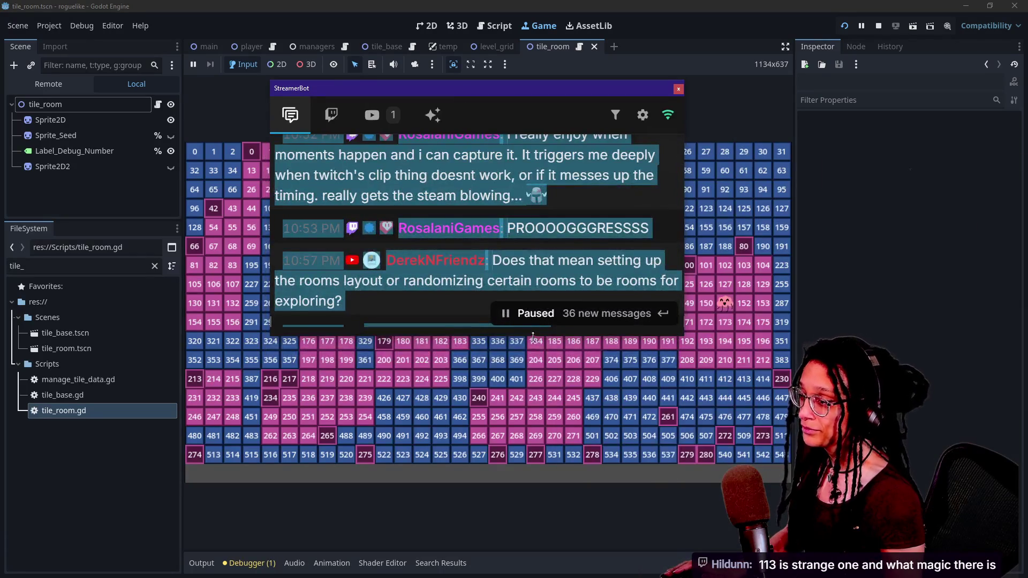
pyautogui.moveTo(534, 337); pyautogui.dragTo(599, 533)
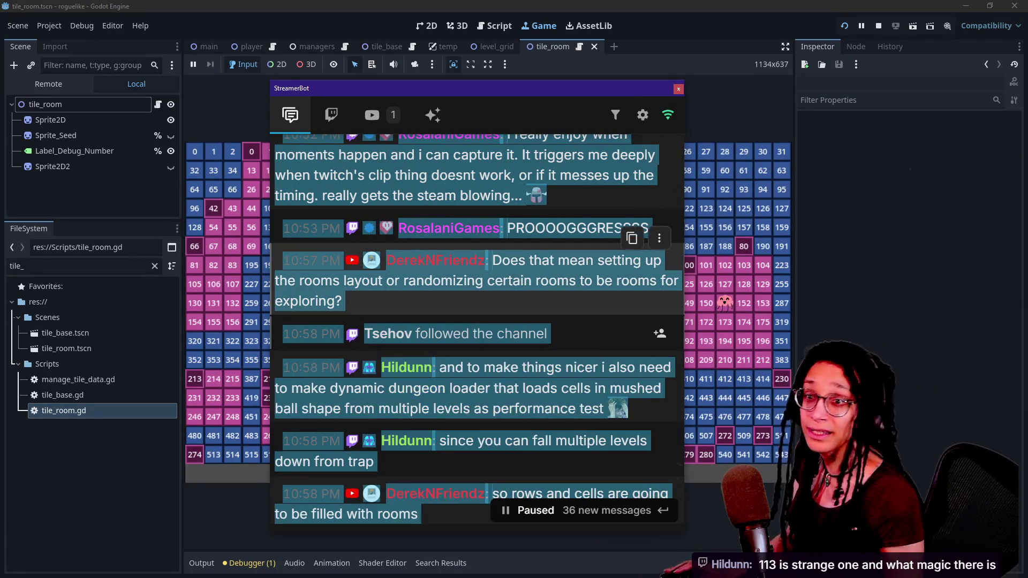
pyautogui.click(505, 316)
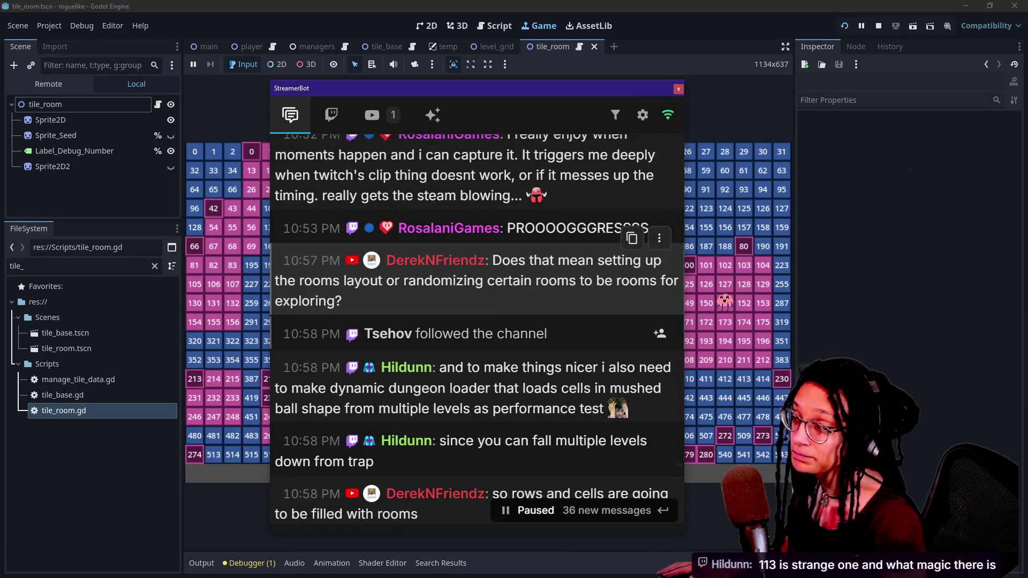
pyautogui.tripleClick(509, 305)
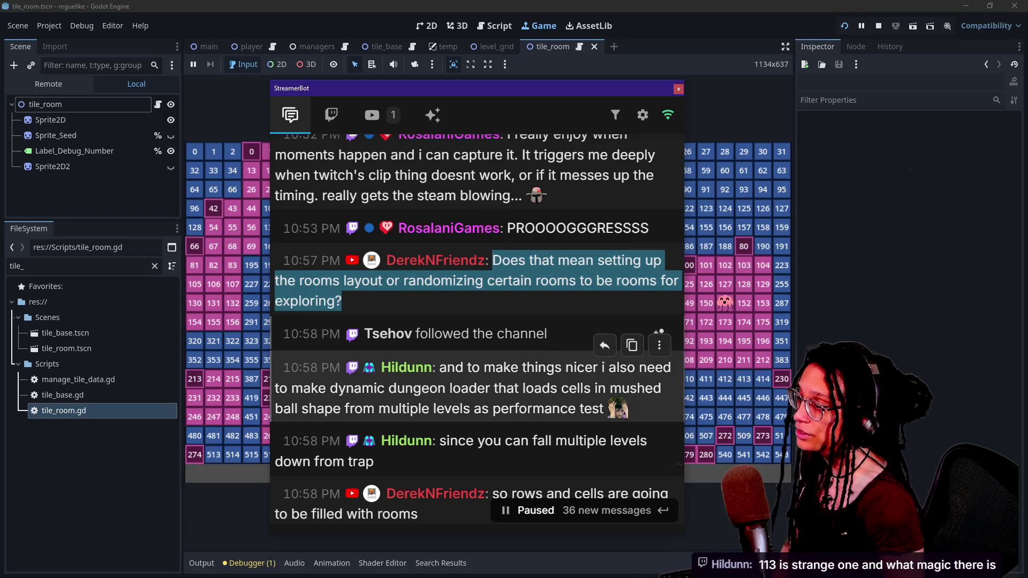
pyautogui.scroll(-2, 536, 374)
pyautogui.moveTo(472, 272)
pyautogui.mouseDown()
pyautogui.moveTo(627, 318)
pyautogui.moveTo(374, 367)
pyautogui.mouseUp()
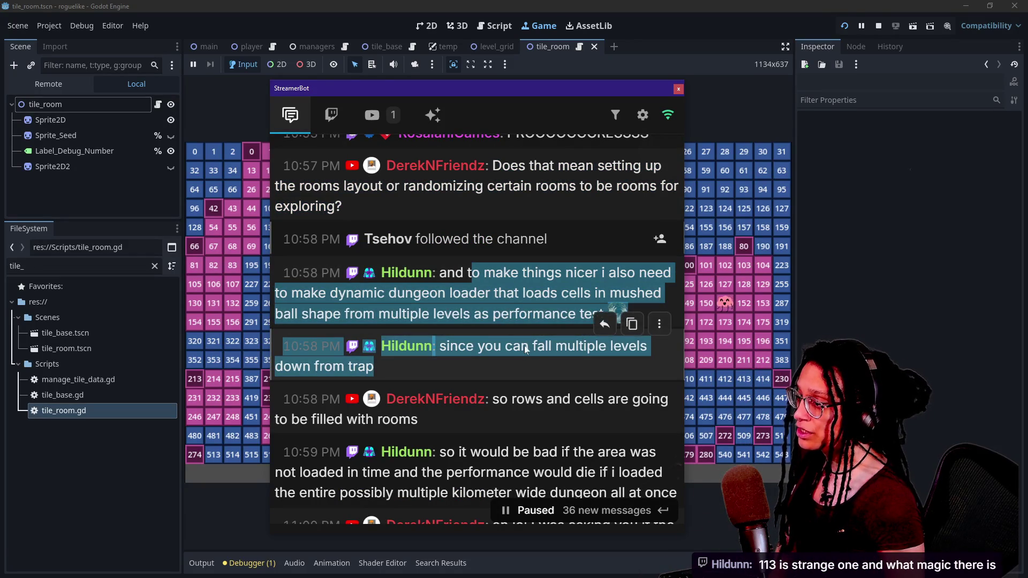
pyautogui.click(515, 372)
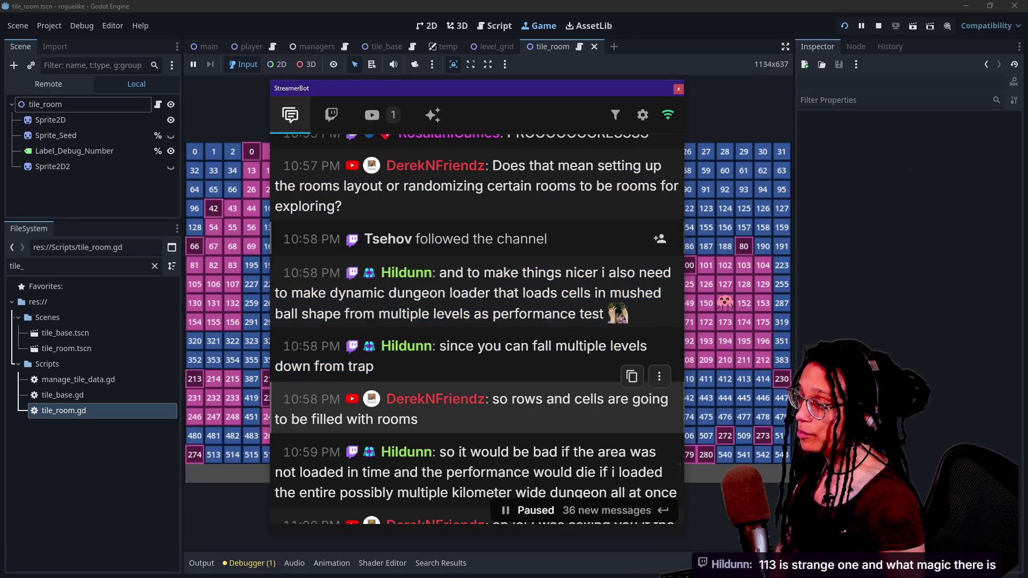
pyautogui.moveTo(530, 292); pyautogui.dragTo(461, 272)
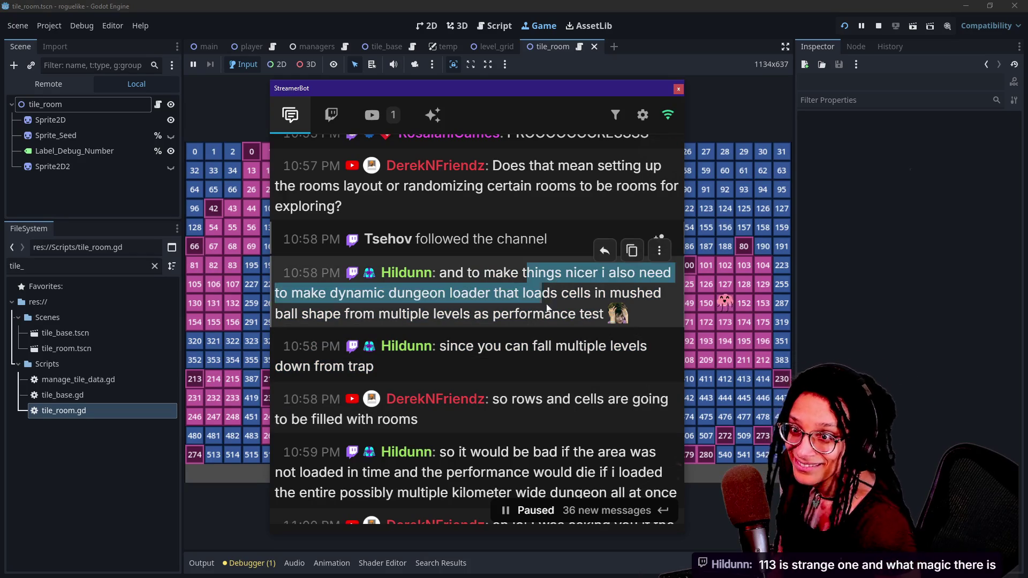
pyautogui.click(466, 243)
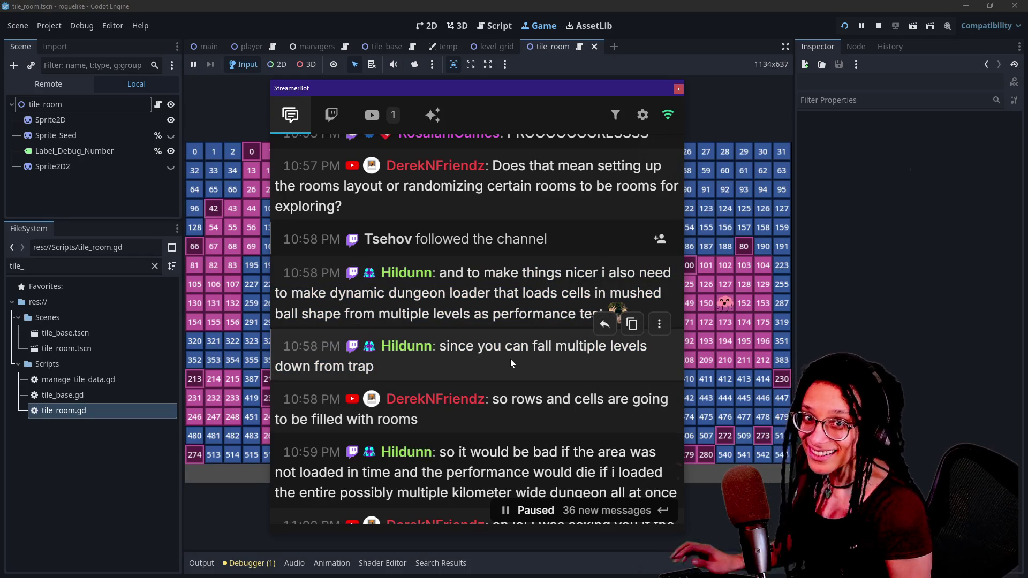
pyautogui.moveTo(508, 364); pyautogui.dragTo(485, 346)
pyautogui.scroll(-2, 514, 343)
pyautogui.moveTo(485, 251); pyautogui.dragTo(519, 290)
pyautogui.click(519, 291)
pyautogui.moveTo(503, 251); pyautogui.dragTo(373, 272)
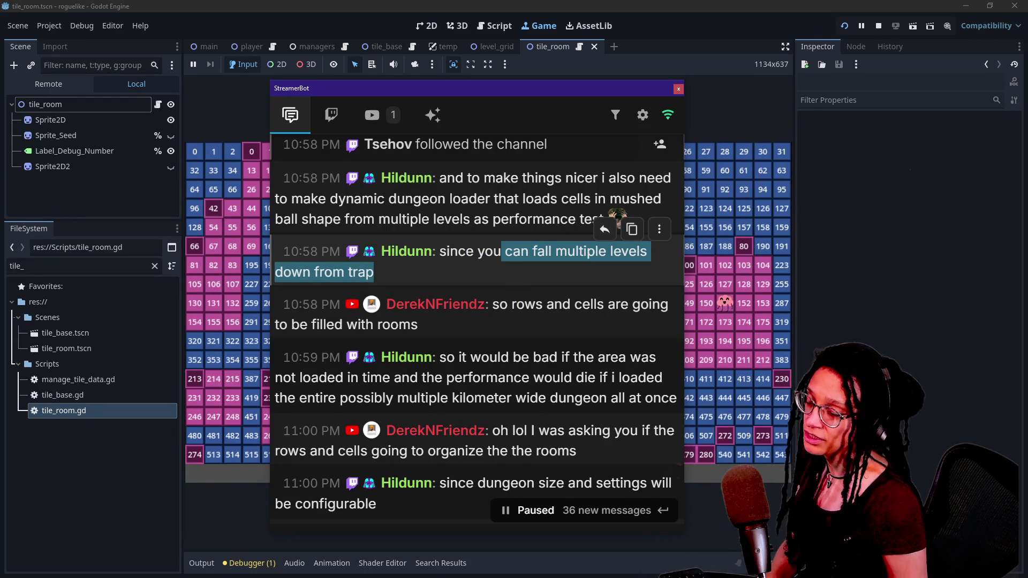
pyautogui.scroll(-7, 617, 215)
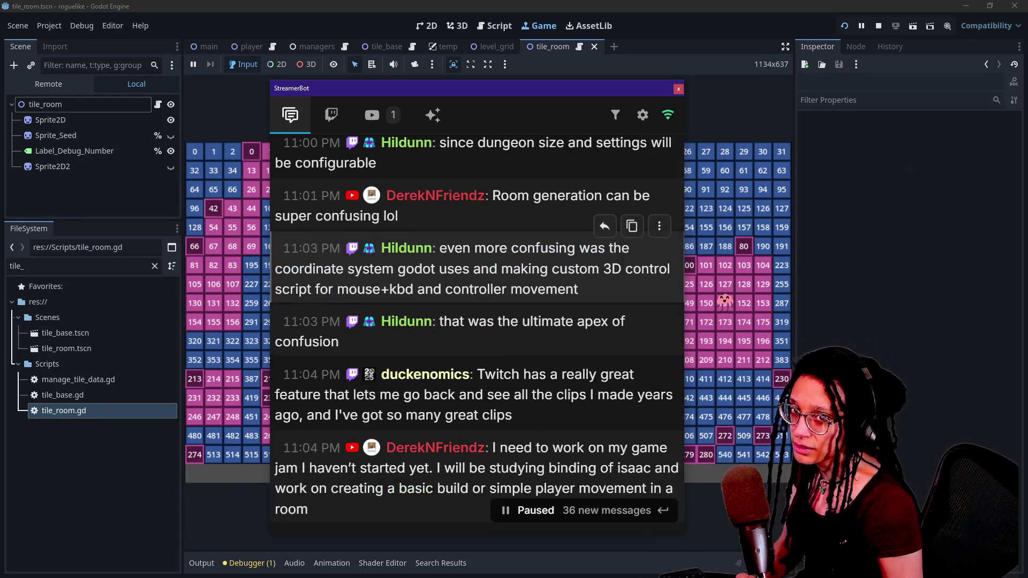
pyautogui.scroll(6, 616, 216)
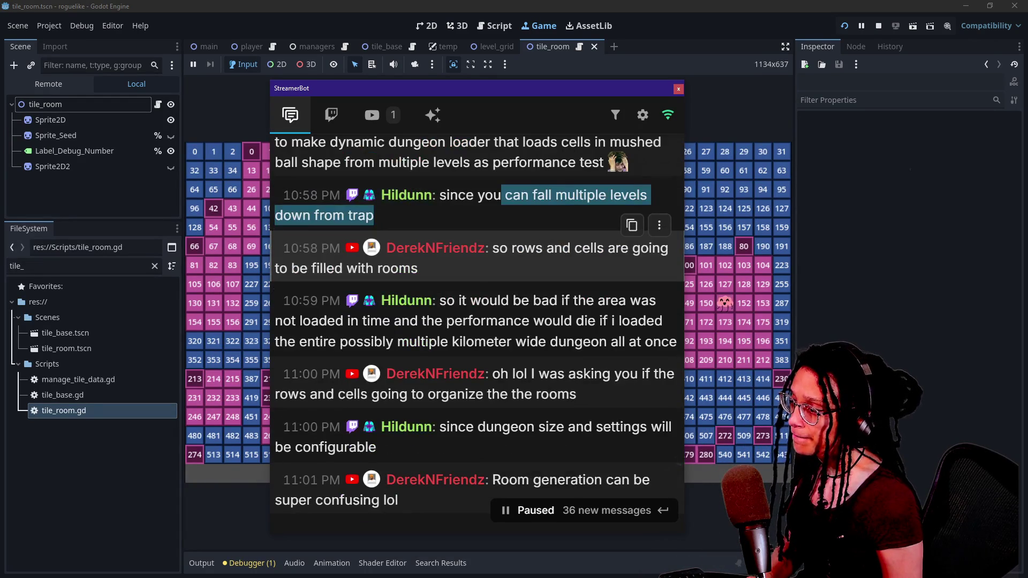
pyautogui.scroll(2, 483, 362)
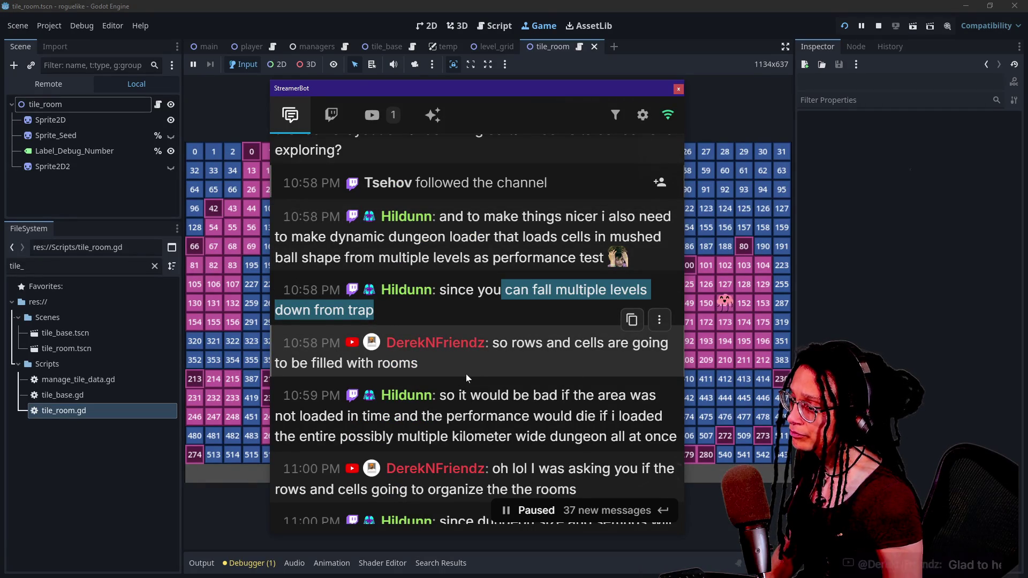
pyautogui.scroll(-15, 467, 374)
pyautogui.scroll(20, 480, 392)
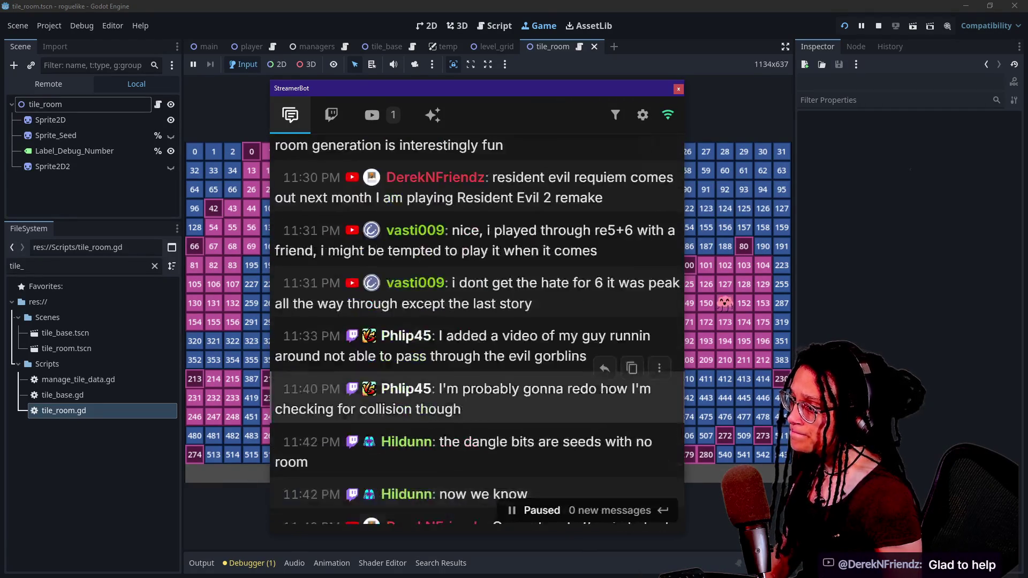
pyautogui.scroll(-20, 479, 391)
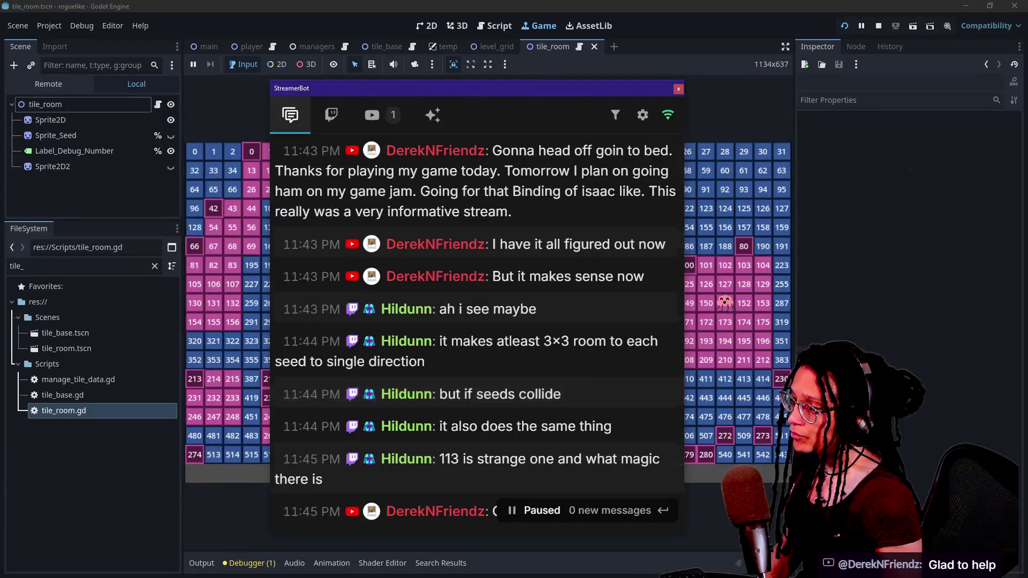
pyautogui.scroll(20, 479, 391)
pyautogui.scroll(5, 479, 391)
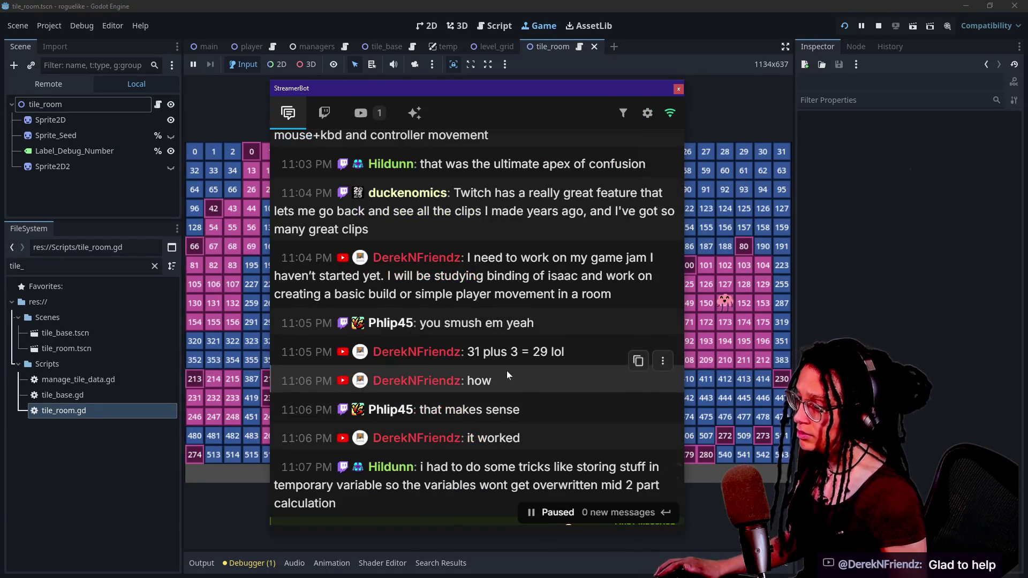
pyautogui.scroll(-5, 506, 371)
pyautogui.scroll(5, 506, 370)
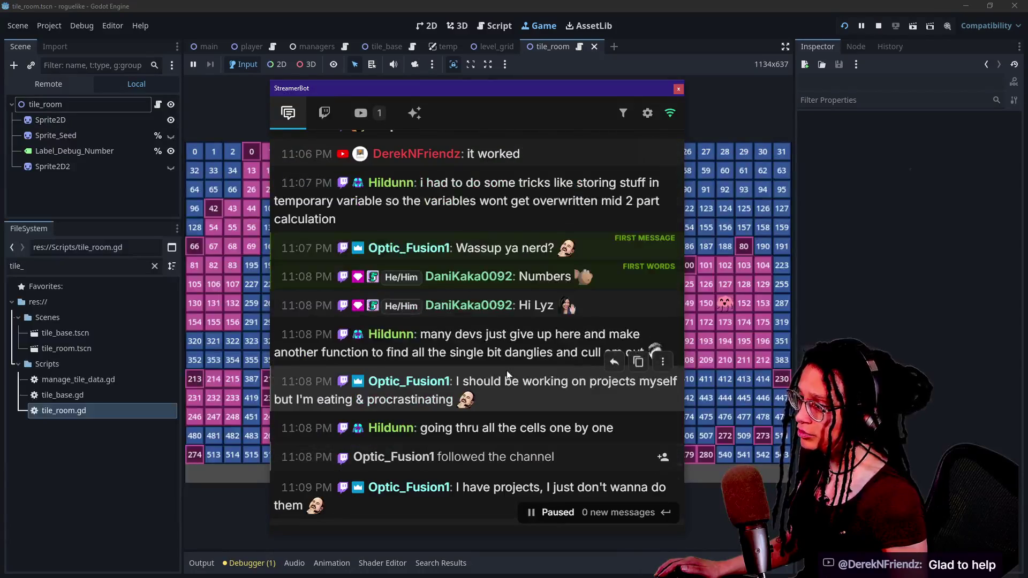
pyautogui.scroll(-10, 507, 373)
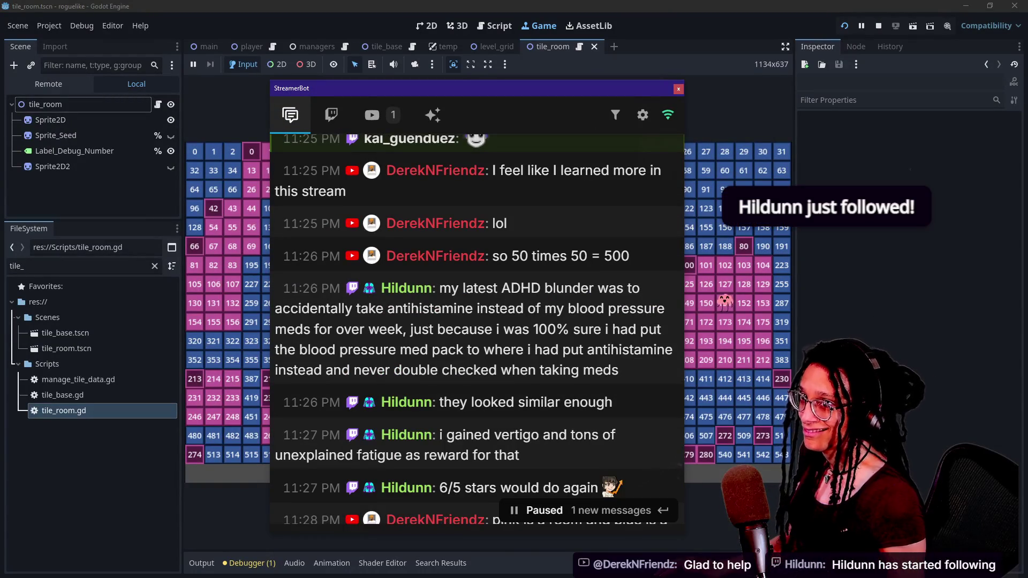
pyautogui.scroll(-3, 482, 300)
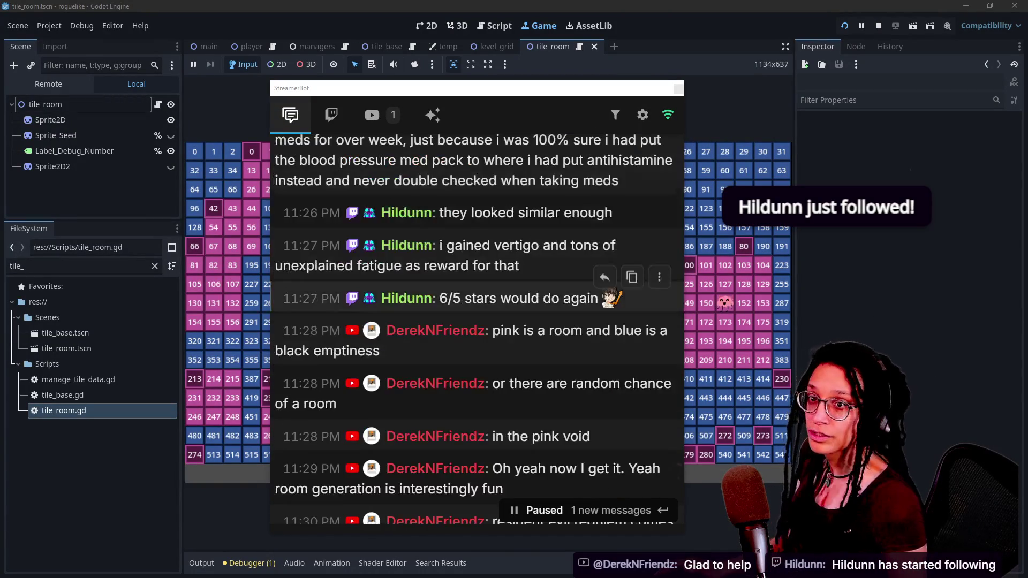
pyautogui.scroll(-6, 482, 300)
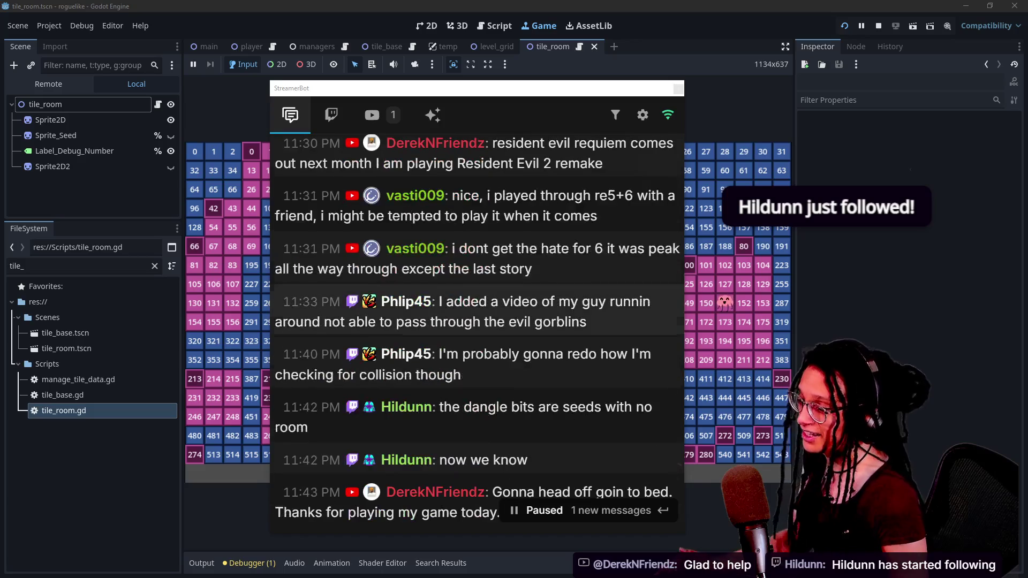
pyautogui.scroll(-2, 481, 300)
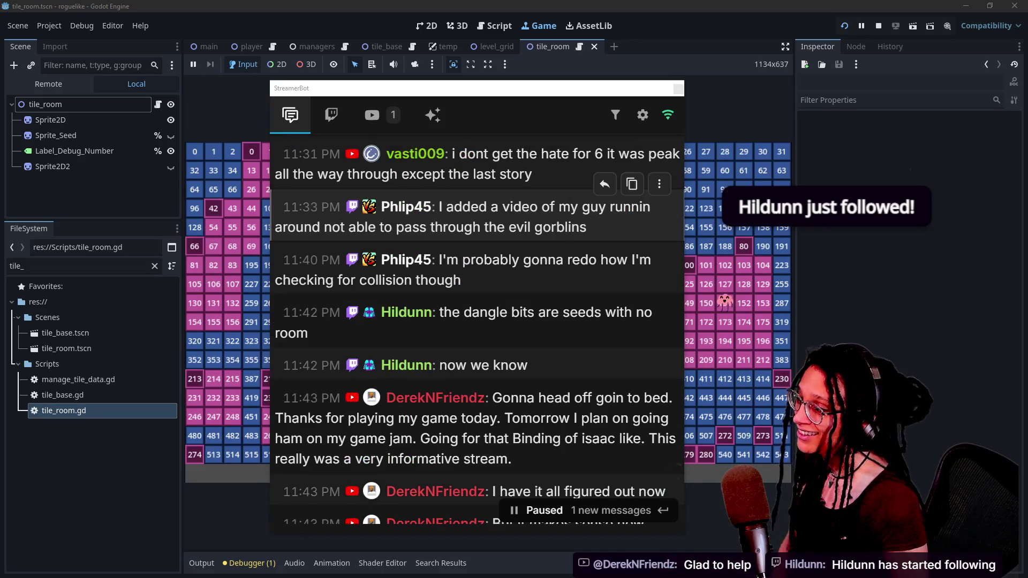
pyautogui.scroll(5, 531, 320)
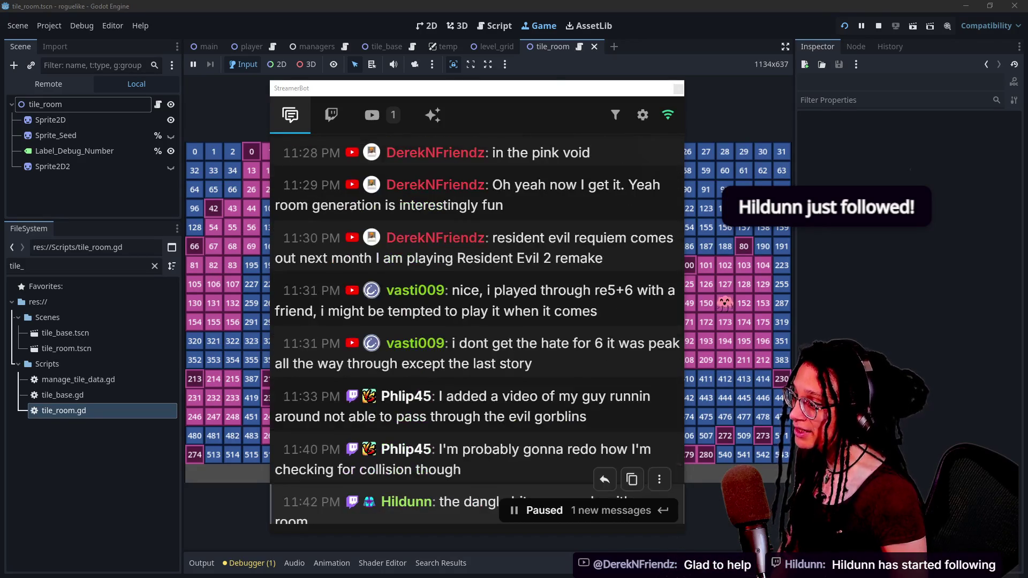
pyautogui.moveTo(493, 282); pyautogui.dragTo(527, 302)
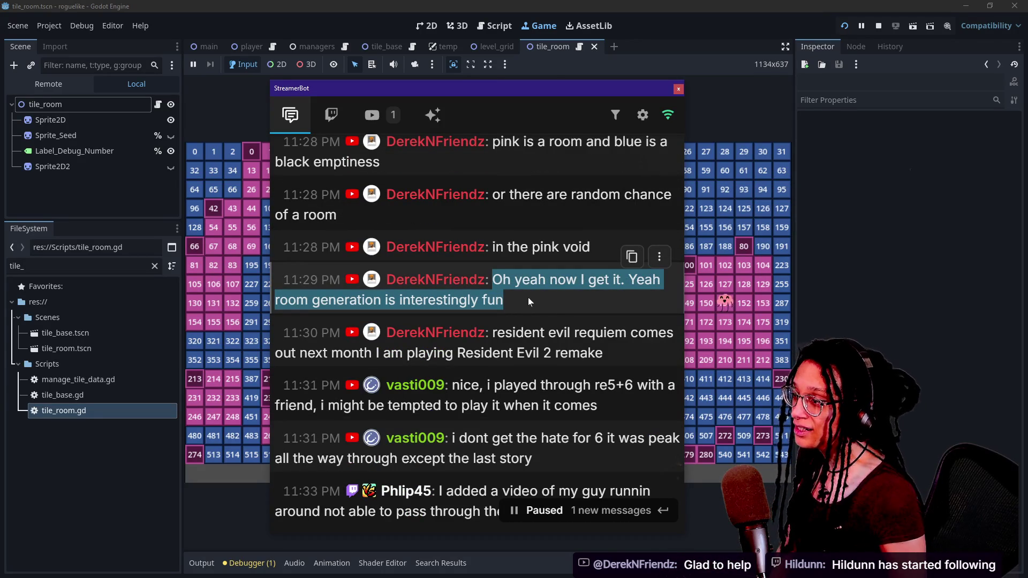
pyautogui.scroll(2, 551, 311)
pyautogui.scroll(2, 509, 301)
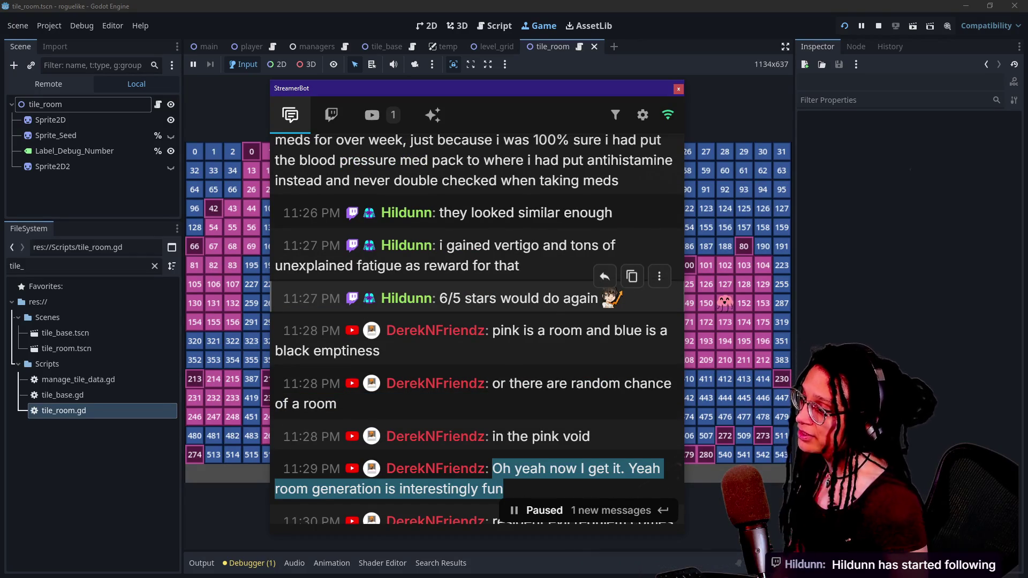
pyautogui.scroll(2, 512, 309)
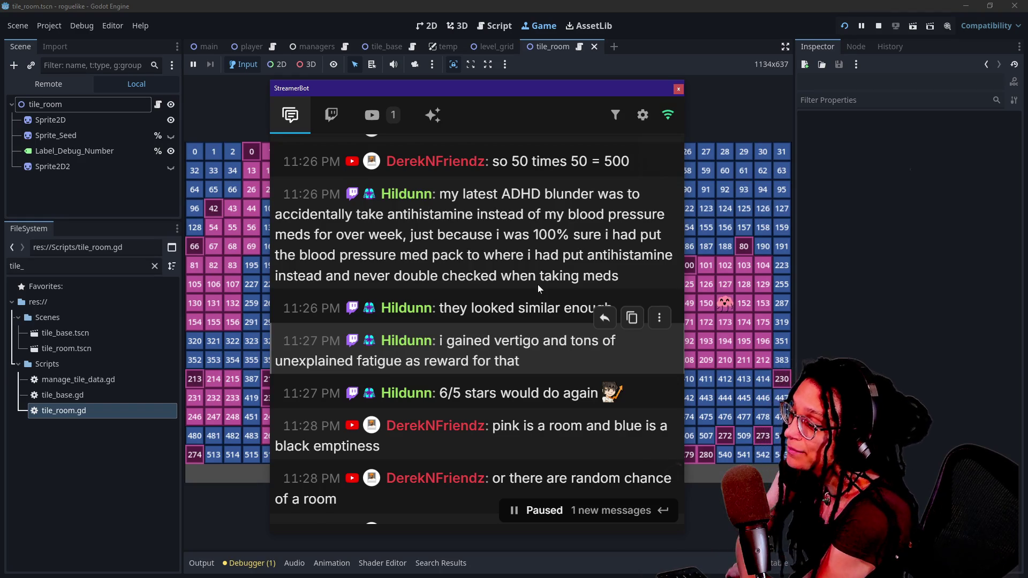
pyautogui.doubleClick(469, 340)
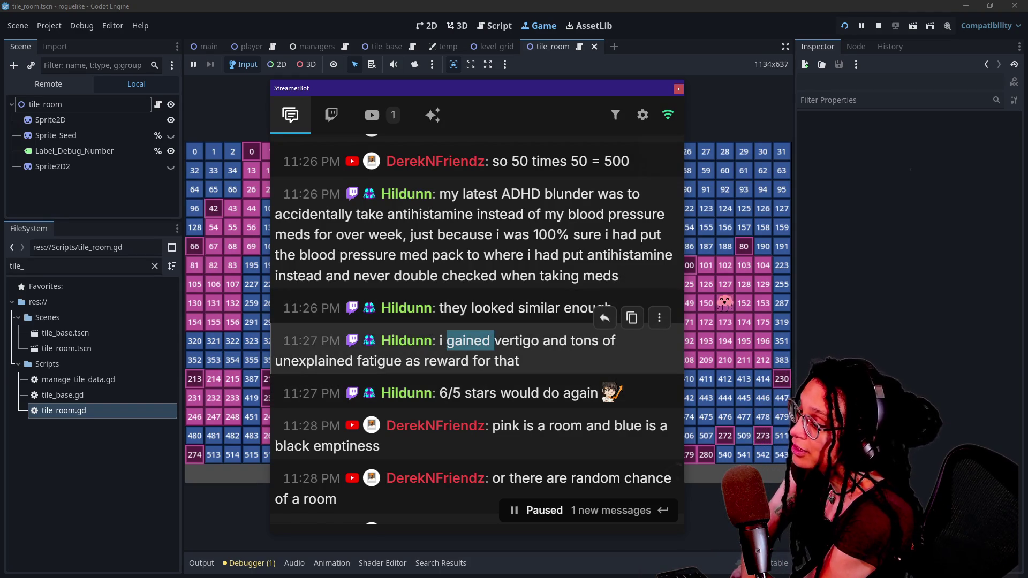
pyautogui.moveTo(578, 369)
pyautogui.mouseDown()
pyautogui.moveTo(593, 371)
pyautogui.moveTo(466, 341)
pyautogui.mouseUp()
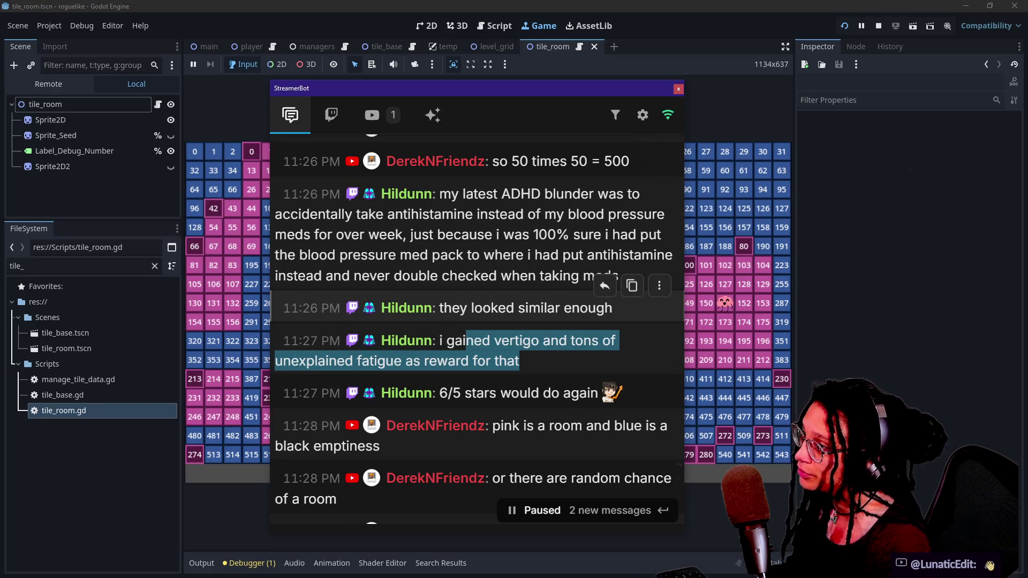
pyautogui.scroll(2, 476, 310)
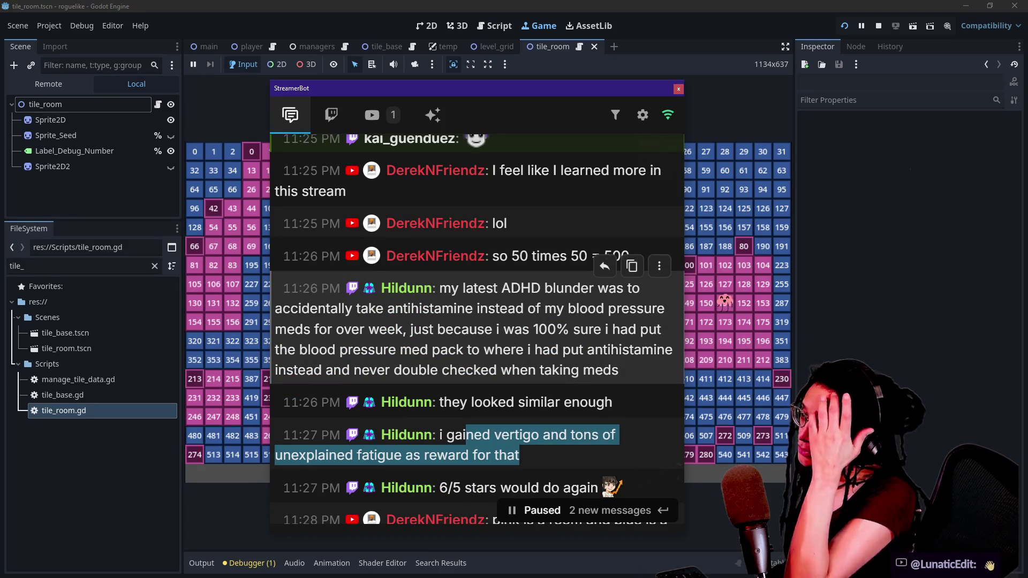
pyautogui.scroll(2, 527, 271)
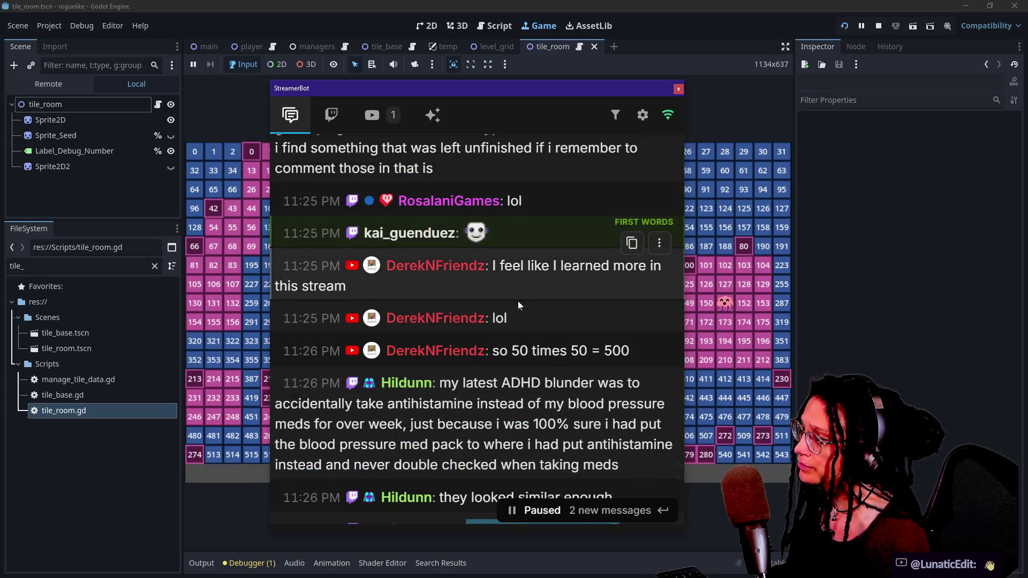
pyautogui.tripleClick(541, 287)
pyautogui.scroll(4, 534, 285)
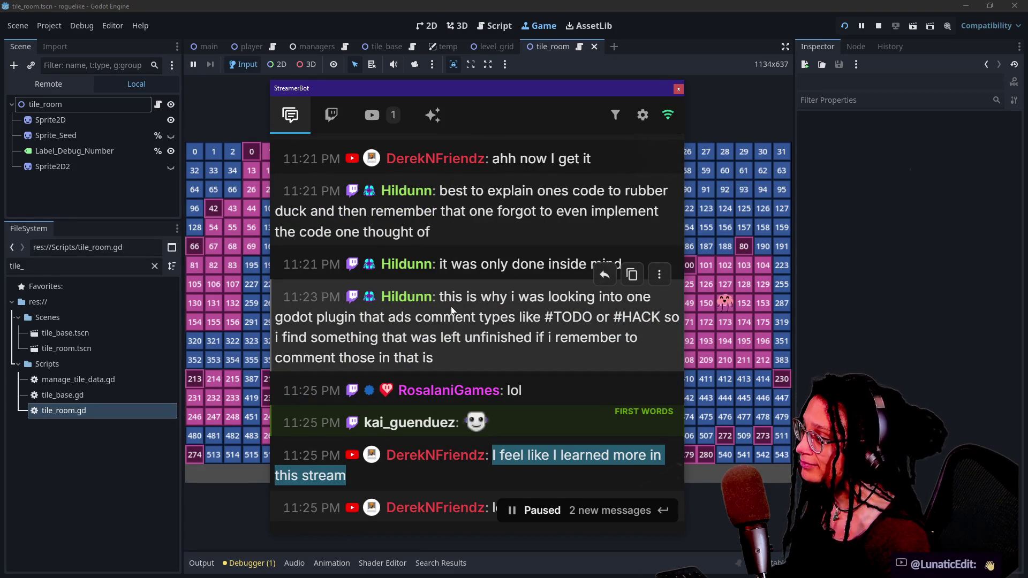
pyautogui.moveTo(440, 298); pyautogui.dragTo(565, 369)
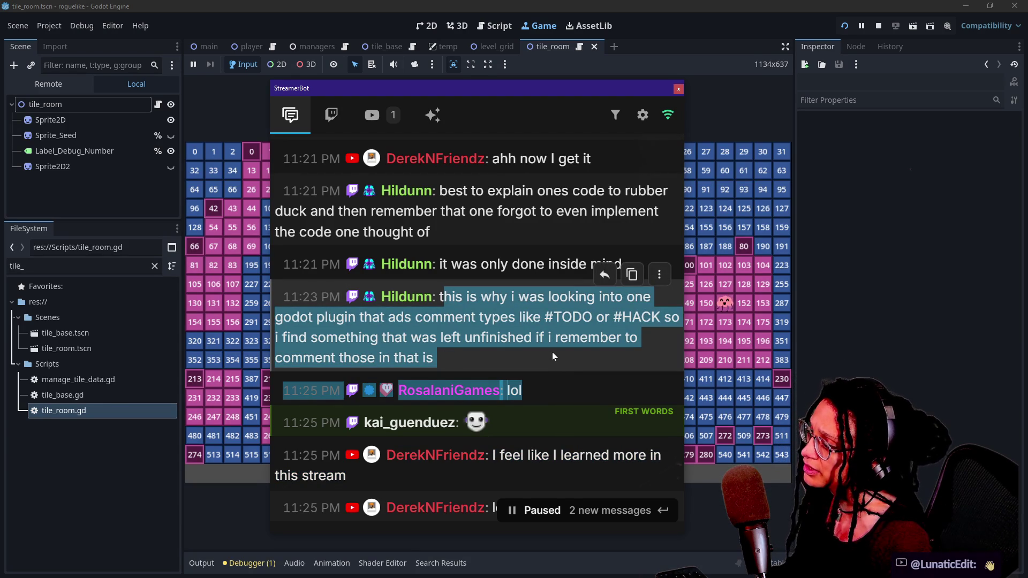
pyautogui.scroll(2, 553, 353)
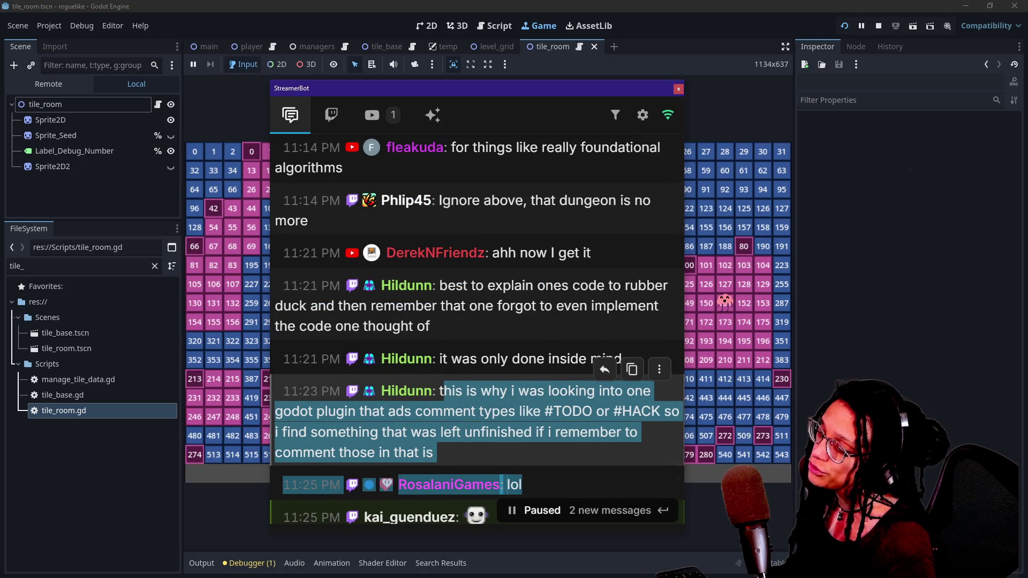
pyautogui.click(553, 357)
pyautogui.moveTo(441, 391); pyautogui.dragTo(497, 454)
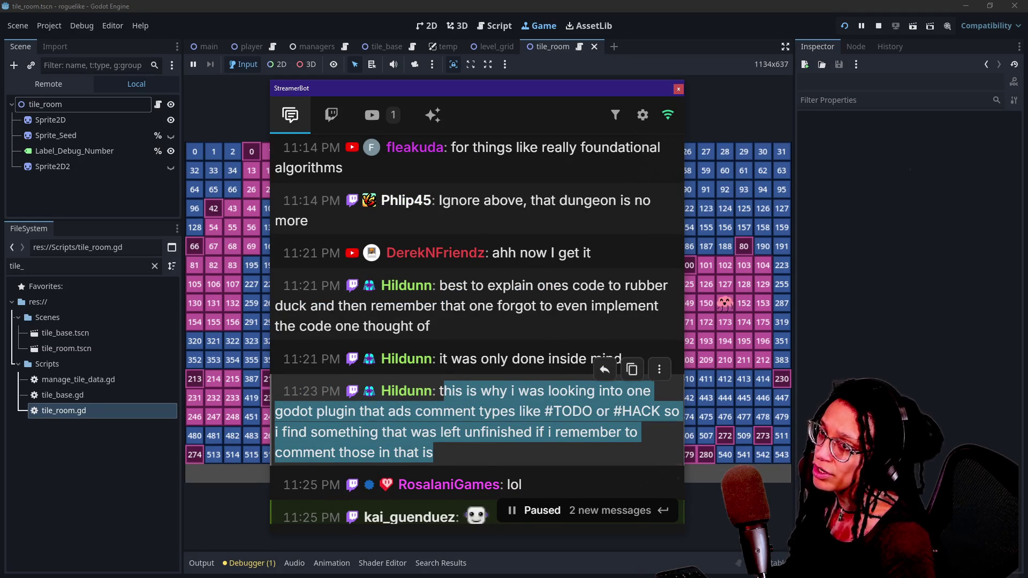
pyautogui.scroll(4, 509, 339)
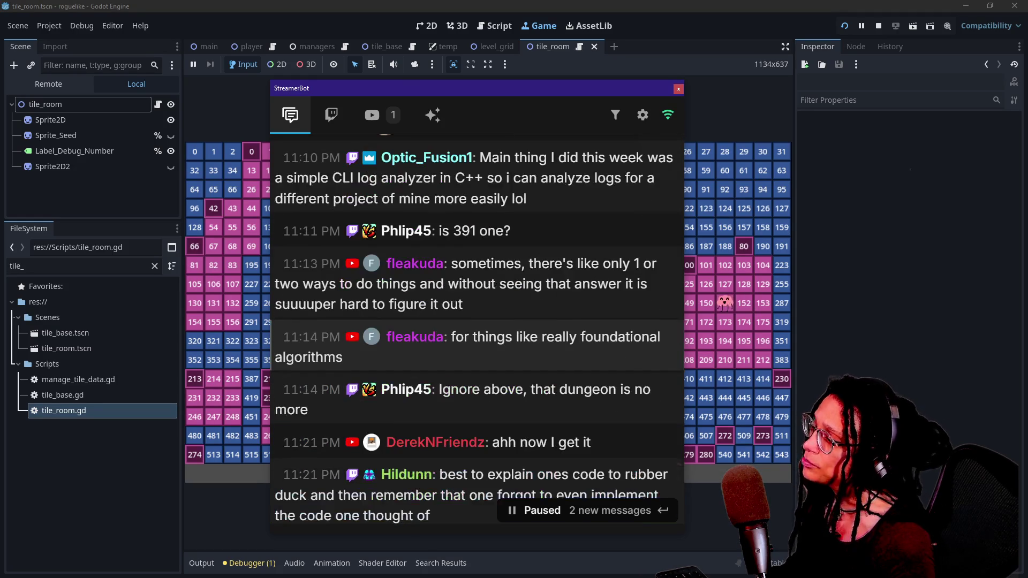
# Step: Scroll back through the StreamerBot chat and highlight the C++ log analyzer message
pyautogui.scroll(2, 511, 339)
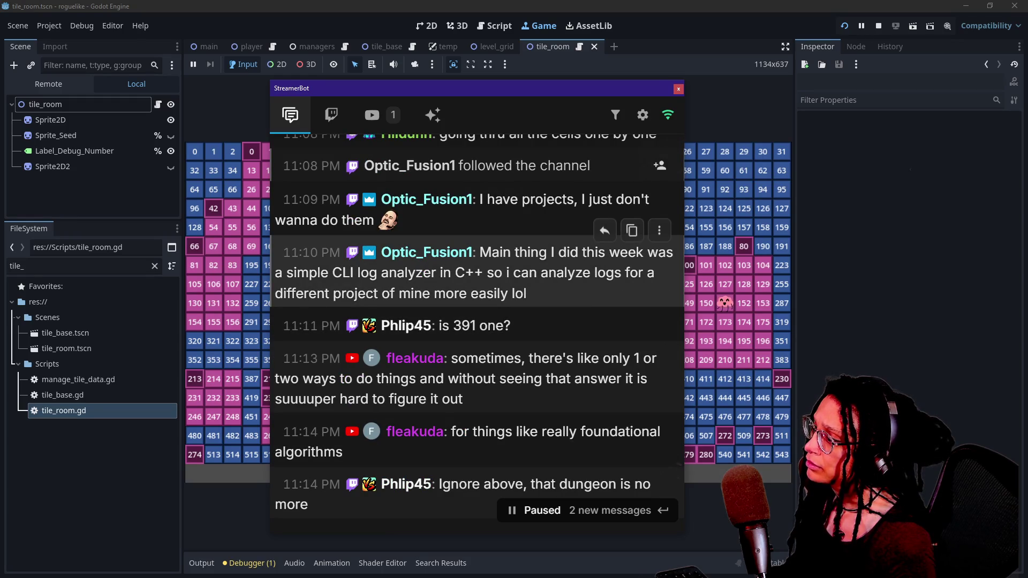
pyautogui.moveTo(480, 252)
pyautogui.mouseDown()
pyautogui.moveTo(540, 273)
pyautogui.moveTo(527, 293)
pyautogui.mouseUp()
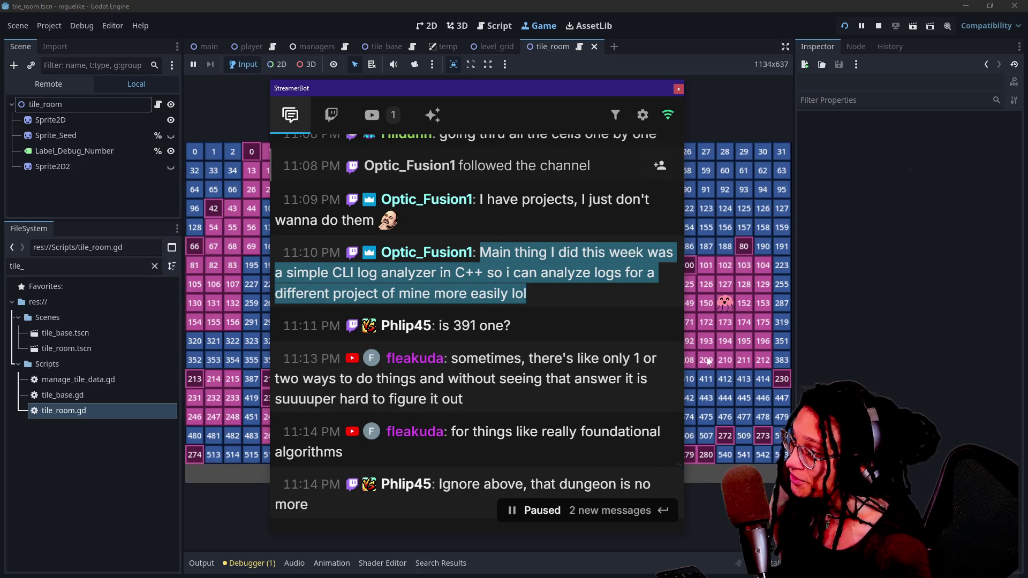
pyautogui.moveTo(677, 370)
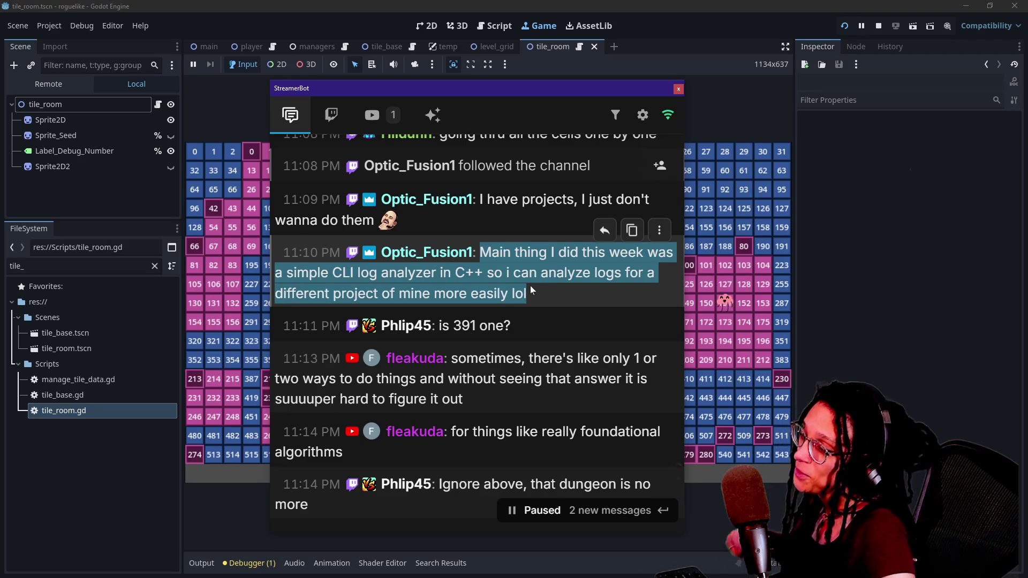
pyautogui.scroll(2, 535, 272)
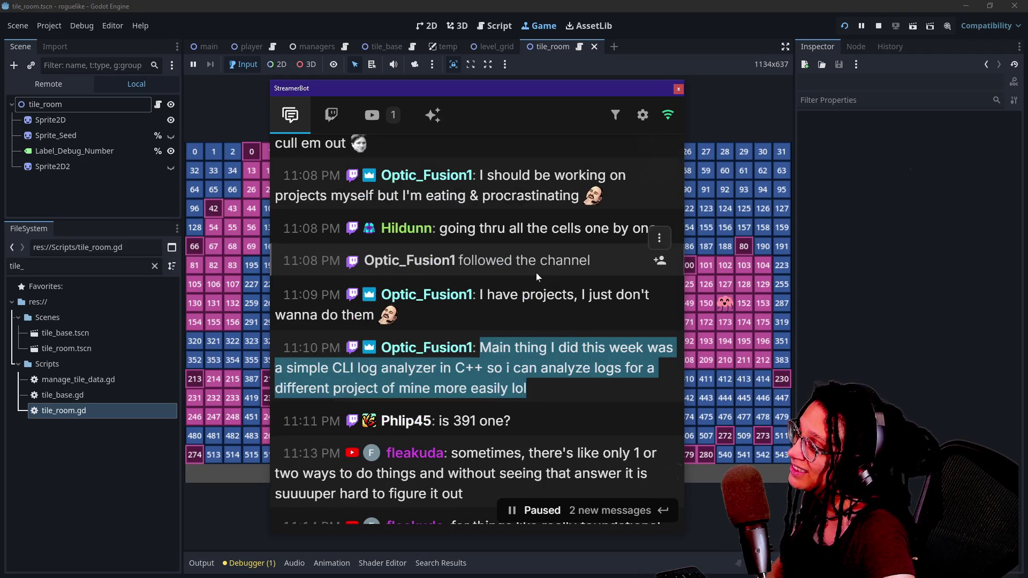
pyautogui.scroll(2, 549, 323)
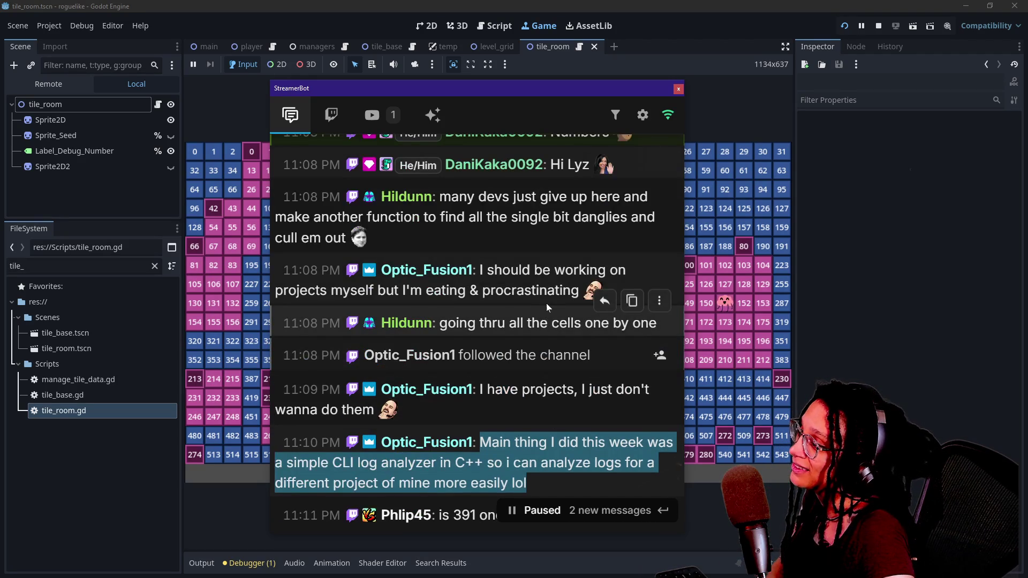
pyautogui.scroll(-15, 547, 301)
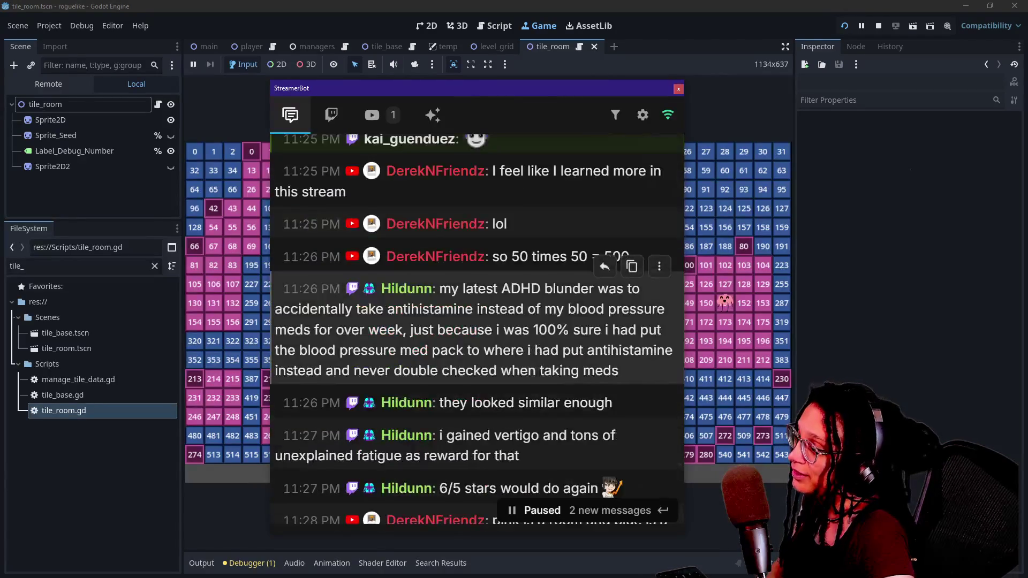
pyautogui.scroll(-2, 547, 304)
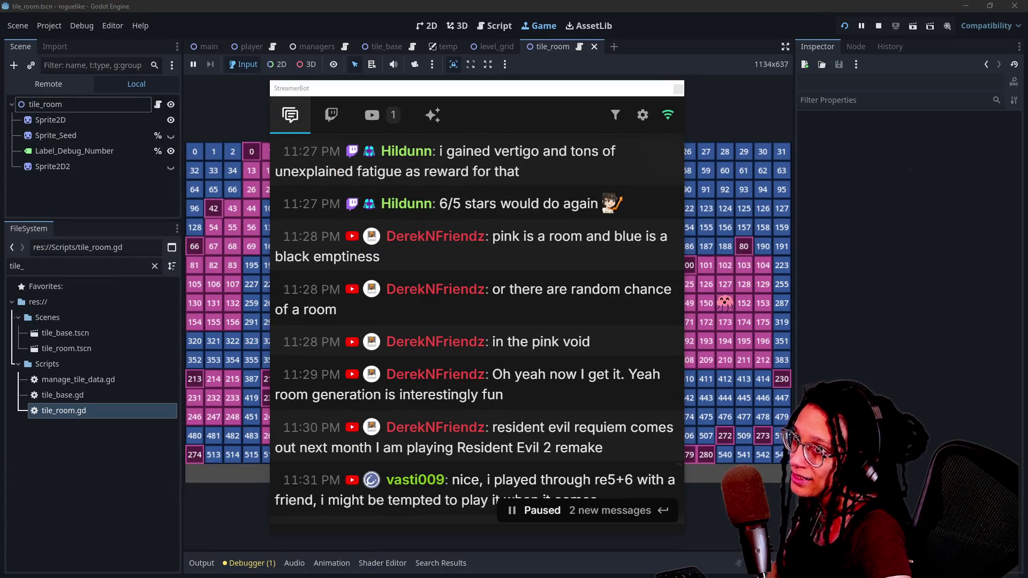
# Step: Highlight the random room chances, re5+6 and goblin video messages, then switch to Chrome
pyautogui.moveTo(283, 289)
pyautogui.mouseDown()
pyautogui.moveTo(336, 313)
pyautogui.moveTo(559, 290)
pyautogui.mouseUp()
pyautogui.scroll(-3, 481, 343)
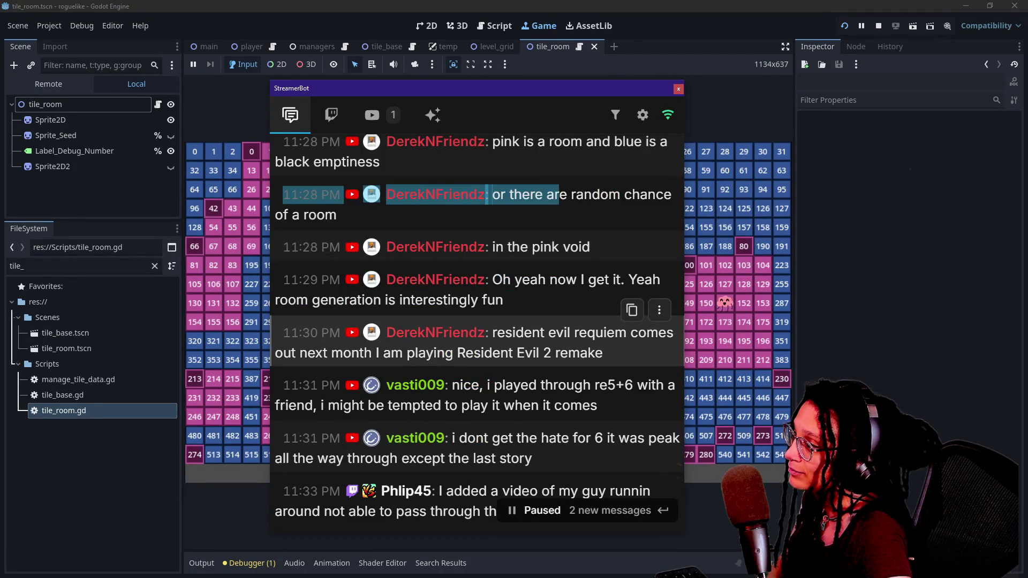
pyautogui.scroll(-3, 477, 332)
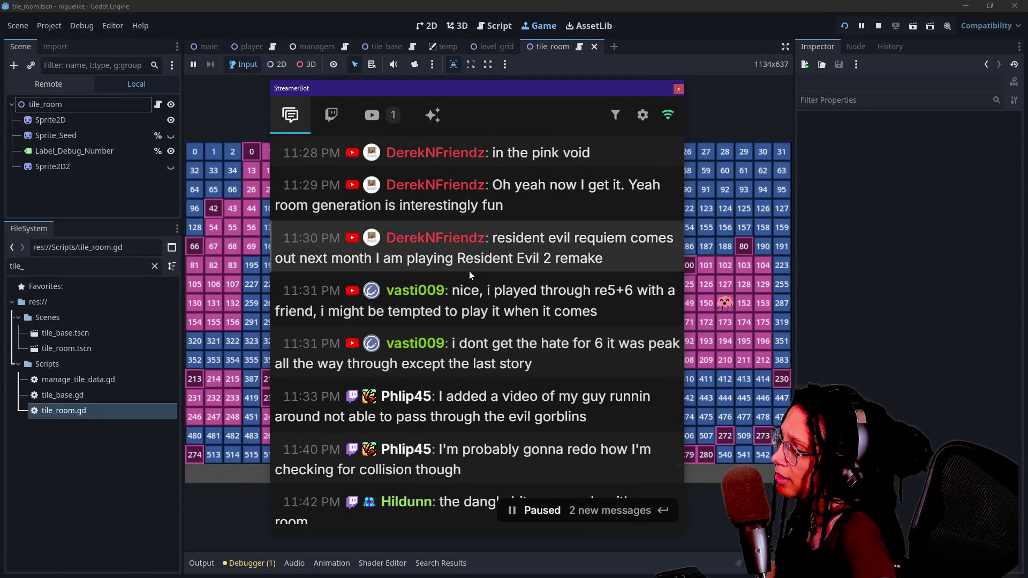
pyautogui.moveTo(471, 290); pyautogui.dragTo(582, 311)
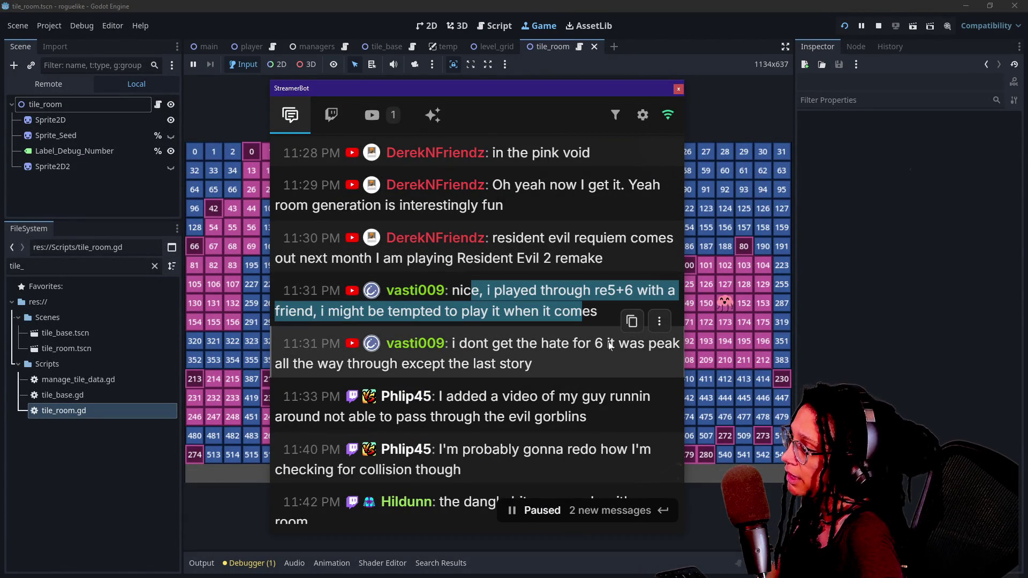
pyautogui.scroll(-2, 573, 370)
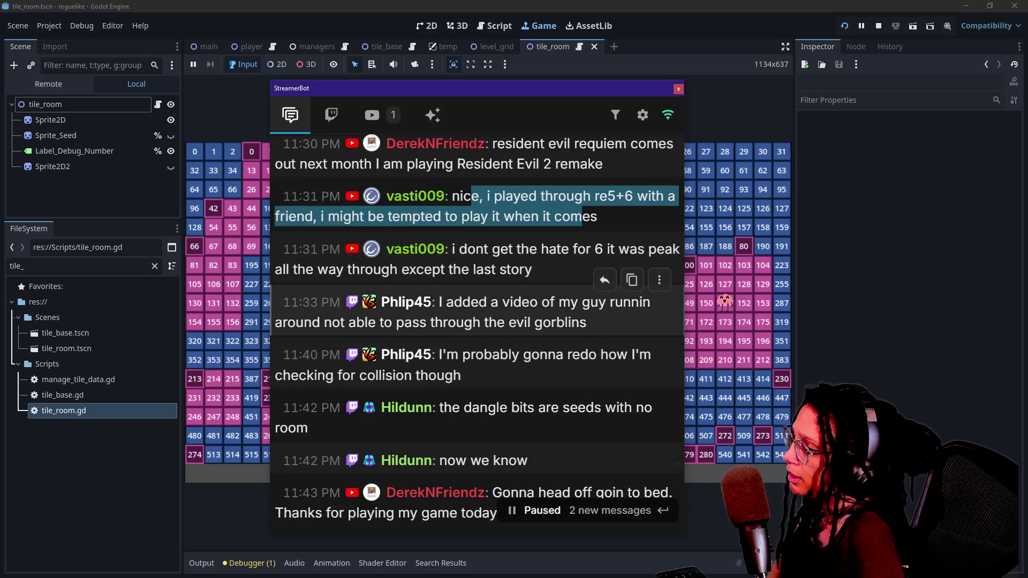
pyautogui.moveTo(471, 301); pyautogui.dragTo(587, 333)
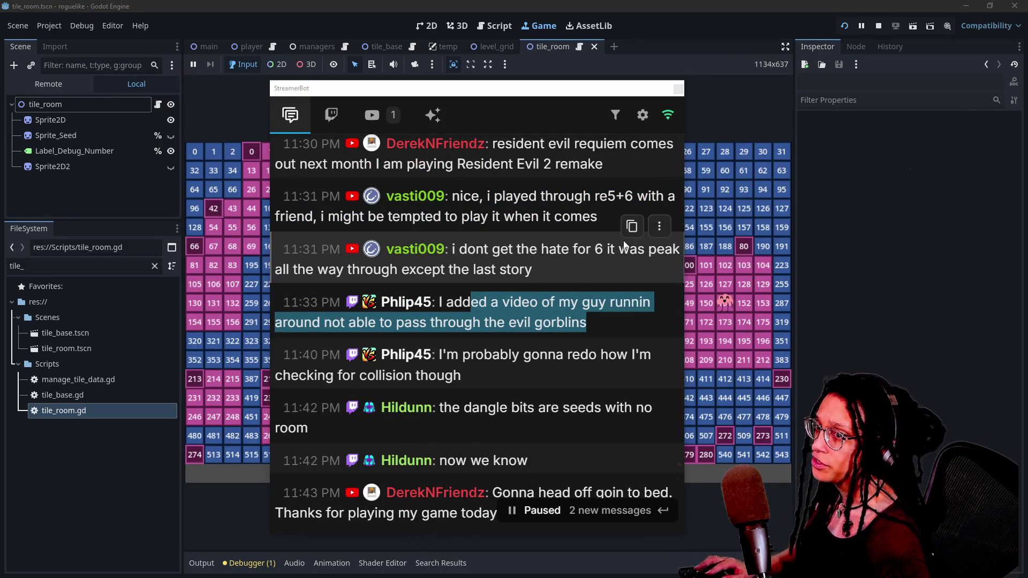
pyautogui.hotkey('alt', 'Tab')
pyautogui.hotkey('alt', 'Tab')
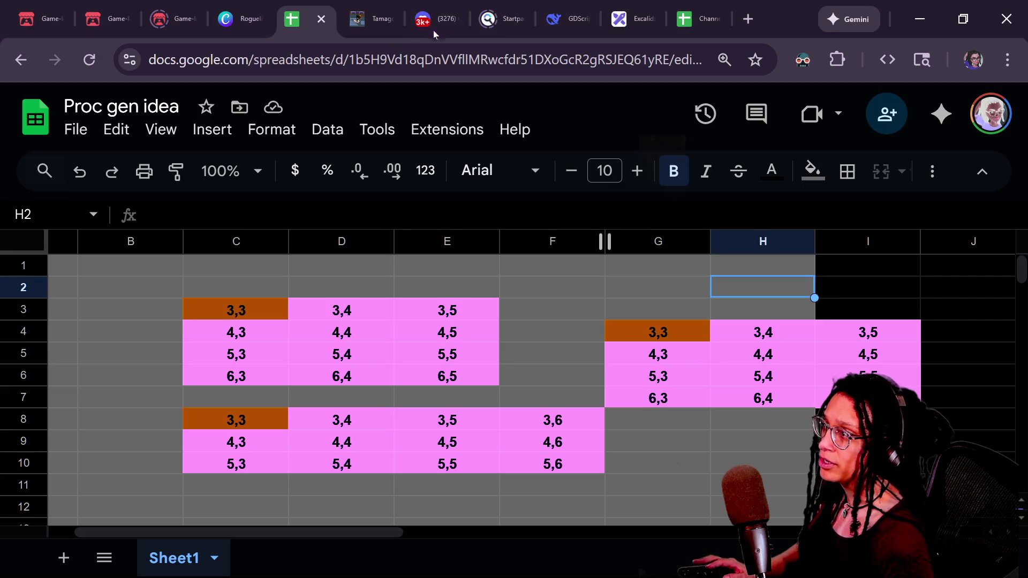
# Step: In Discord's #live_text, scroll to the viewer's goblin clip and play it full screen
pyautogui.click(423, 19)
pyautogui.scroll(-5, 193, 358)
pyautogui.scroll(10, 193, 358)
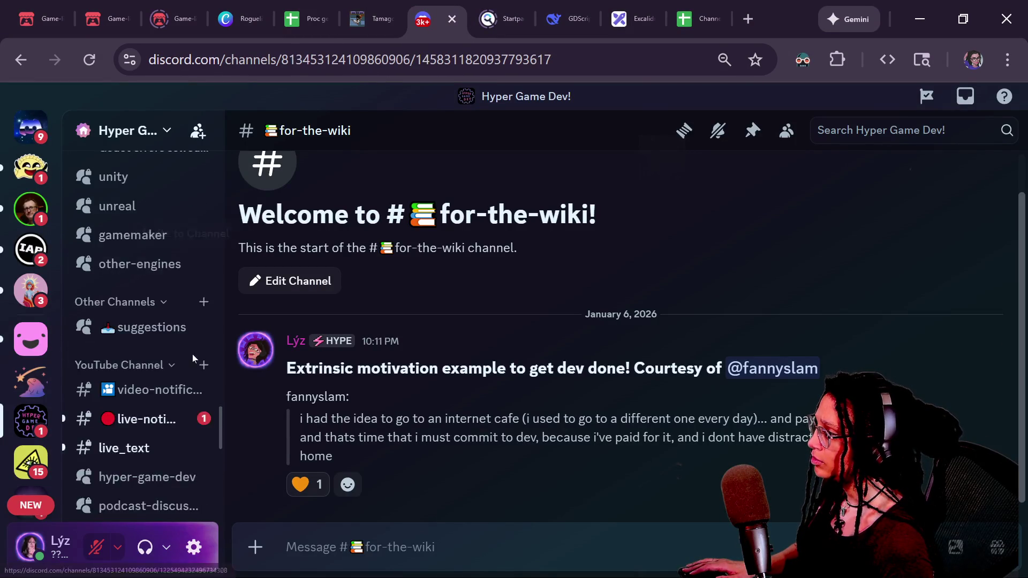
pyautogui.scroll(-2, 192, 355)
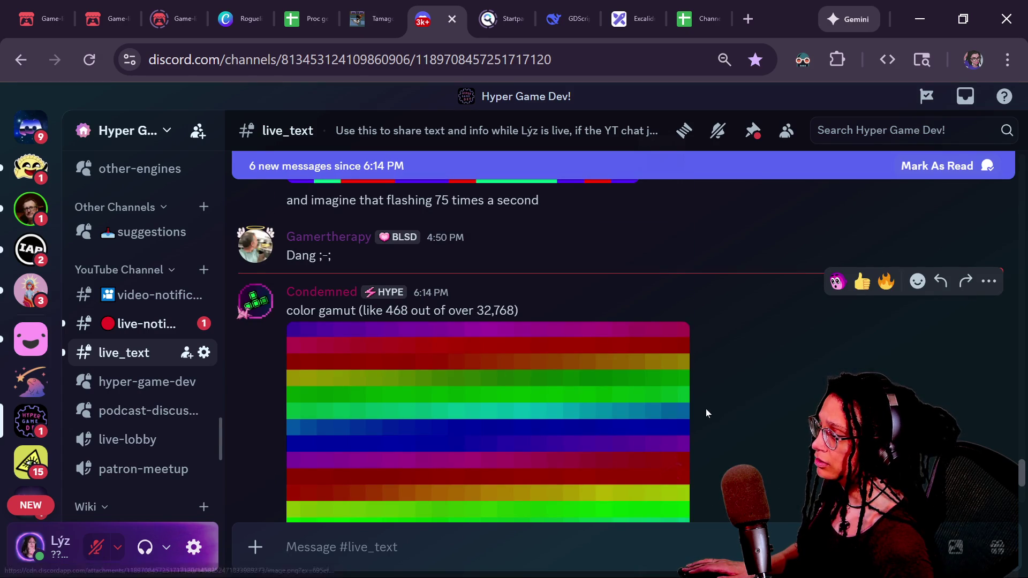
pyautogui.scroll(-2, 706, 409)
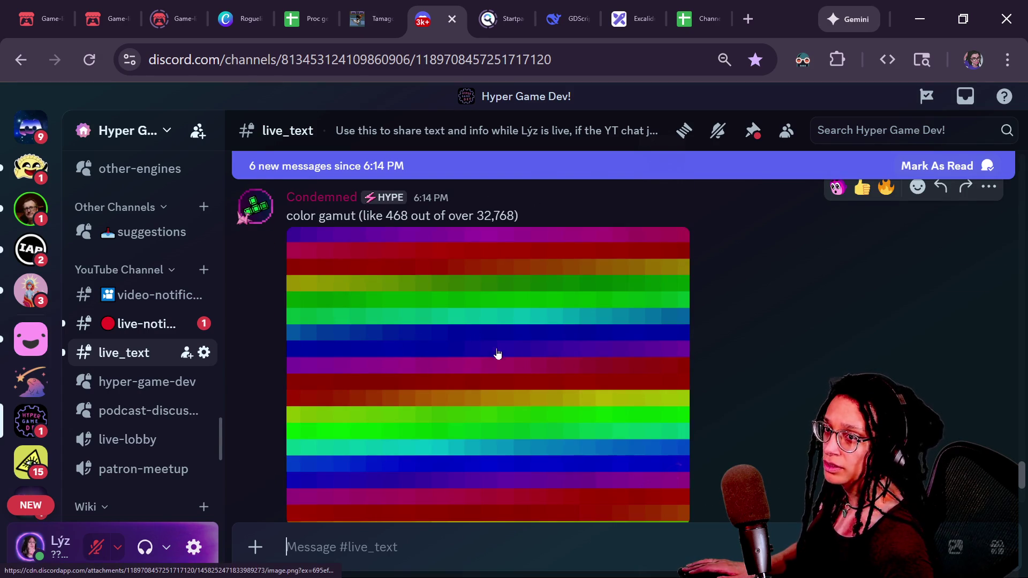
pyautogui.scroll(-2, 729, 367)
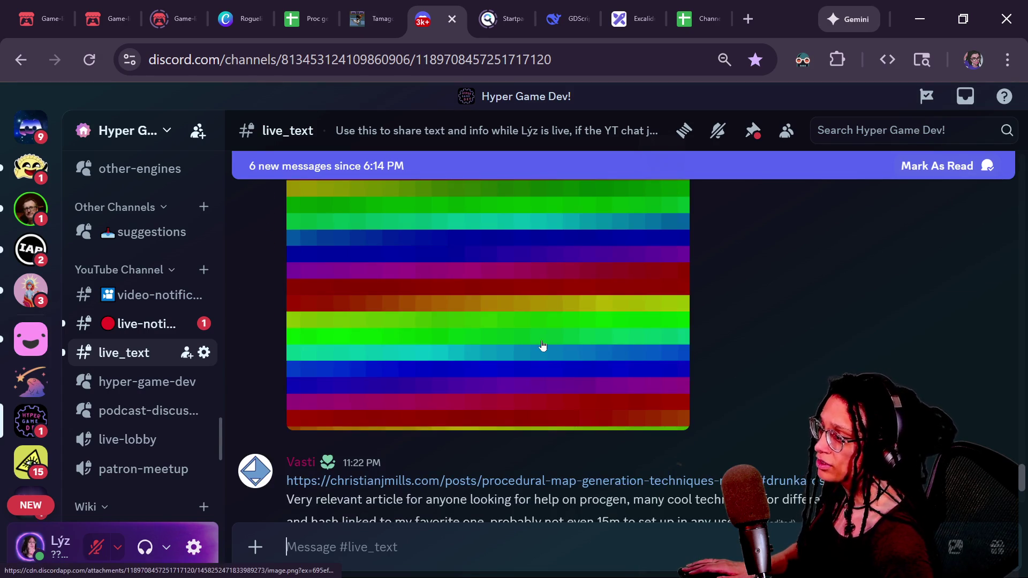
pyautogui.scroll(-10, 542, 343)
pyautogui.click(681, 416)
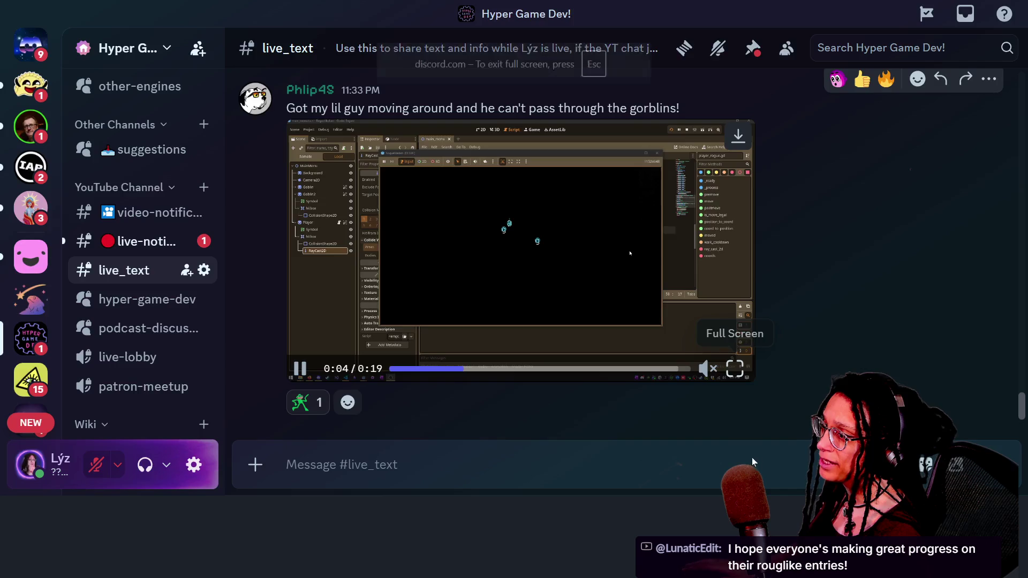
pyautogui.click(752, 457)
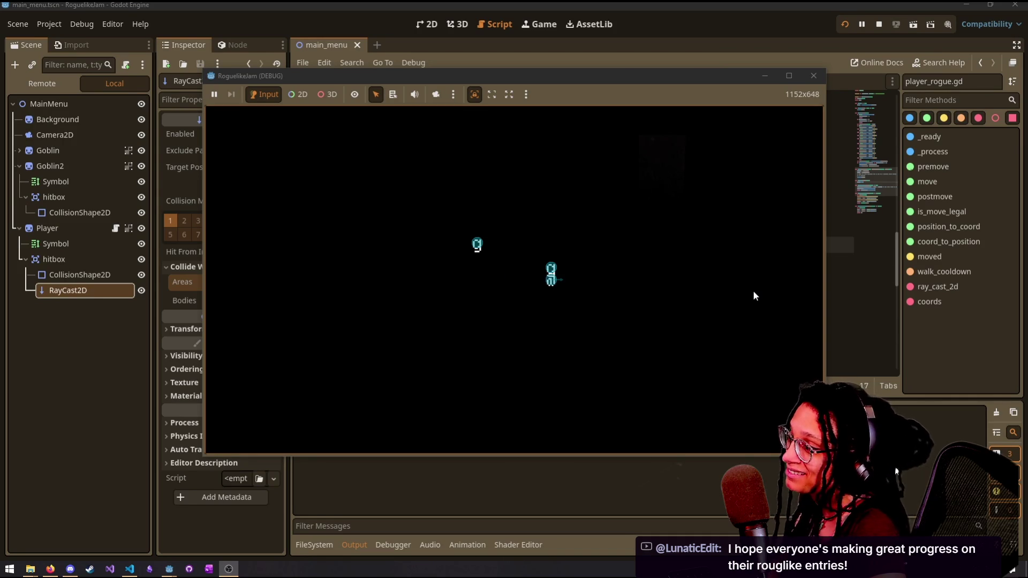
# Step: Watch the 19-second goblin clip full screen and replay it twice from the start
pyautogui.press('Right')
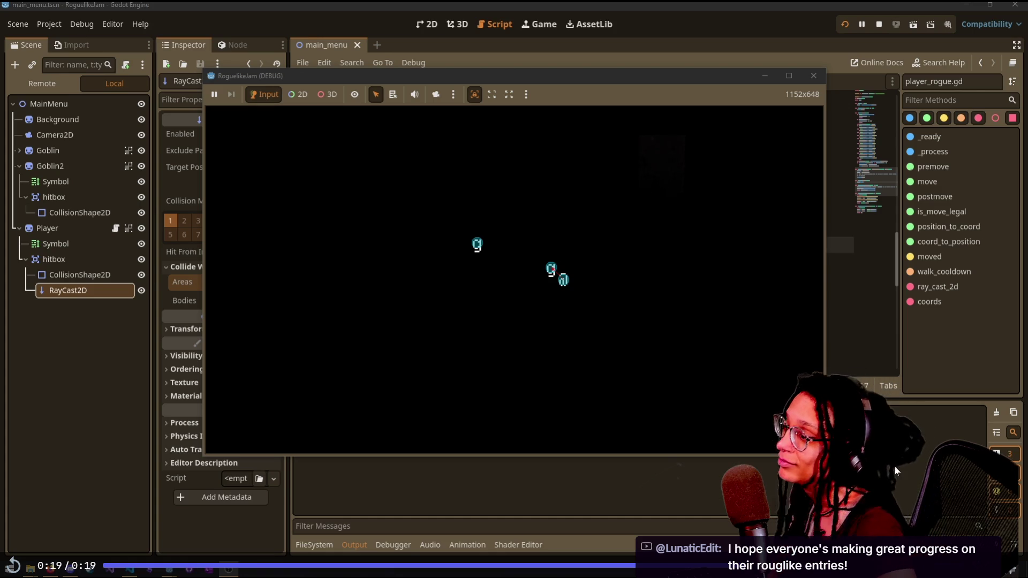
pyautogui.click(14, 562)
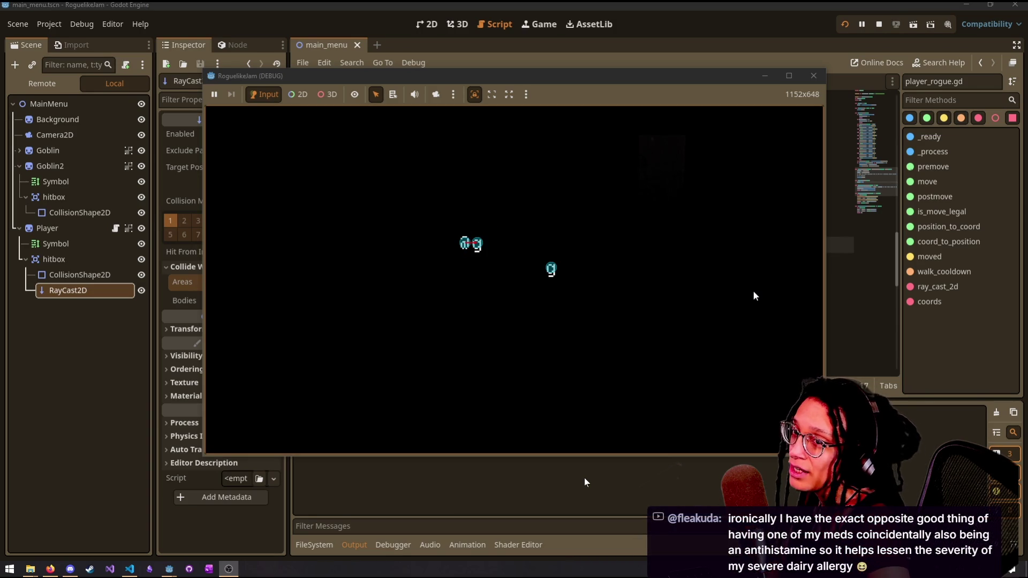
pyautogui.press('Down')
pyautogui.press('Right')
pyautogui.press('Right')
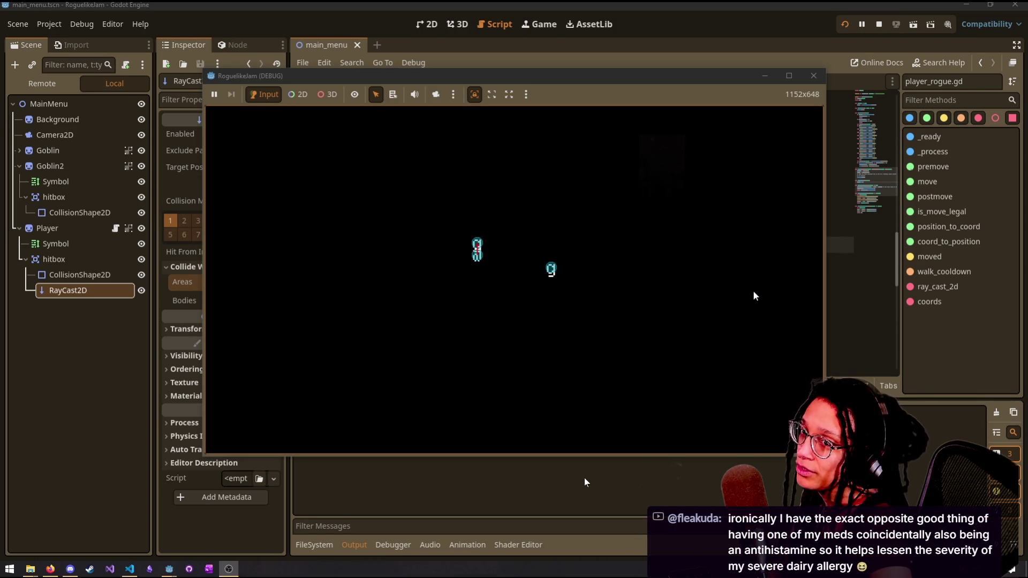
pyautogui.press('Down')
pyautogui.press('Down')
pyautogui.press('Down')
pyautogui.press('Right')
pyautogui.press('Right')
pyautogui.press('Right')
pyautogui.press('Right')
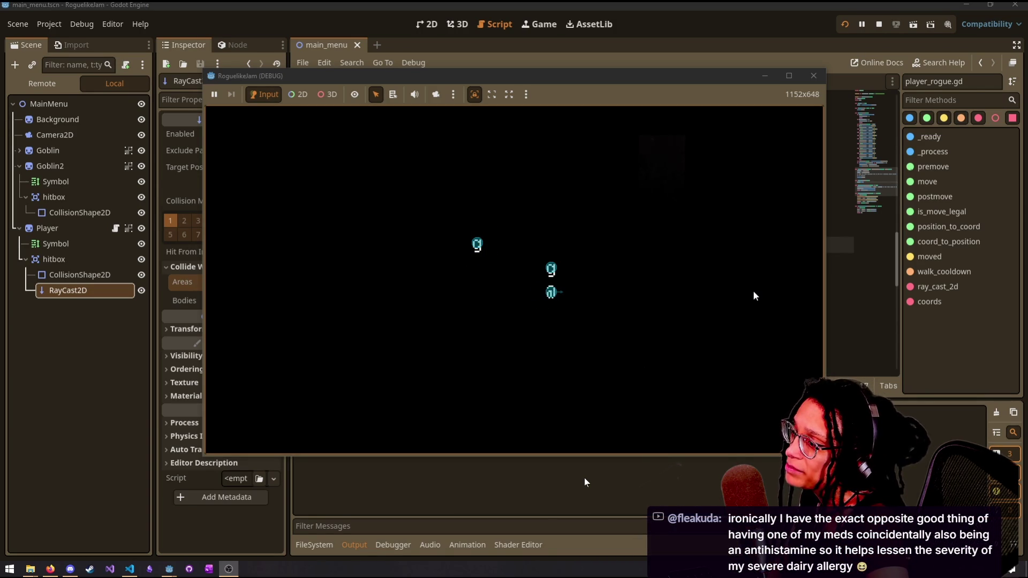
pyautogui.press('Right')
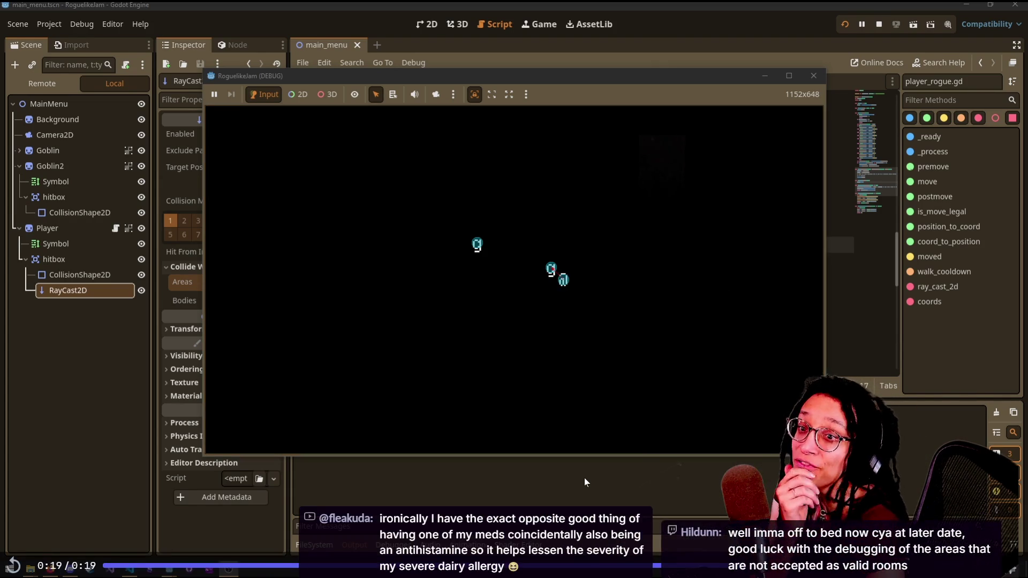
pyautogui.click(14, 565)
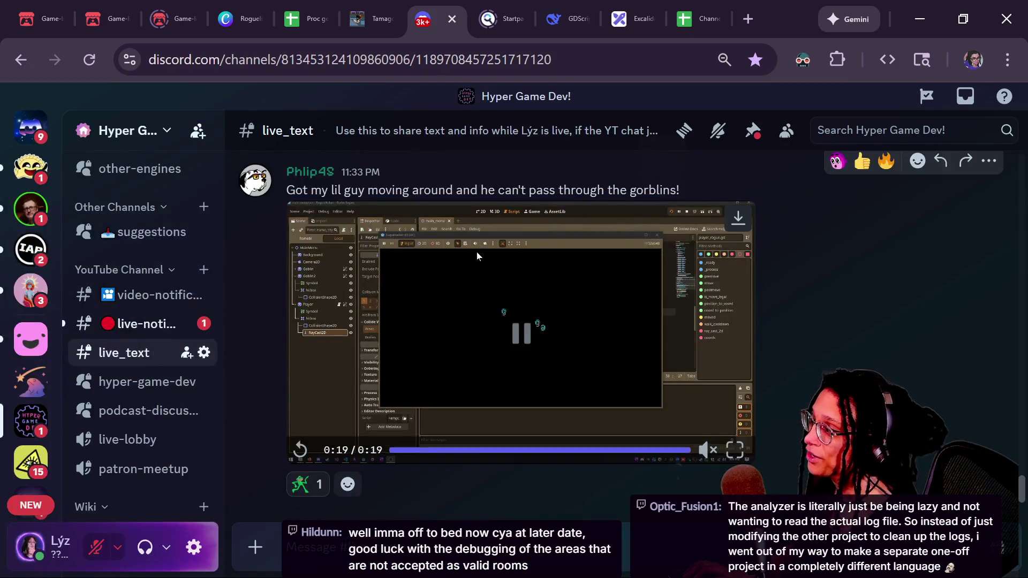
# Step: Pause the clip, return to StreamerBot, and highlight the collision-check and Binding of Isaac jam messages
pyautogui.click(477, 252)
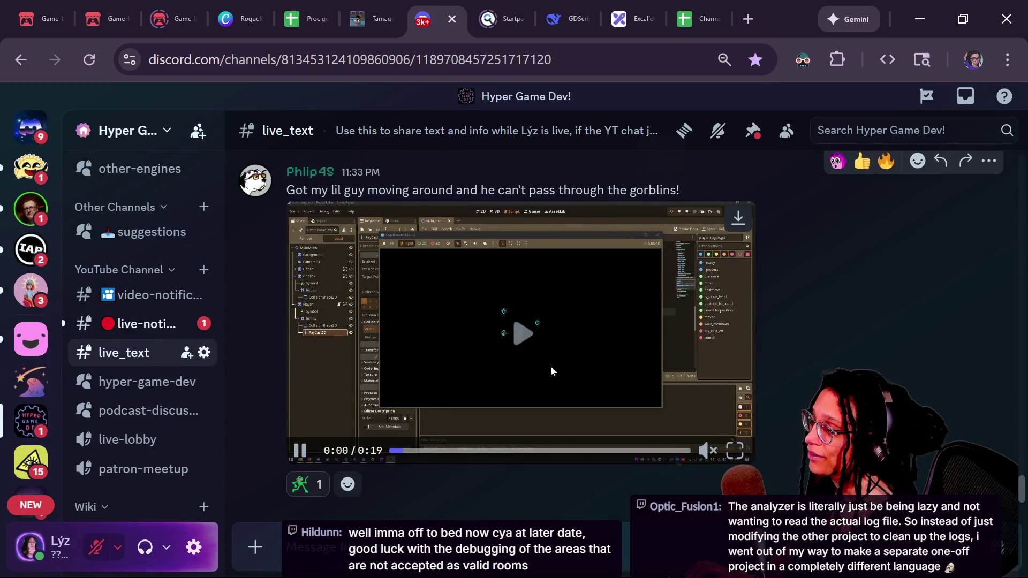
pyautogui.click(330, 401)
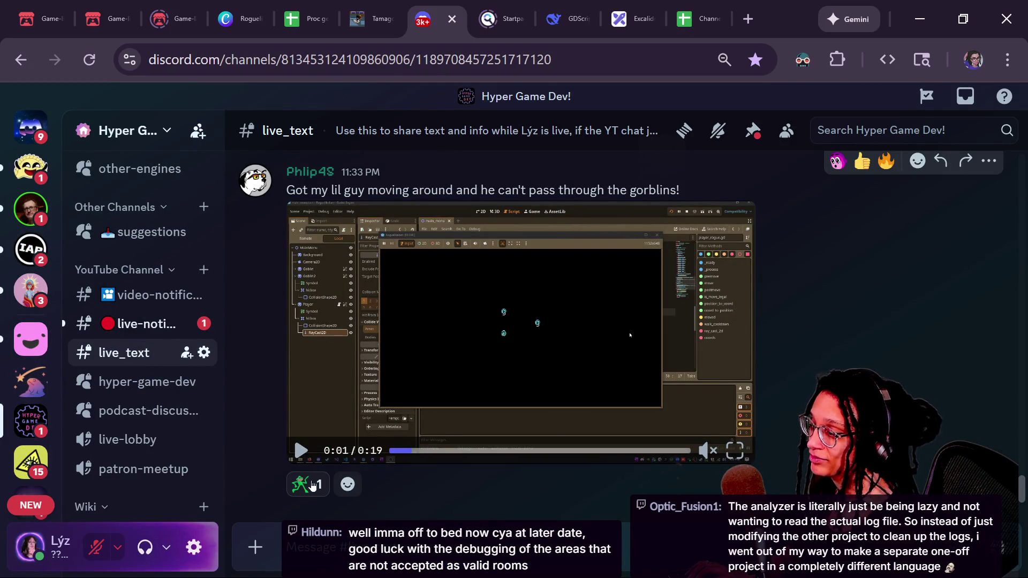
pyautogui.hotkey('alt', 'Tab')
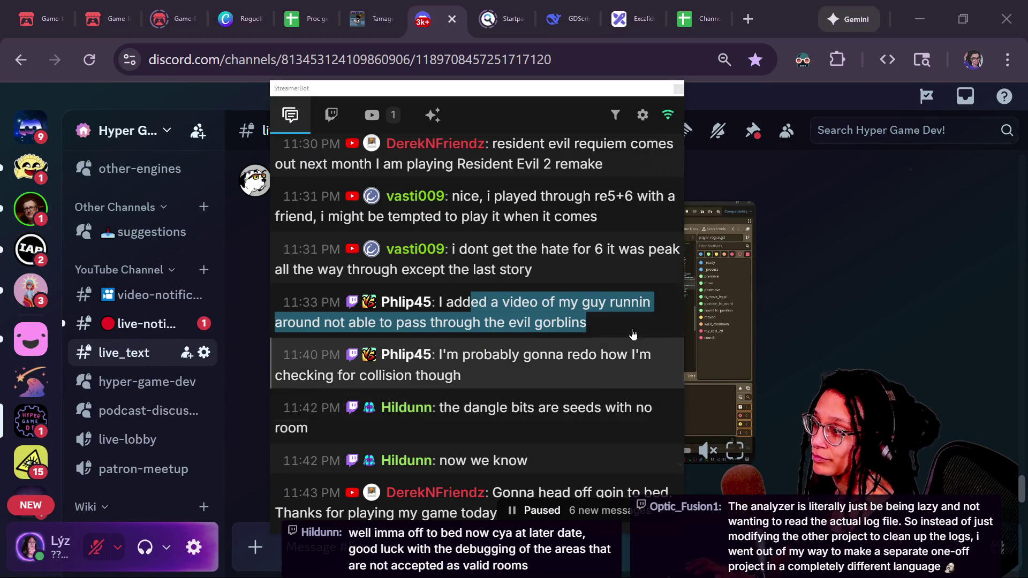
pyautogui.scroll(-2, 465, 383)
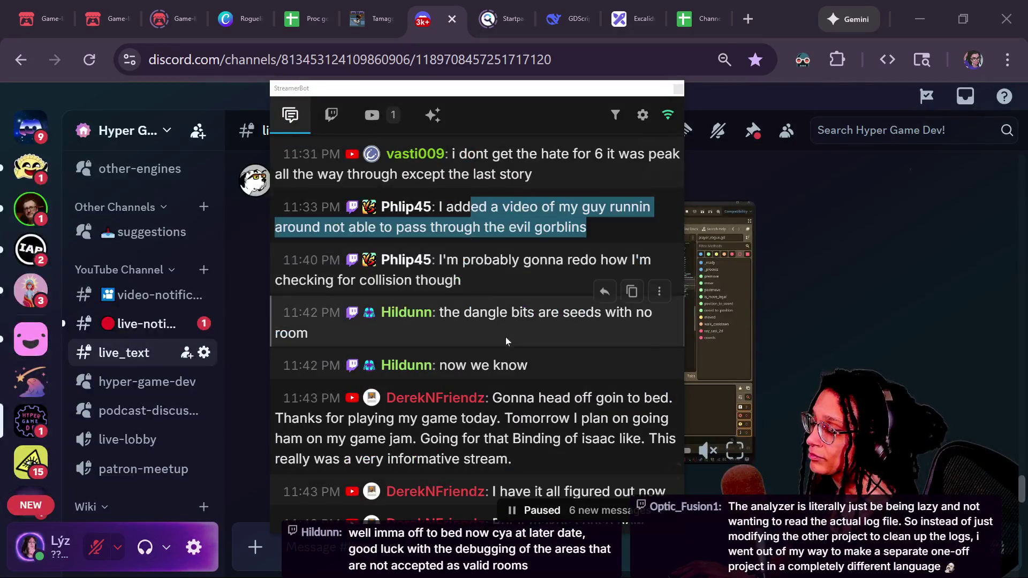
pyautogui.tripleClick(416, 275)
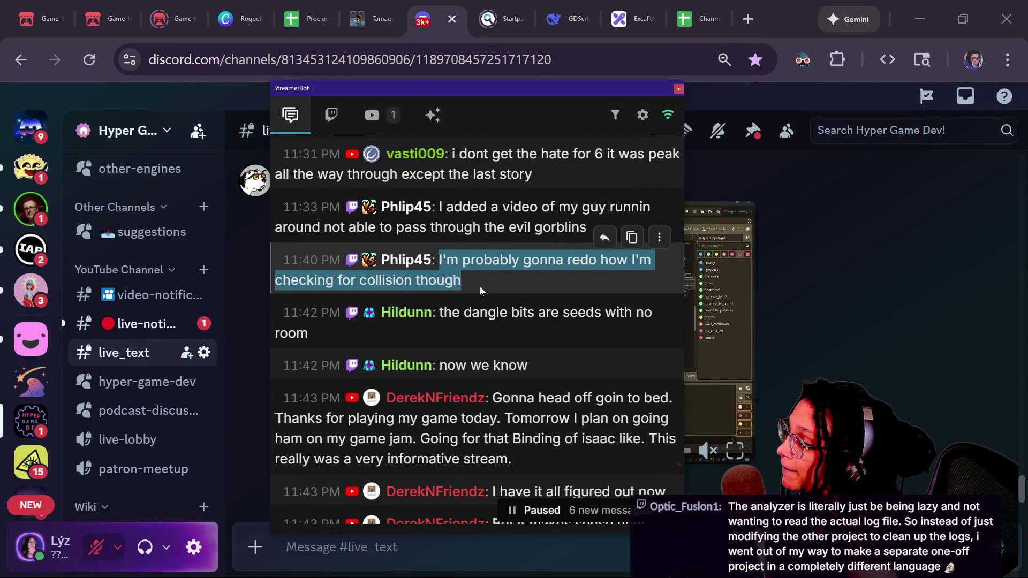
pyautogui.scroll(-2, 466, 321)
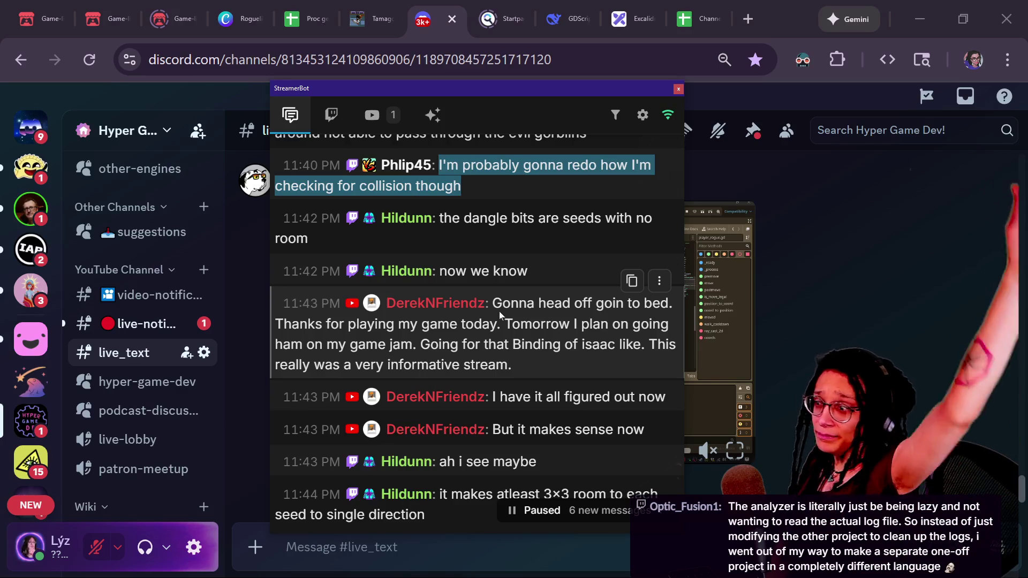
pyautogui.moveTo(501, 324)
pyautogui.mouseDown()
pyautogui.moveTo(420, 345)
pyautogui.moveTo(524, 355)
pyautogui.mouseUp()
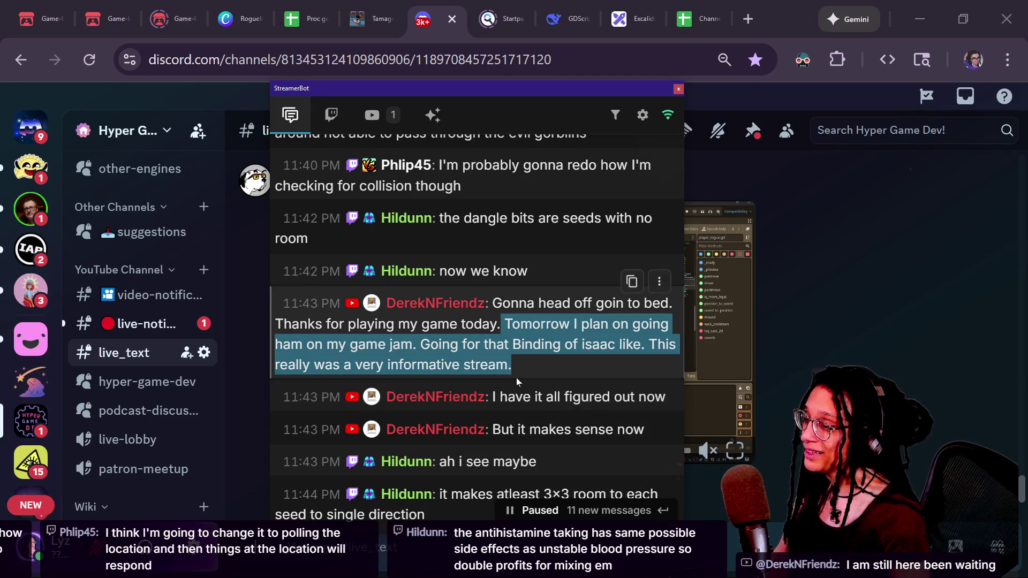
pyautogui.moveTo(523, 397); pyautogui.dragTo(585, 444)
pyautogui.scroll(-10, 534, 412)
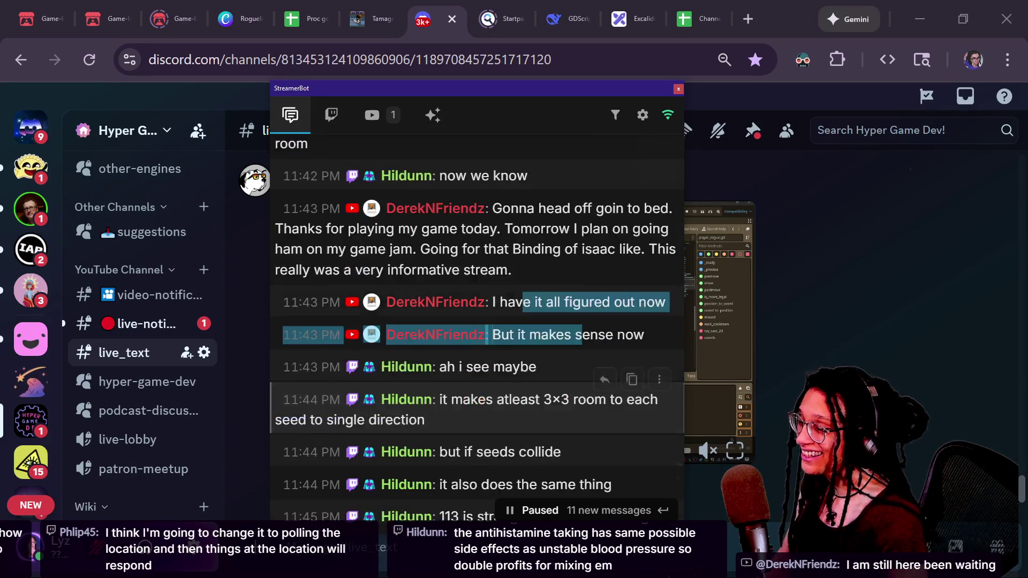
pyautogui.scroll(15, 506, 385)
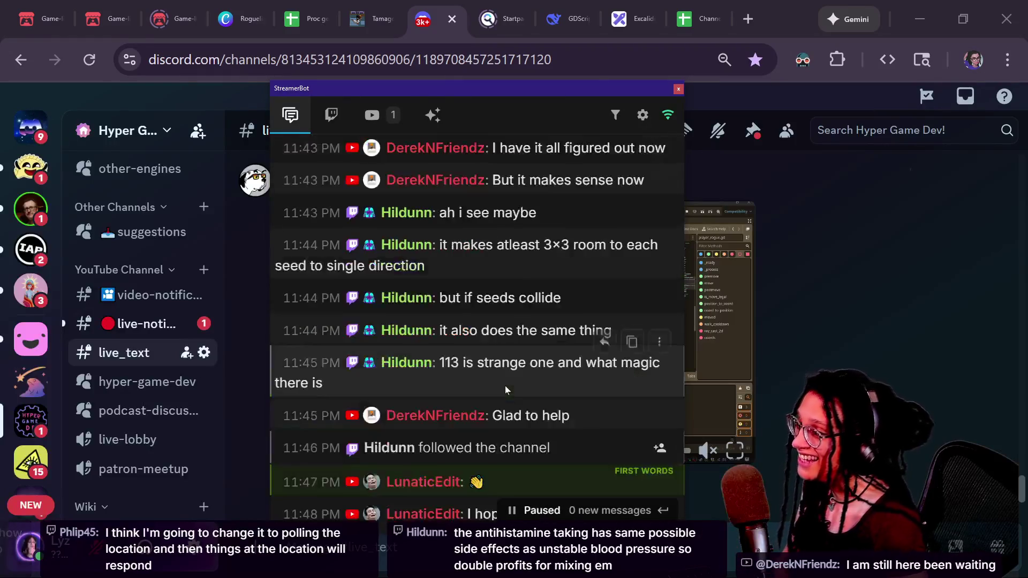
pyautogui.scroll(-15, 506, 385)
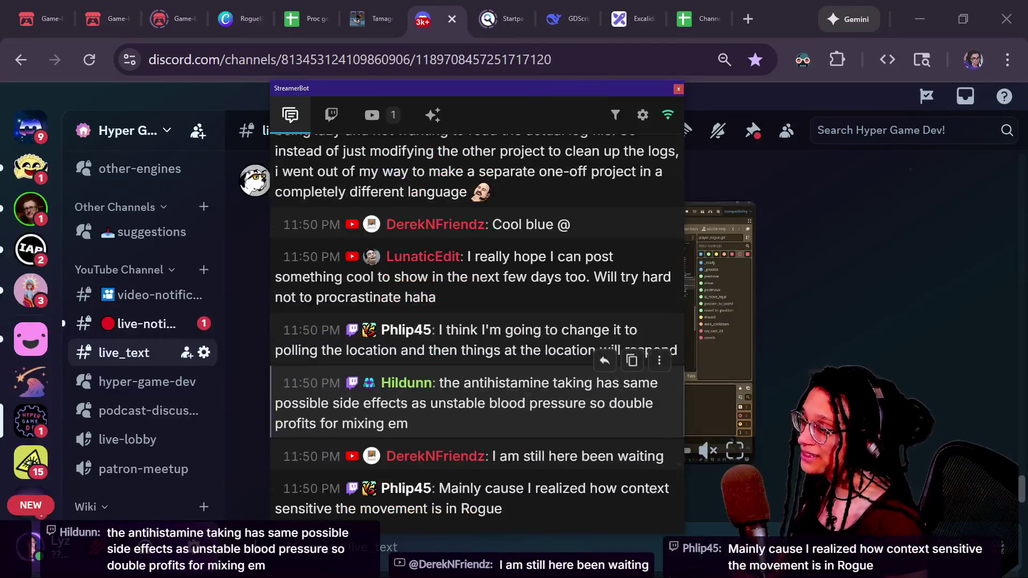
pyautogui.scroll(5, 506, 387)
pyautogui.scroll(5, 523, 300)
pyautogui.moveTo(524, 278); pyautogui.dragTo(577, 321)
pyautogui.scroll(-3, 577, 320)
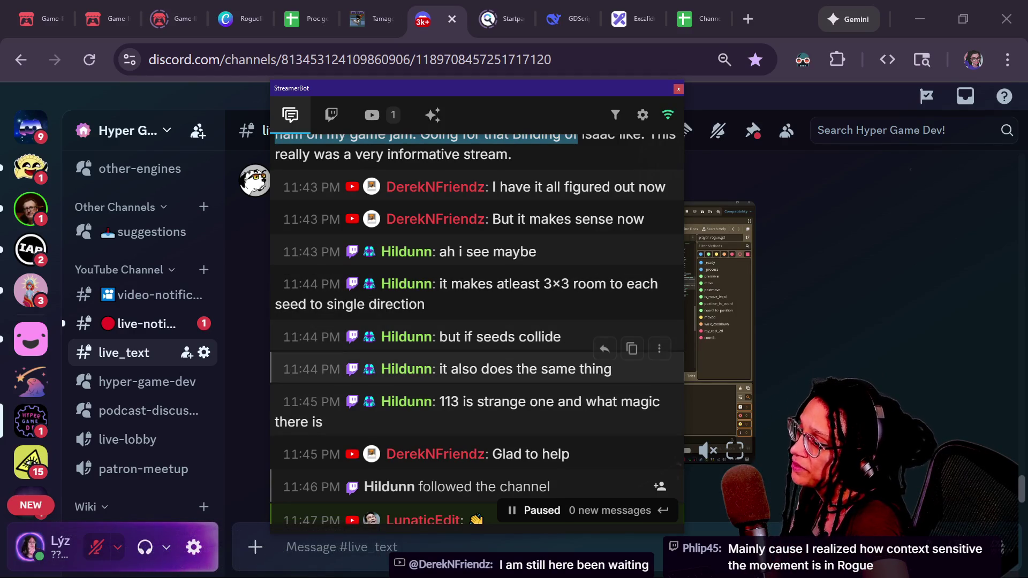
pyautogui.moveTo(469, 369); pyautogui.dragTo(573, 390)
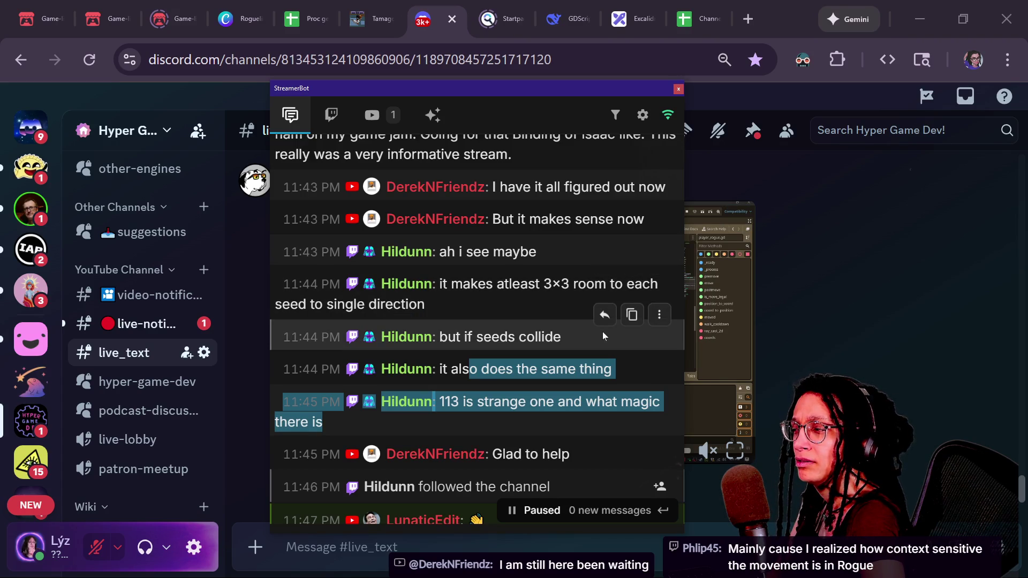
pyautogui.scroll(-2, 554, 357)
pyautogui.moveTo(503, 360); pyautogui.dragTo(567, 402)
pyautogui.scroll(-2, 570, 404)
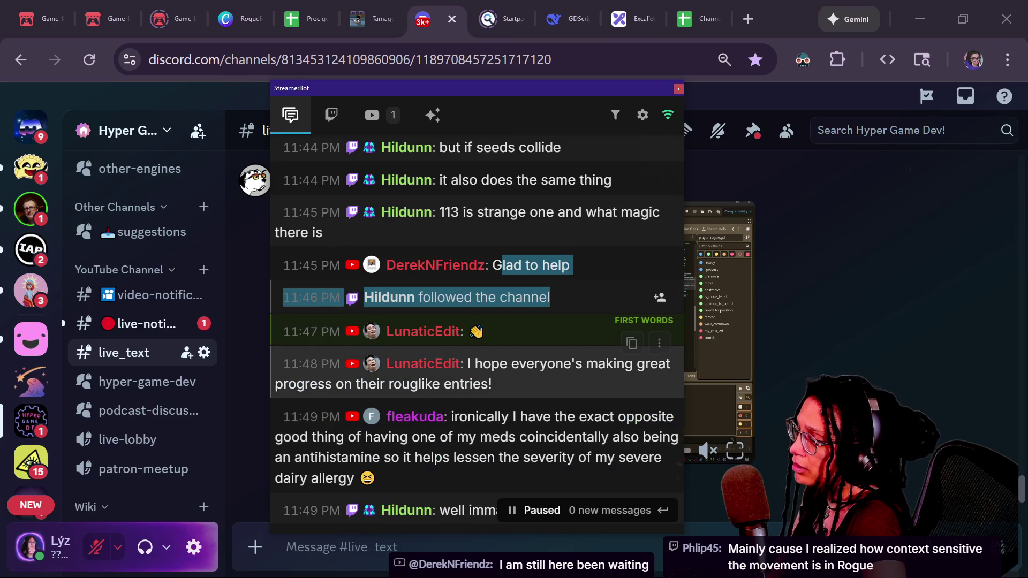
pyautogui.moveTo(475, 365); pyautogui.dragTo(534, 392)
pyautogui.scroll(-2, 537, 396)
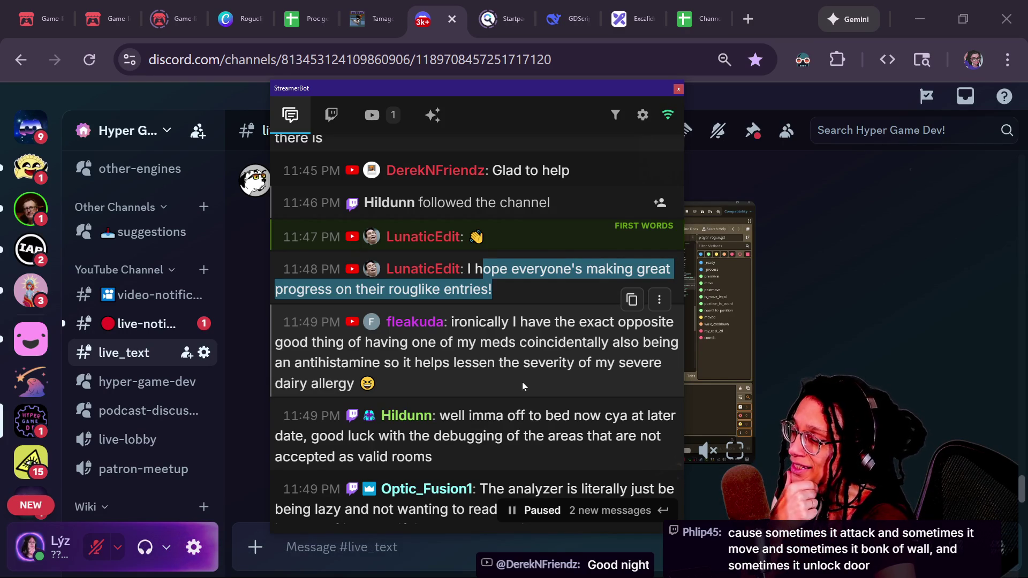
pyautogui.moveTo(410, 342)
pyautogui.mouseDown()
pyautogui.moveTo(477, 362)
pyautogui.moveTo(482, 382)
pyautogui.mouseUp()
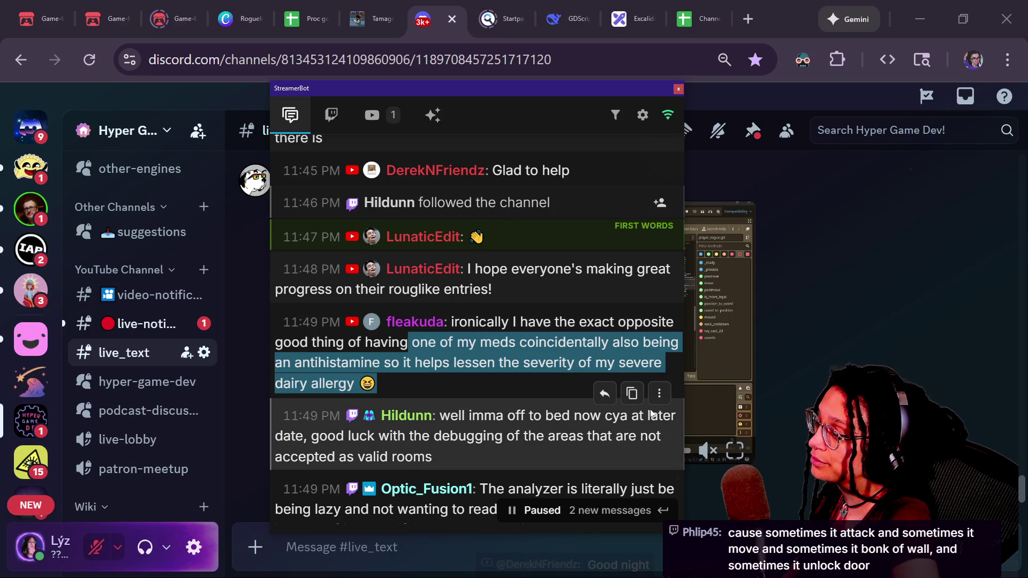
pyautogui.scroll(-2, 672, 396)
# Step: Scroll the chat backlog, highlighting the analyzer, valid-rooms goodnight, post-something-cool and location-polling messages
pyautogui.moveTo(550, 365); pyautogui.dragTo(491, 476)
pyautogui.click(496, 334)
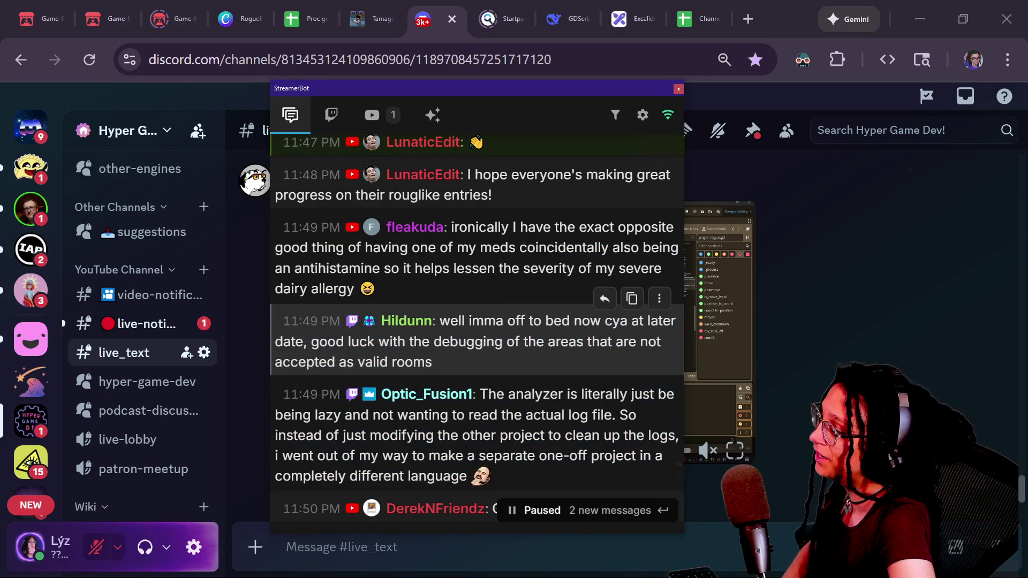
pyautogui.moveTo(505, 321); pyautogui.dragTo(532, 363)
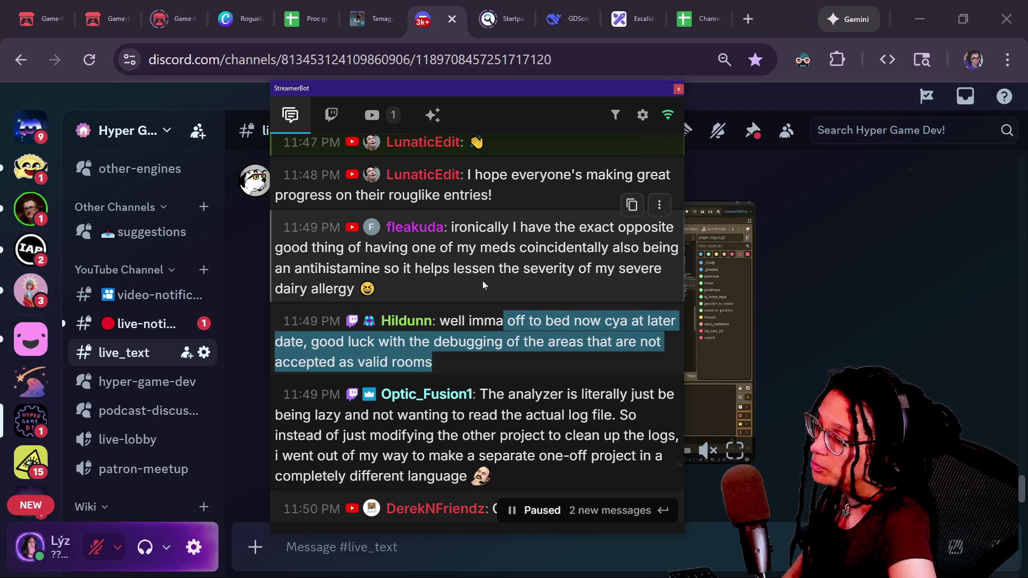
pyautogui.scroll(-2, 483, 282)
pyautogui.moveTo(487, 299)
pyautogui.mouseDown()
pyautogui.moveTo(541, 321)
pyautogui.moveTo(584, 397)
pyautogui.mouseUp()
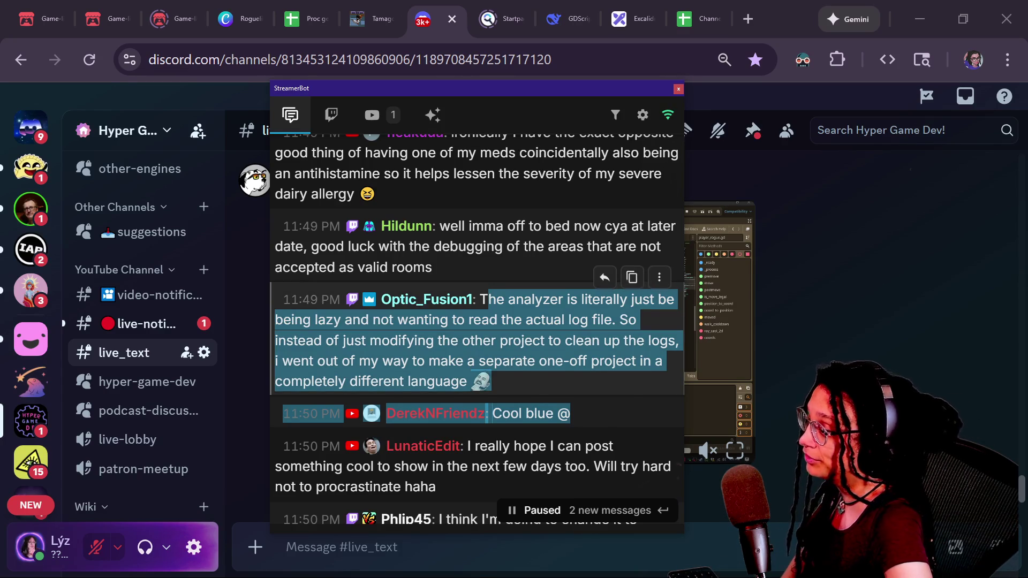
pyautogui.scroll(-2, 553, 327)
pyautogui.moveTo(475, 351); pyautogui.dragTo(536, 383)
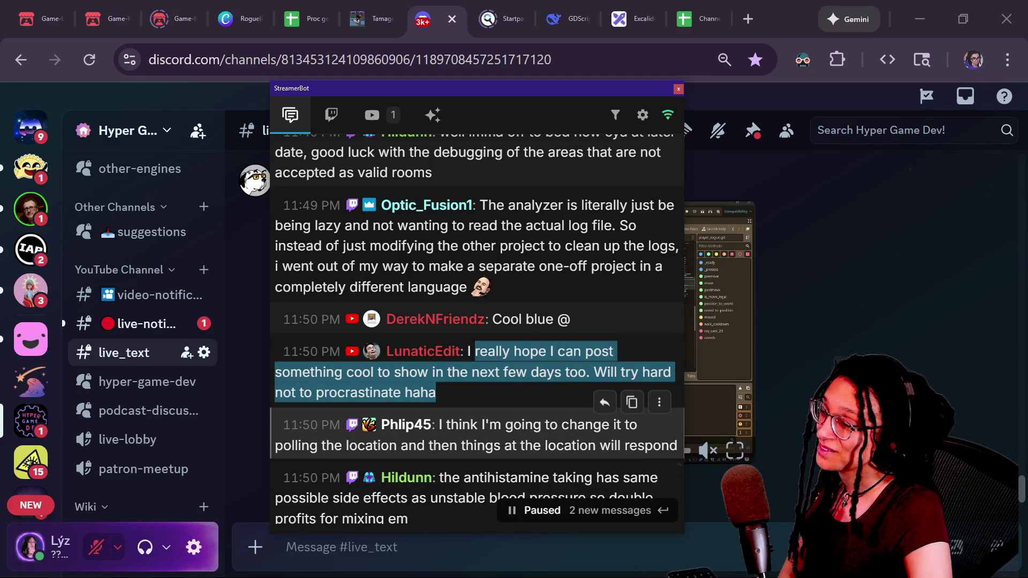
pyautogui.scroll(-4, 501, 411)
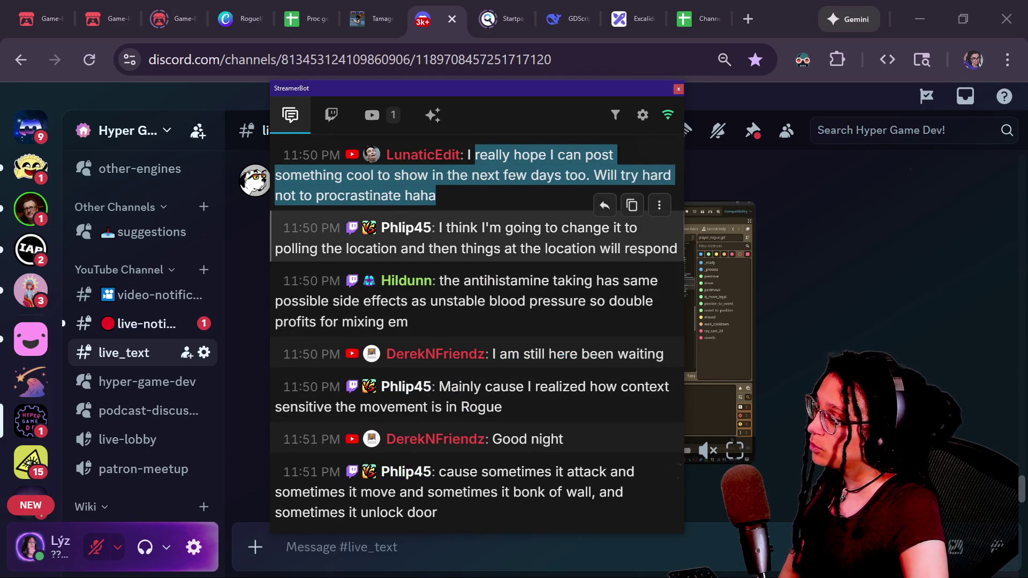
pyautogui.moveTo(439, 227); pyautogui.dragTo(681, 325)
pyautogui.tripleClick(525, 239)
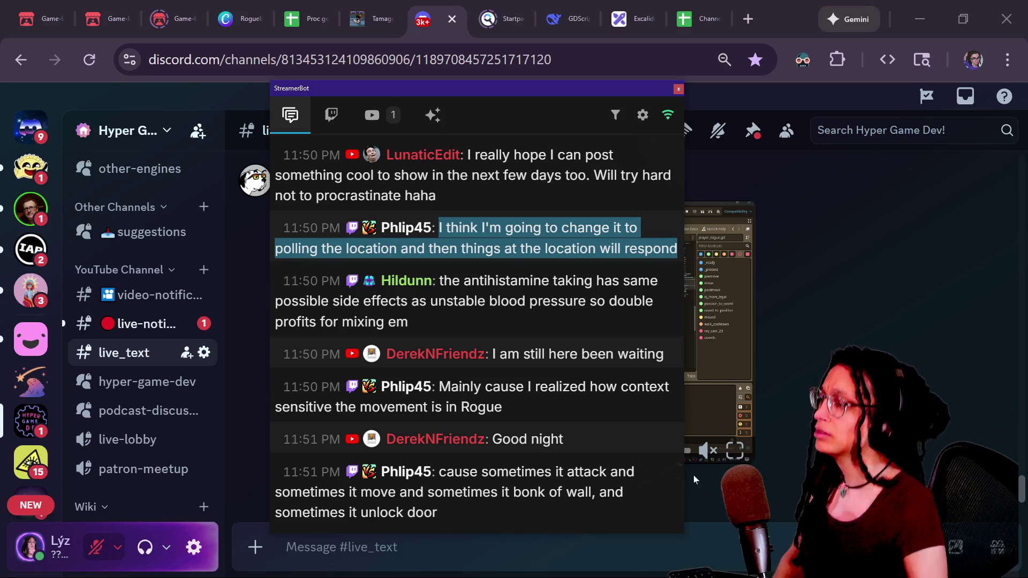
# Step: Highlight the antihistamine side-effects and context-sensitive movement messages, then clear the highlight
pyautogui.moveTo(496, 280); pyautogui.dragTo(544, 319)
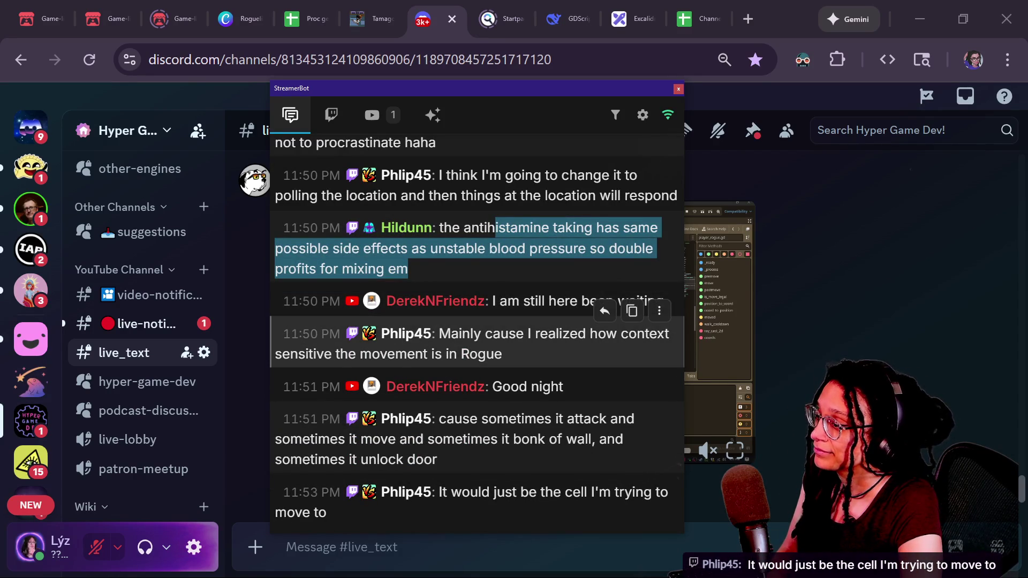
pyautogui.moveTo(493, 334); pyautogui.dragTo(560, 374)
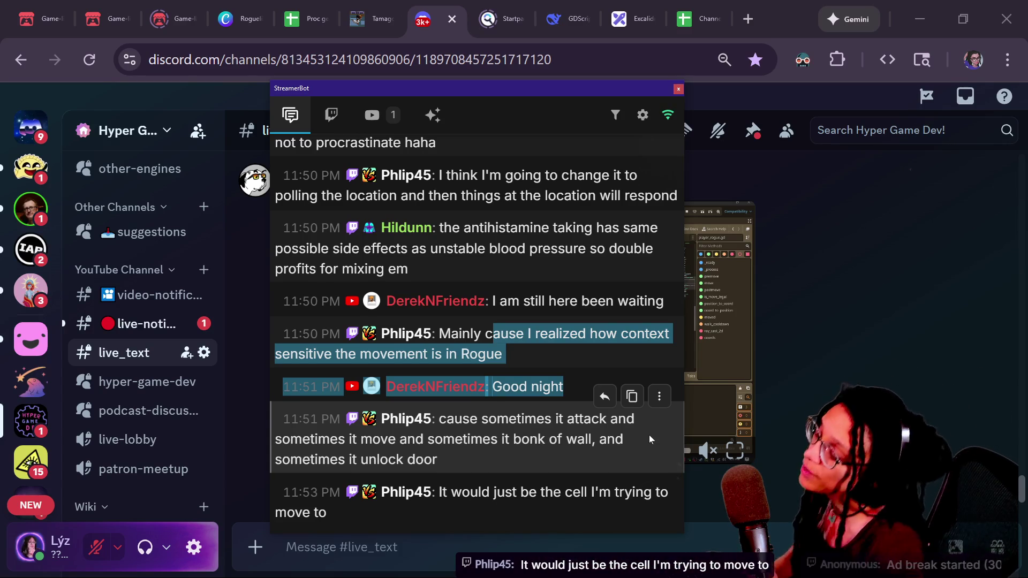
pyautogui.click(464, 324)
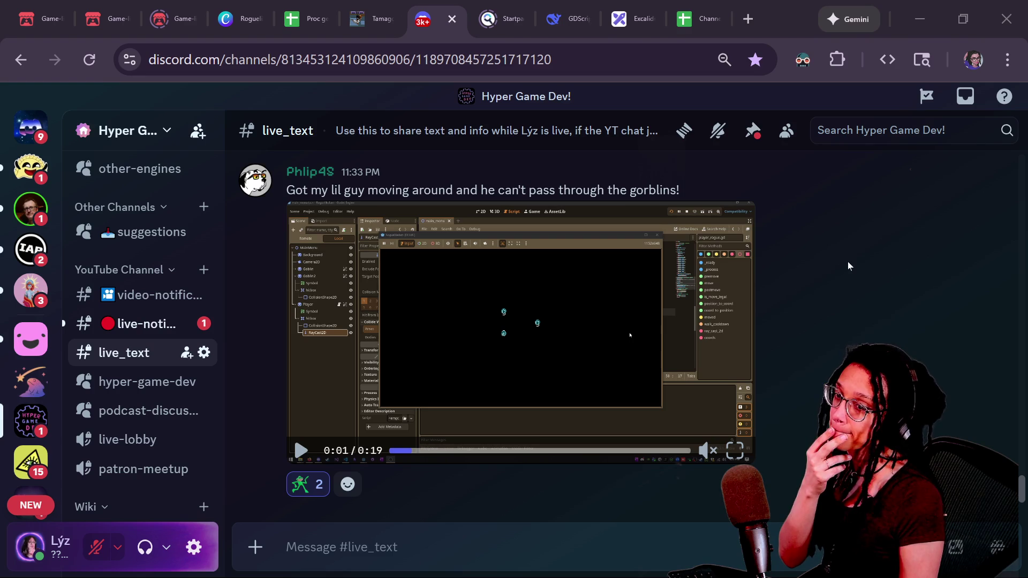
# Step: Alt+Tab past Notion's SHORTS page back to the running Godot game
pyautogui.hotkey('alt', 'Tab')
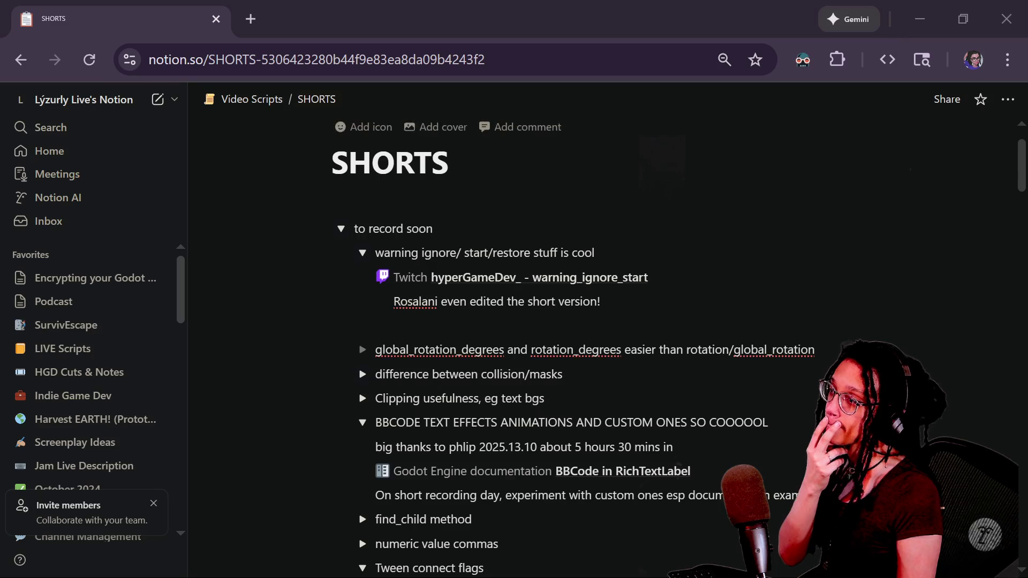
pyautogui.hotkey('alt', 'Tab')
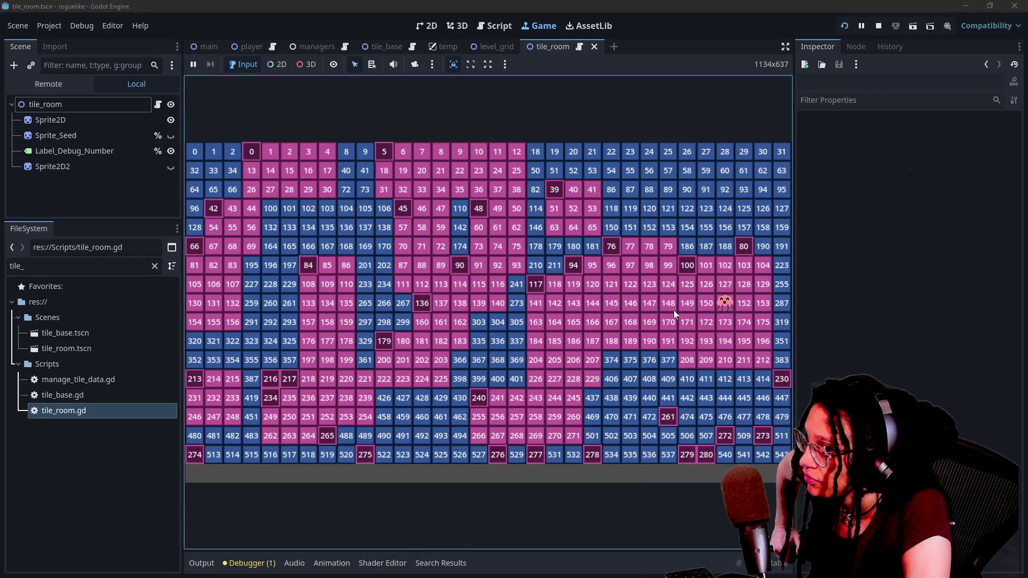
# Step: Walk the character right, down the last column, then left past tiles 440 and 408 to tile 407
pyautogui.press('Right')
pyautogui.press('Right')
pyautogui.press('Right')
pyautogui.press('Up')
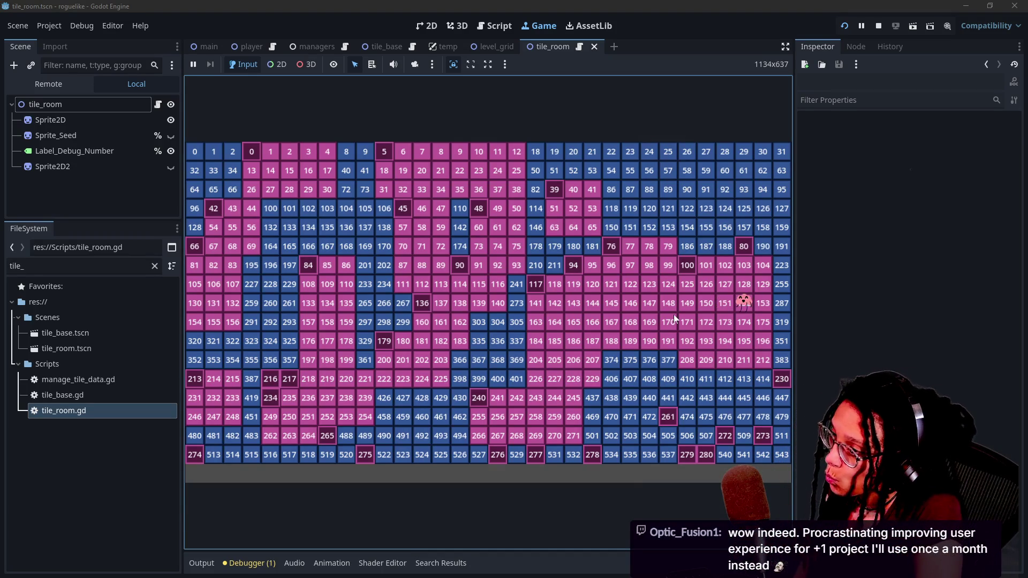
pyautogui.press('Down')
pyautogui.press('Down')
pyautogui.press('Down')
pyautogui.press('Left')
pyautogui.press('Left')
pyautogui.press('Left')
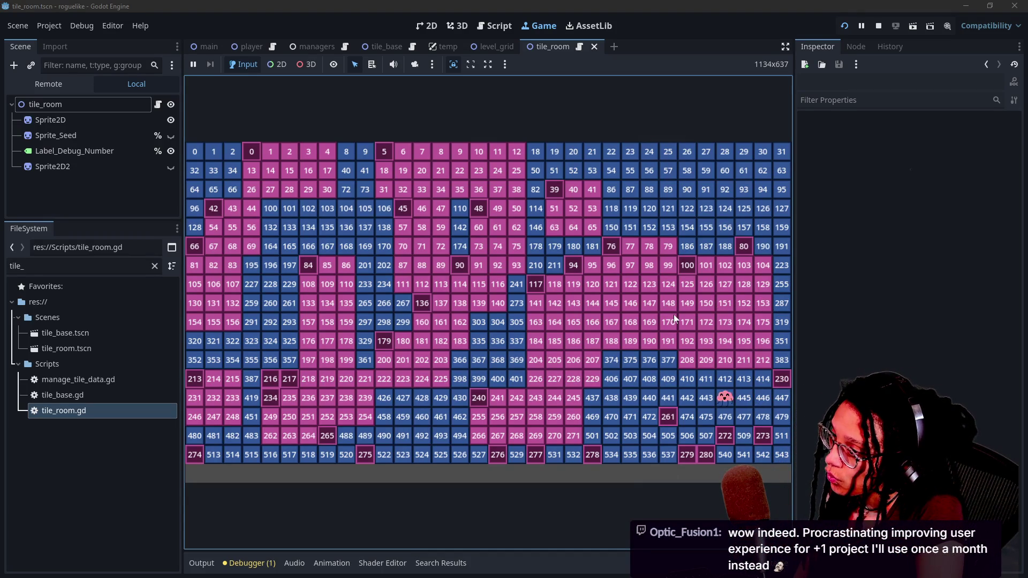
pyautogui.press('Left')
pyautogui.press('Left')
pyautogui.press('Up')
pyautogui.press('Left')
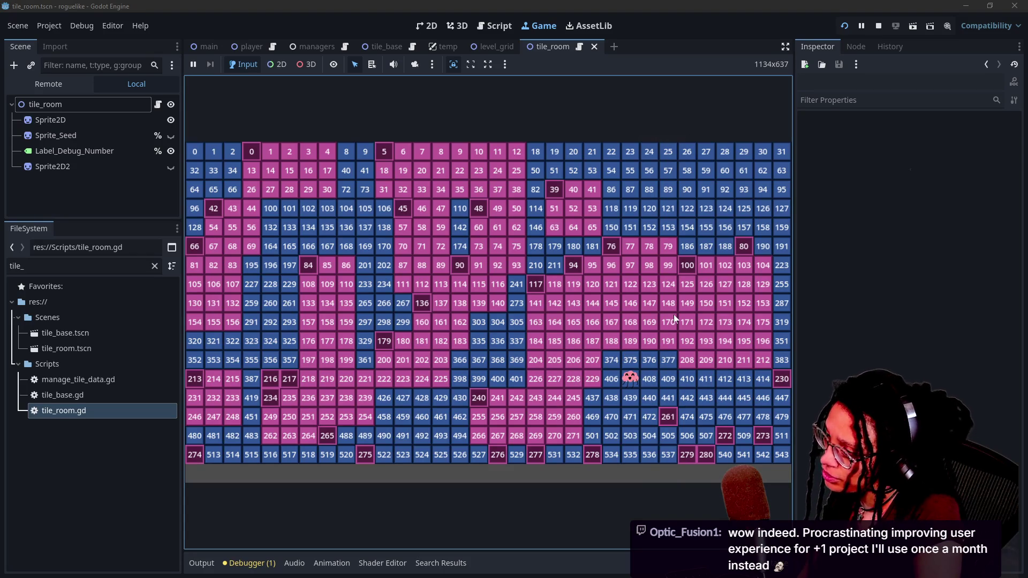